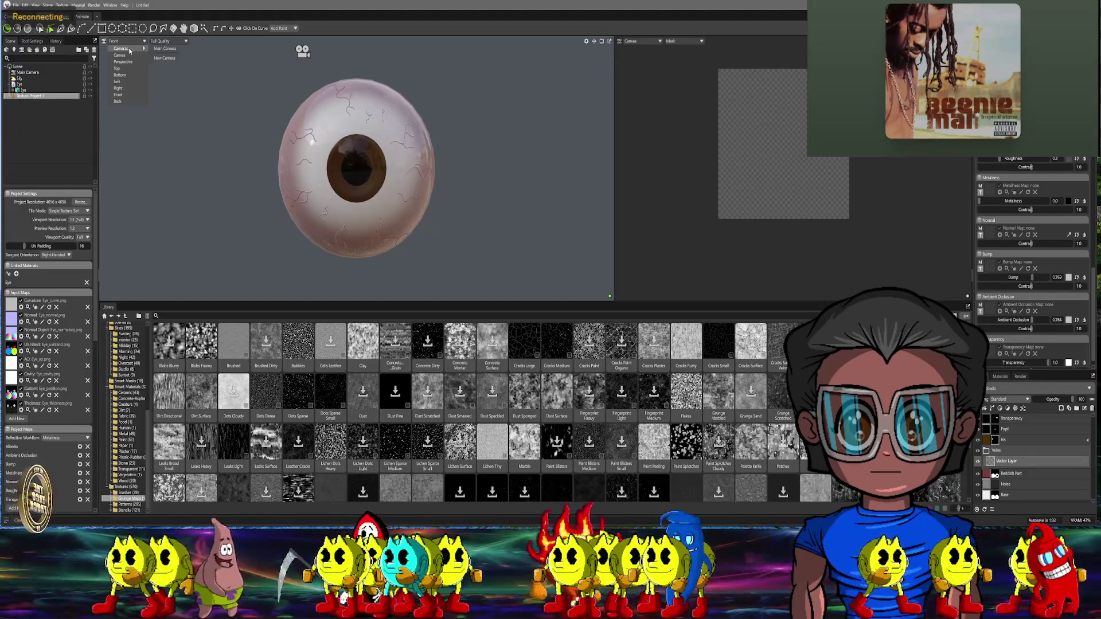
Switch the viewport to the Main Camera and orbit toward the sclera
click(159, 50)
drag(394, 93, 437, 100)
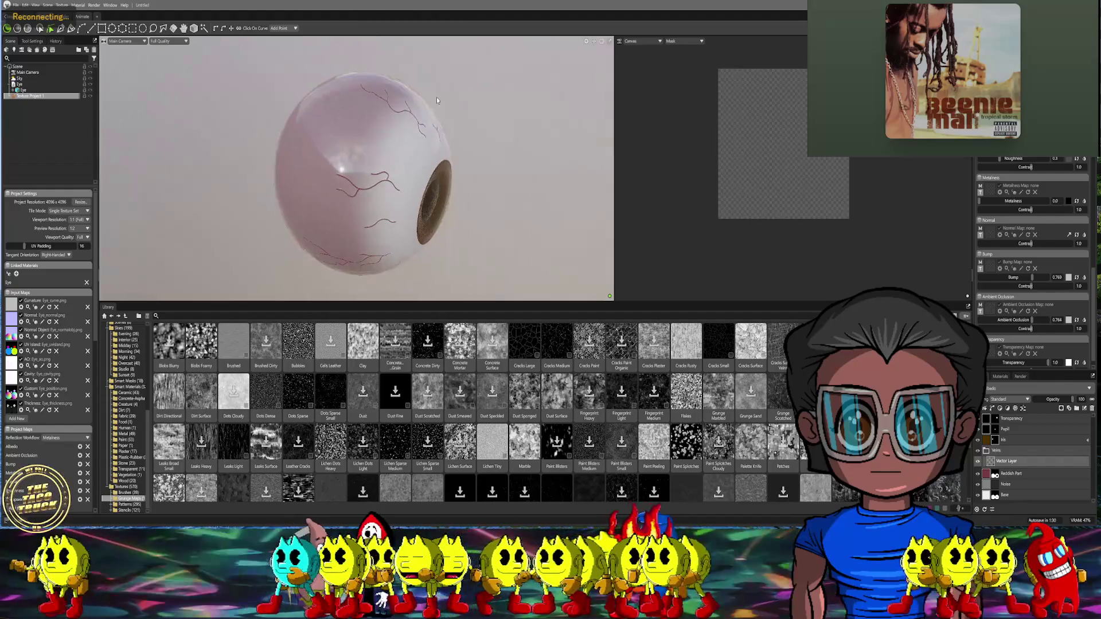
scroll(378, 126, up, 5)
scroll(380, 142, down, 3)
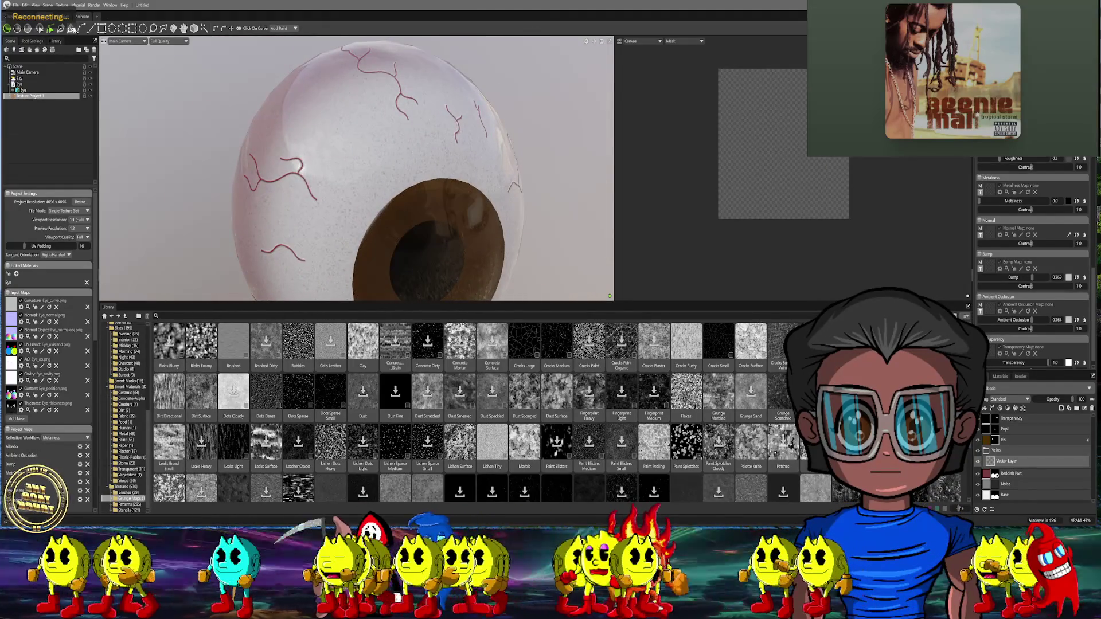
Select the vector curve stroke tool and place the first vein point on the upper sclera
click(81, 28)
drag(310, 126, 349, 128)
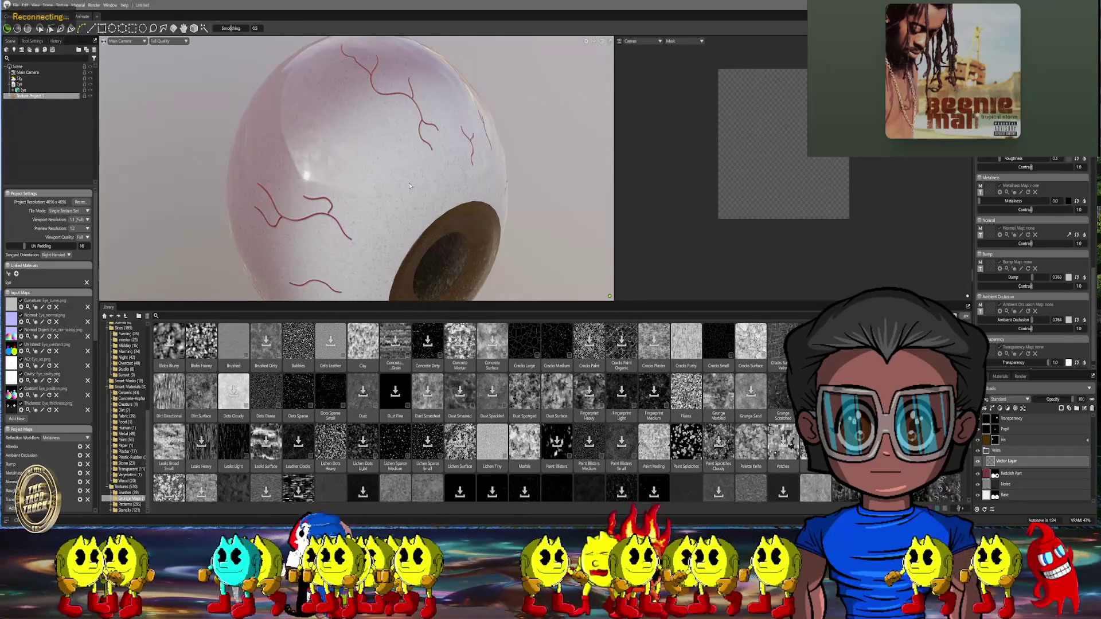
click(406, 192)
Add middle and end points to the path and commit it as a red vein
click(386, 151)
click(339, 128)
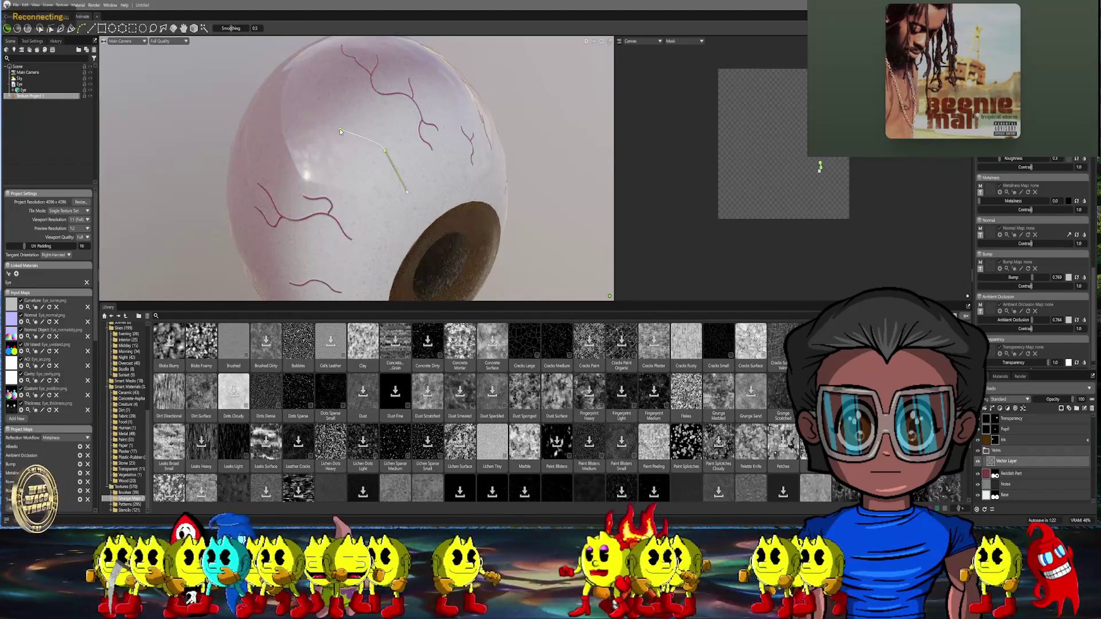
key(Return)
alt+drag(398, 161, 419, 133)
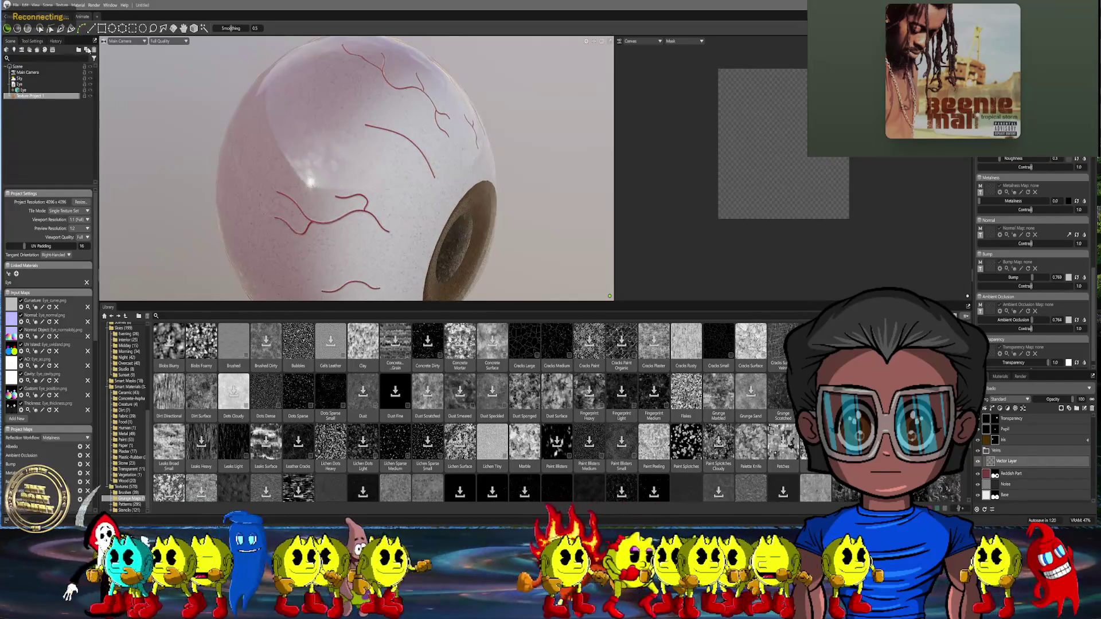
With the curve edit tool, stretch the vein's lower end and pull tangent handles from its start
click(51, 28)
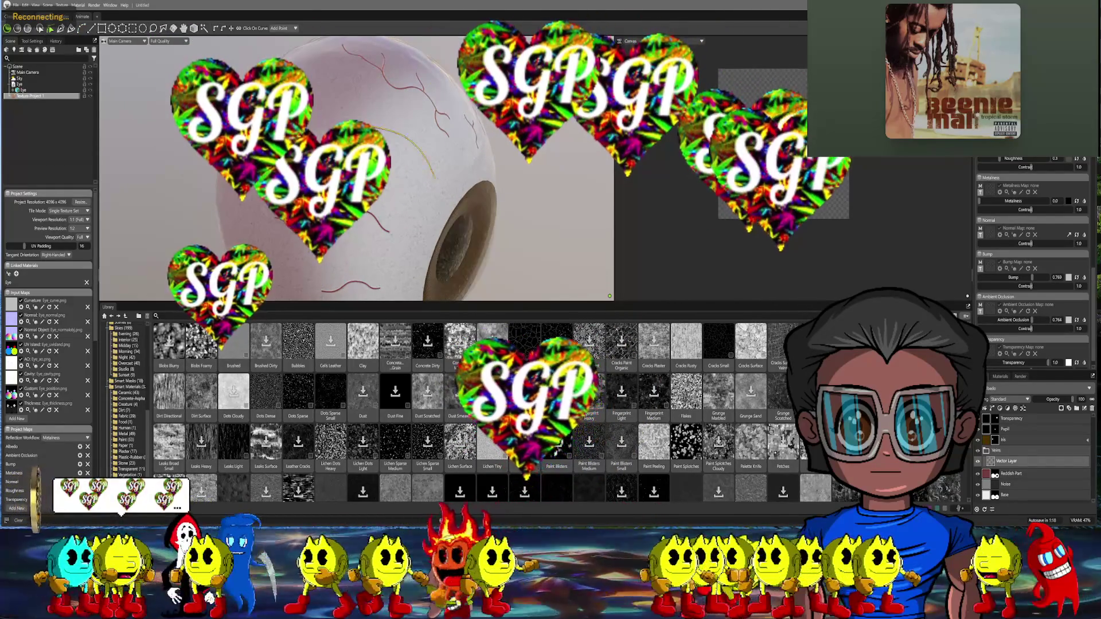
scroll(430, 189, up, 3)
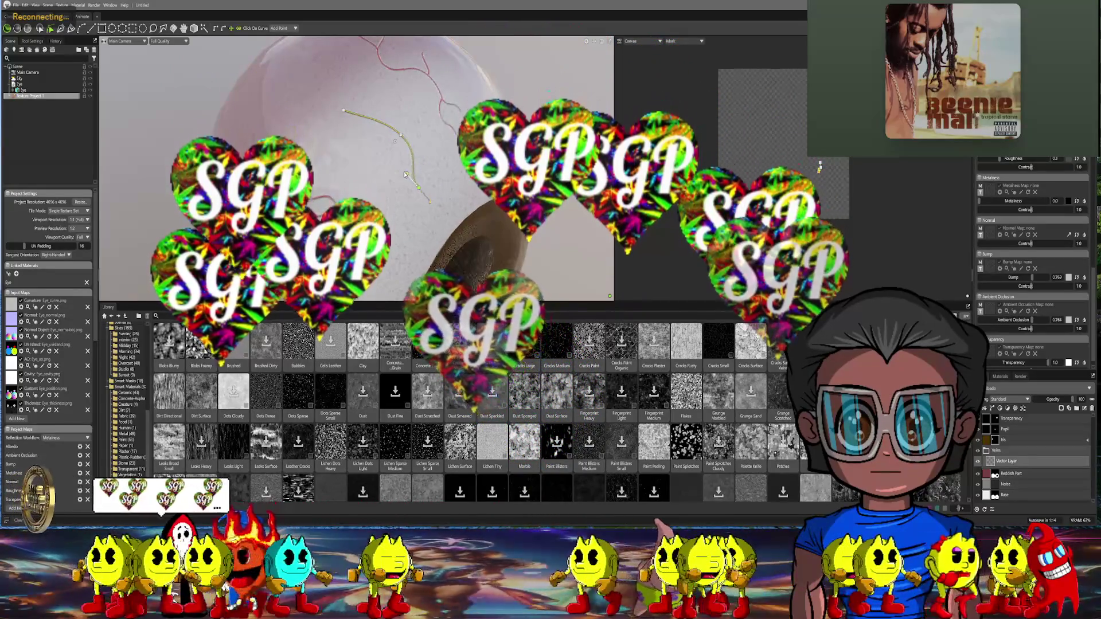
drag(429, 202, 429, 164)
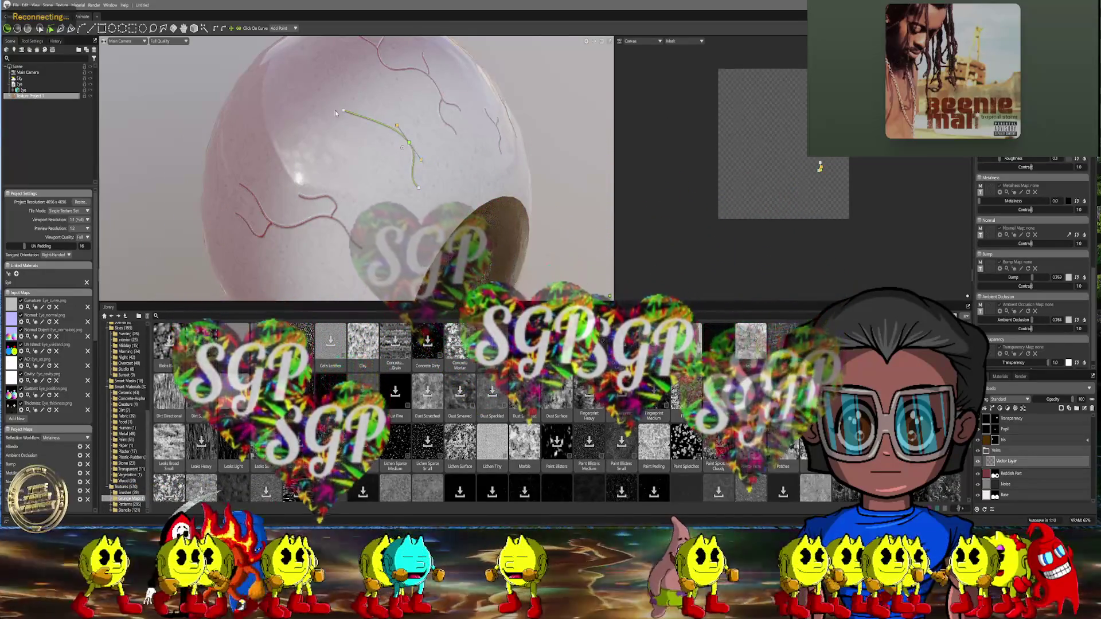
drag(343, 110, 361, 148)
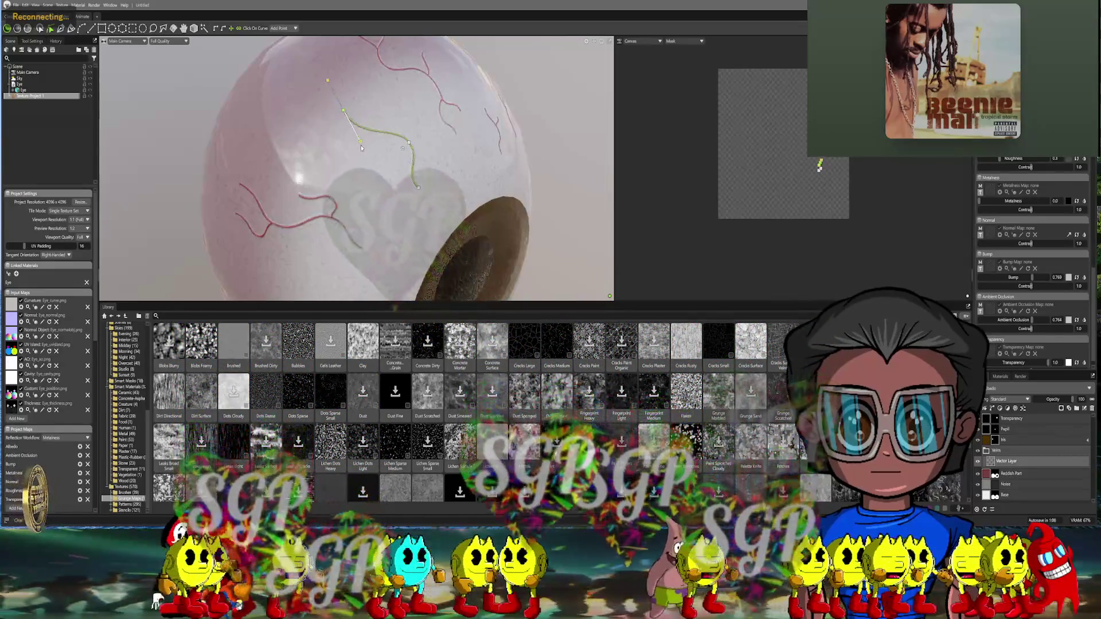
Extend the vein to a new end point, nudge its points lower, and frame the eyeball
drag(560, 172, 538, 150)
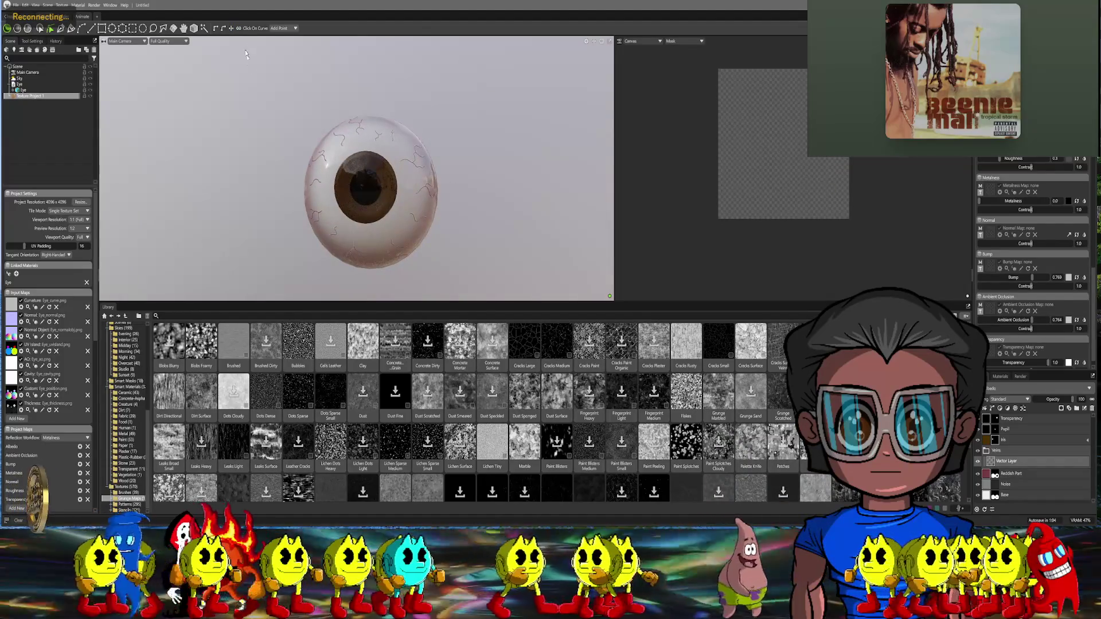
mouse_move(375, 111)
mouse_down()
mouse_move(402, 164)
mouse_move(385, 172)
mouse_up()
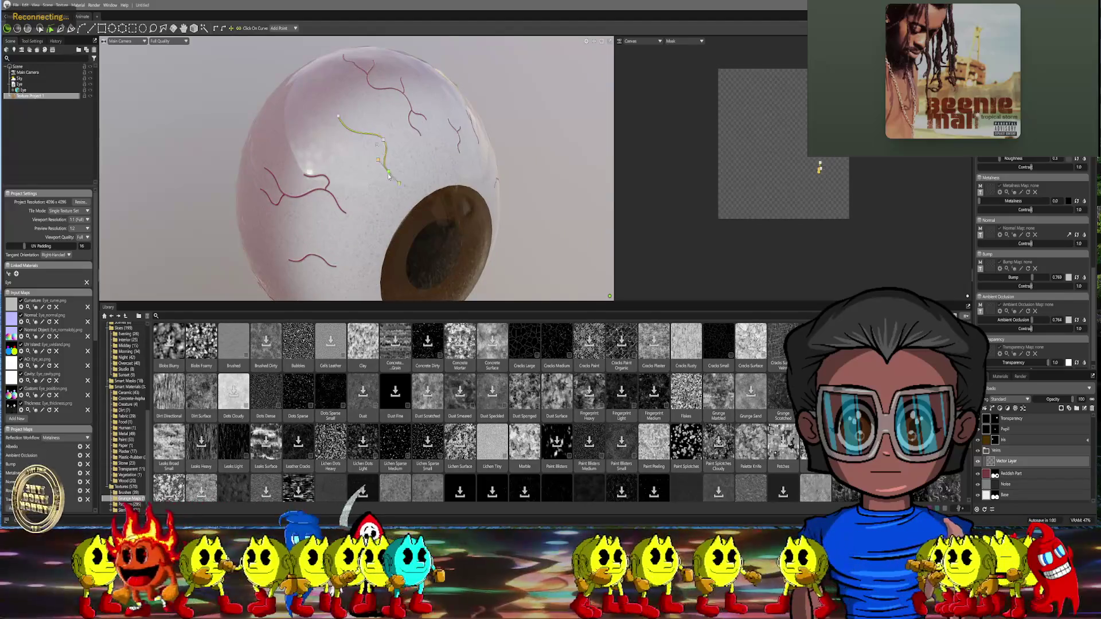
click(400, 194)
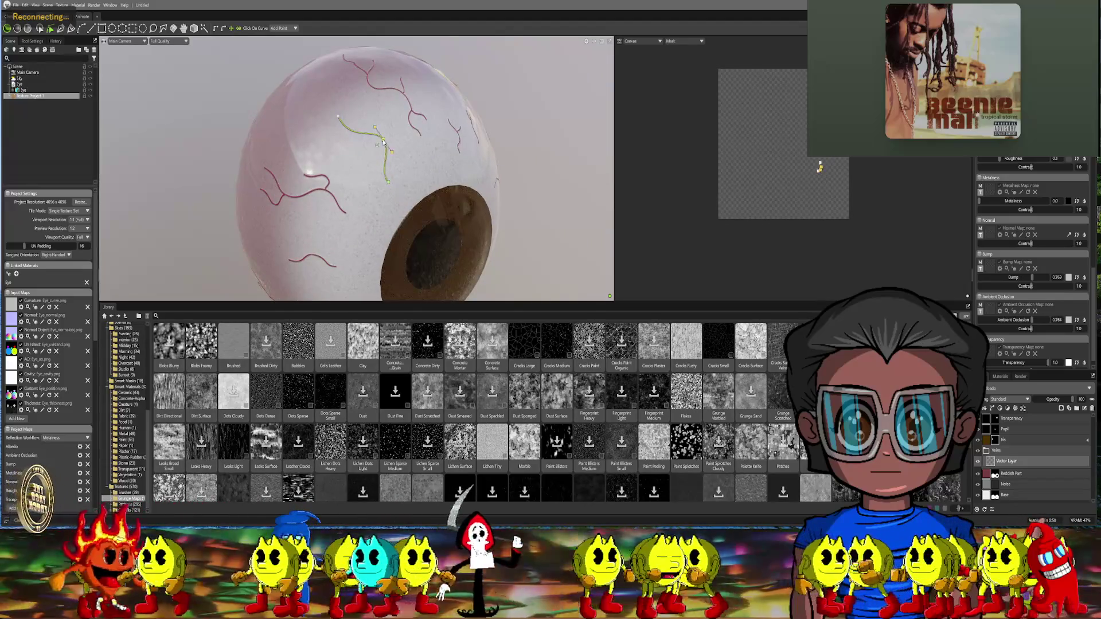
drag(383, 142, 385, 154)
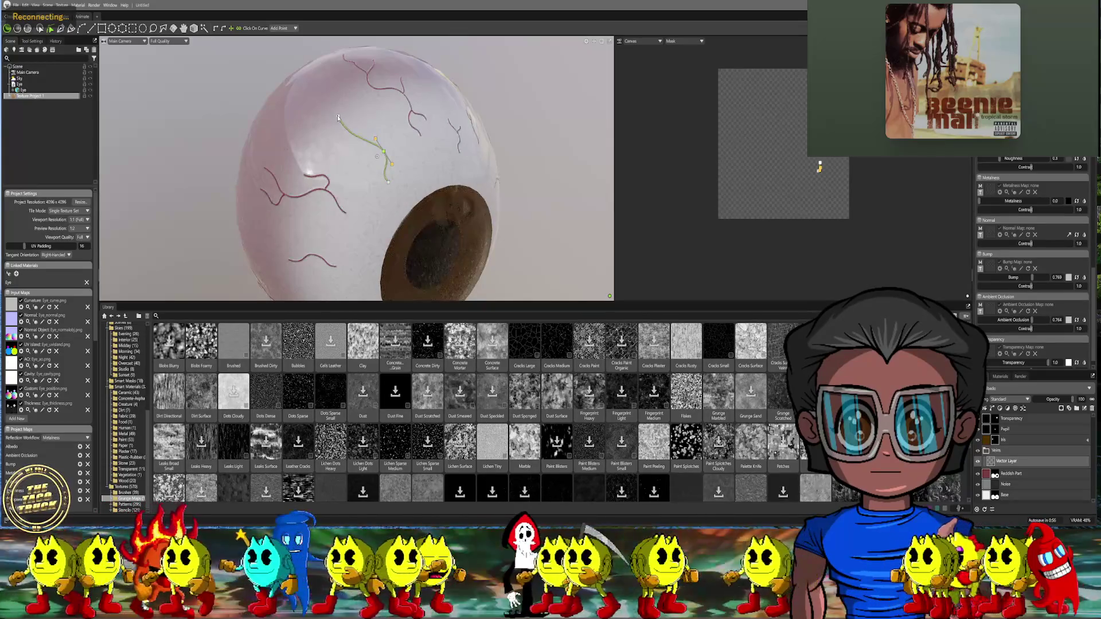
drag(338, 117, 346, 132)
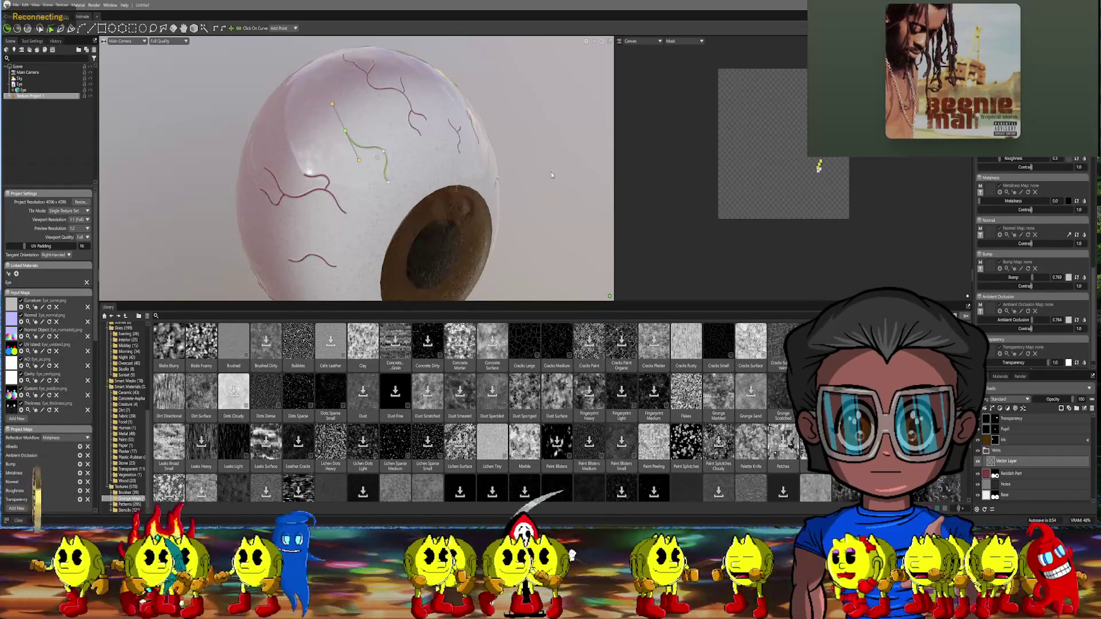
key(f)
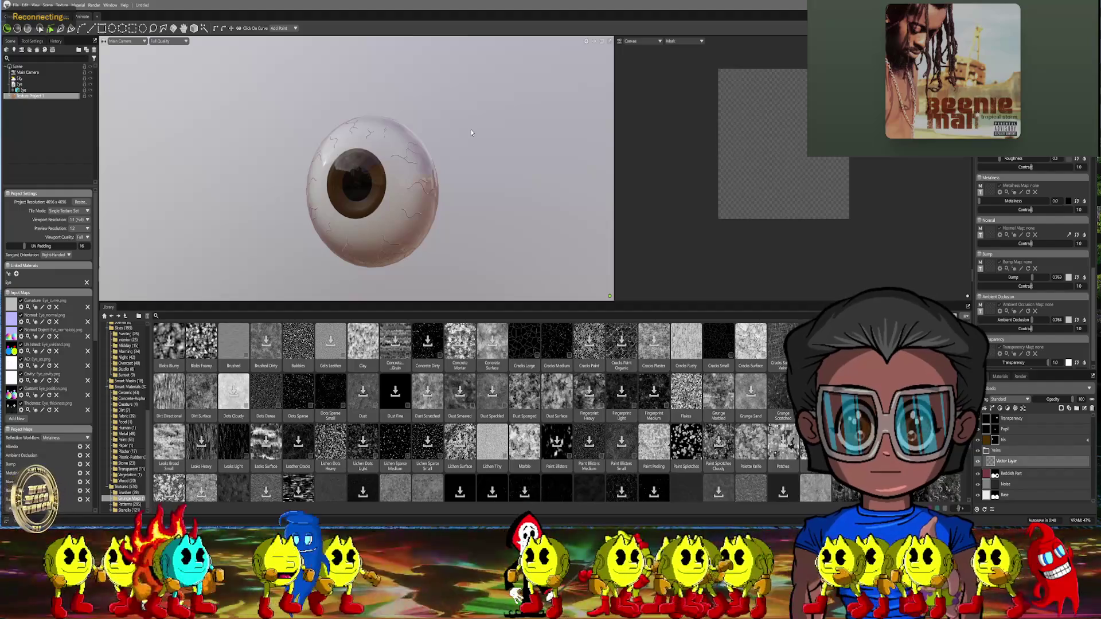
From above, draw a new red vein across the top of the sclera
drag(451, 123, 457, 180)
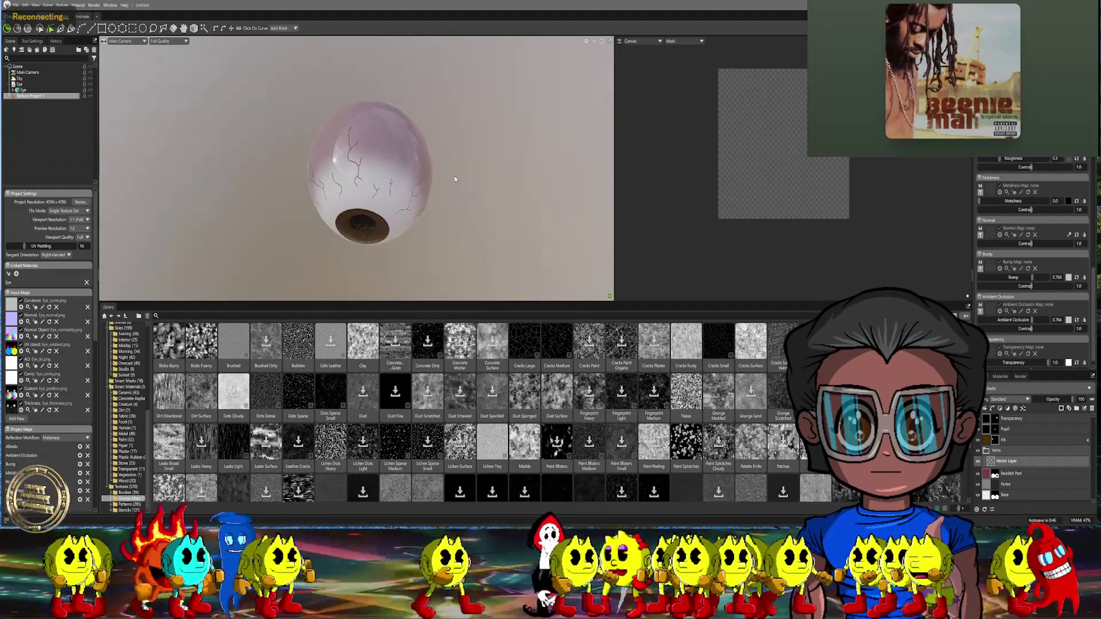
scroll(457, 180, up, 5)
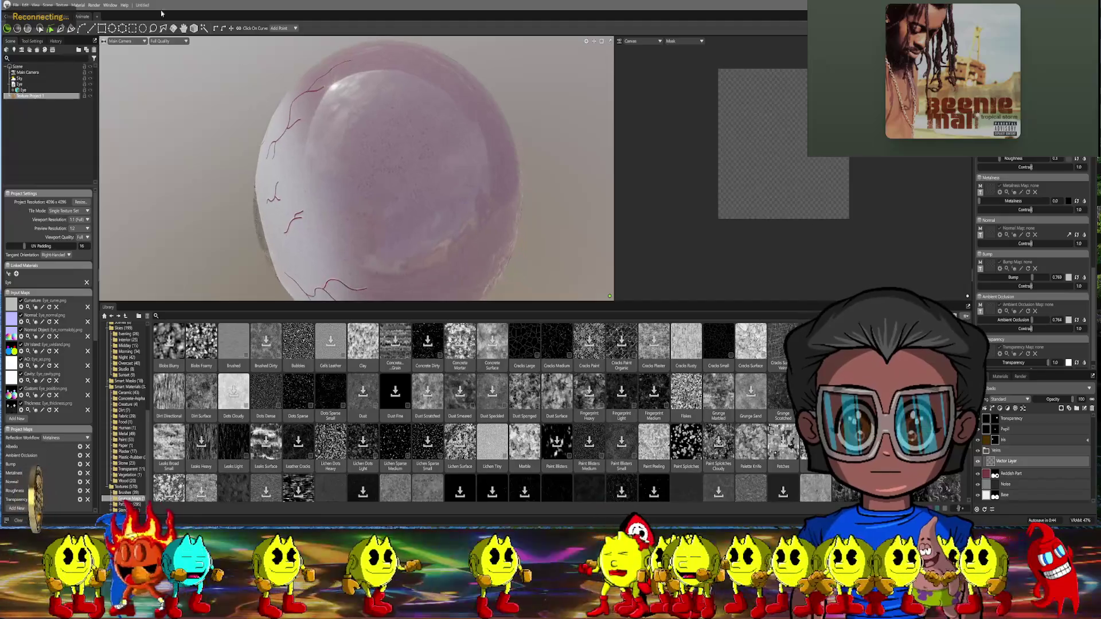
click(83, 28)
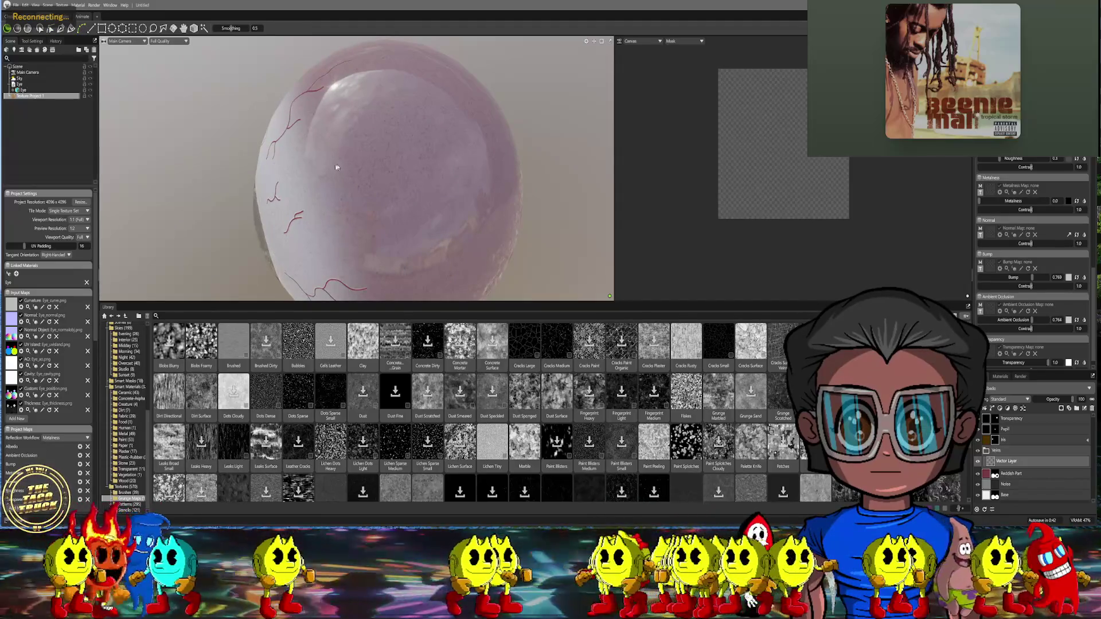
click(349, 171)
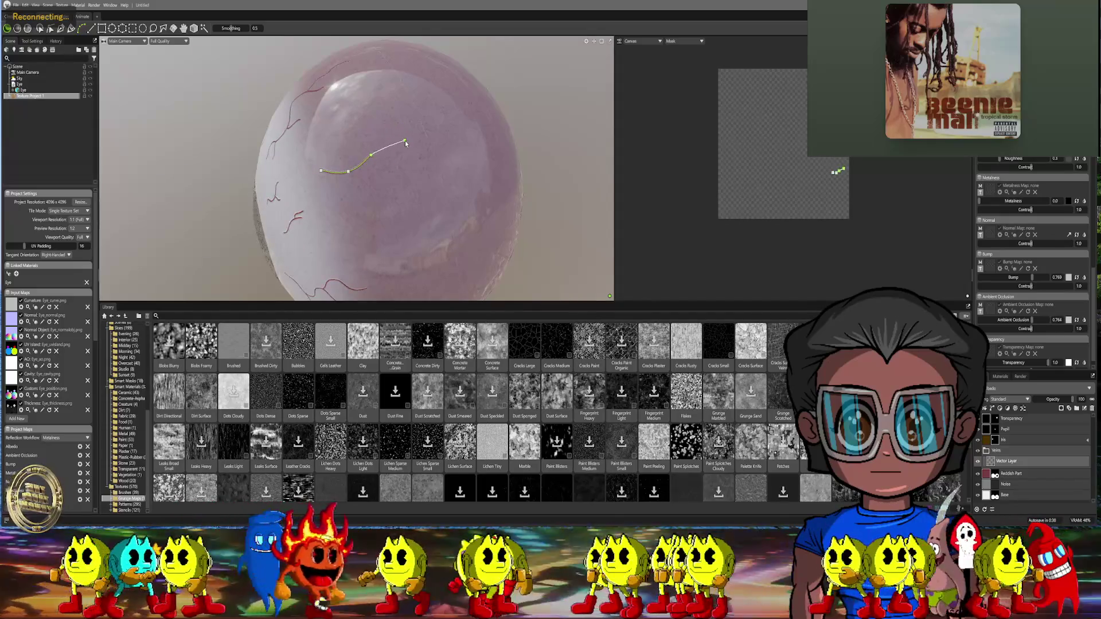
double_click(411, 146)
Select the top vein curve and pull its end point and a middle point down
scroll(371, 177, up, 5)
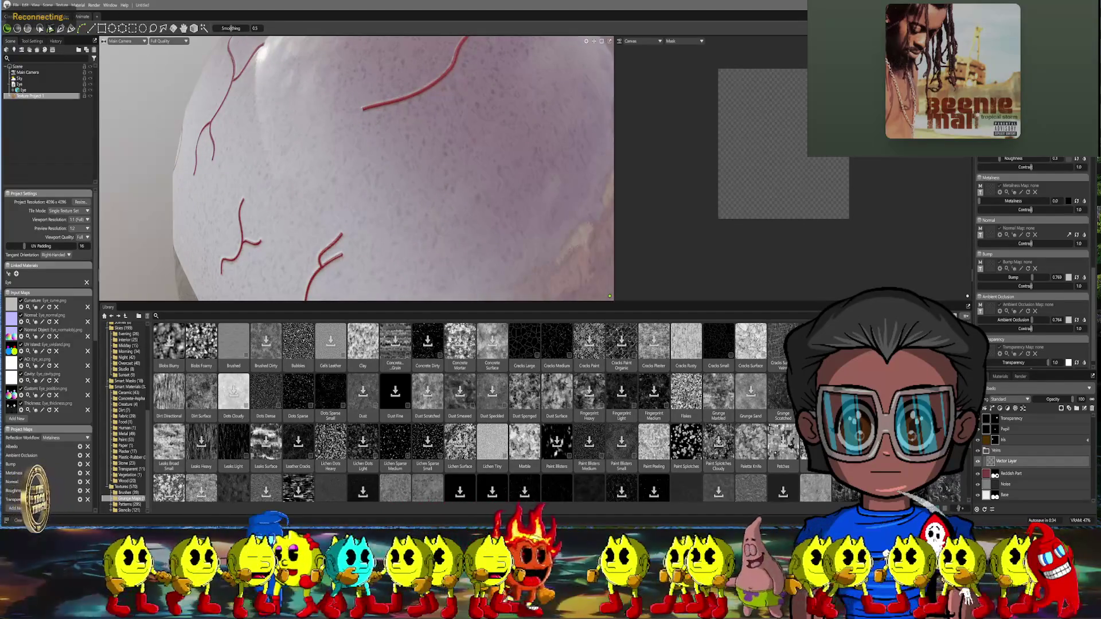
click(50, 28)
click(367, 118)
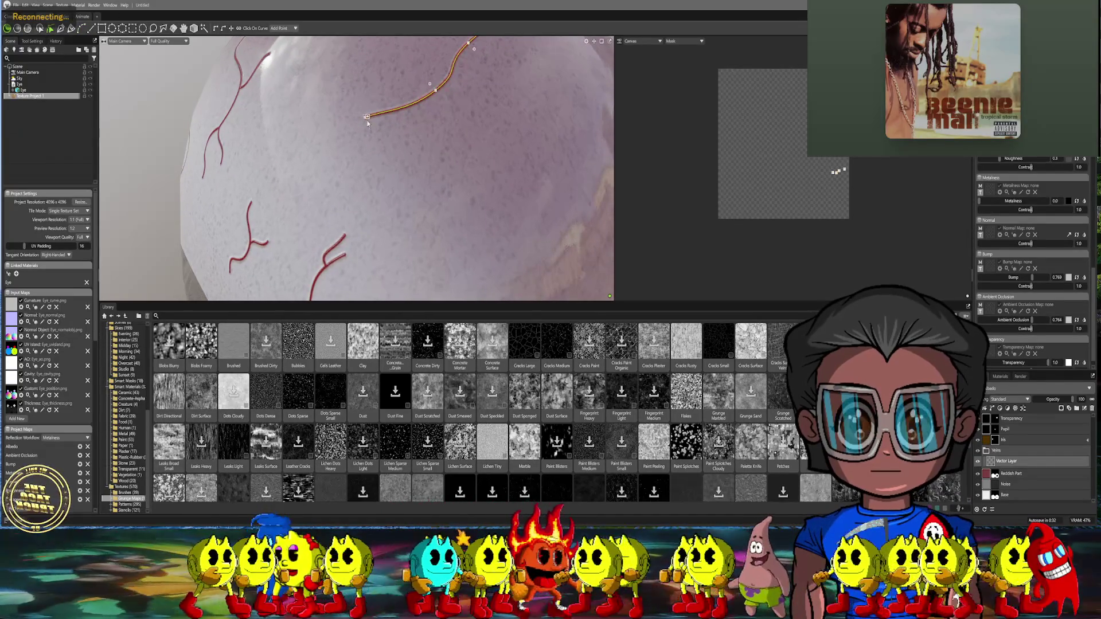
mouse_move(367, 123)
mouse_down()
mouse_move(348, 147)
mouse_move(360, 116)
mouse_up()
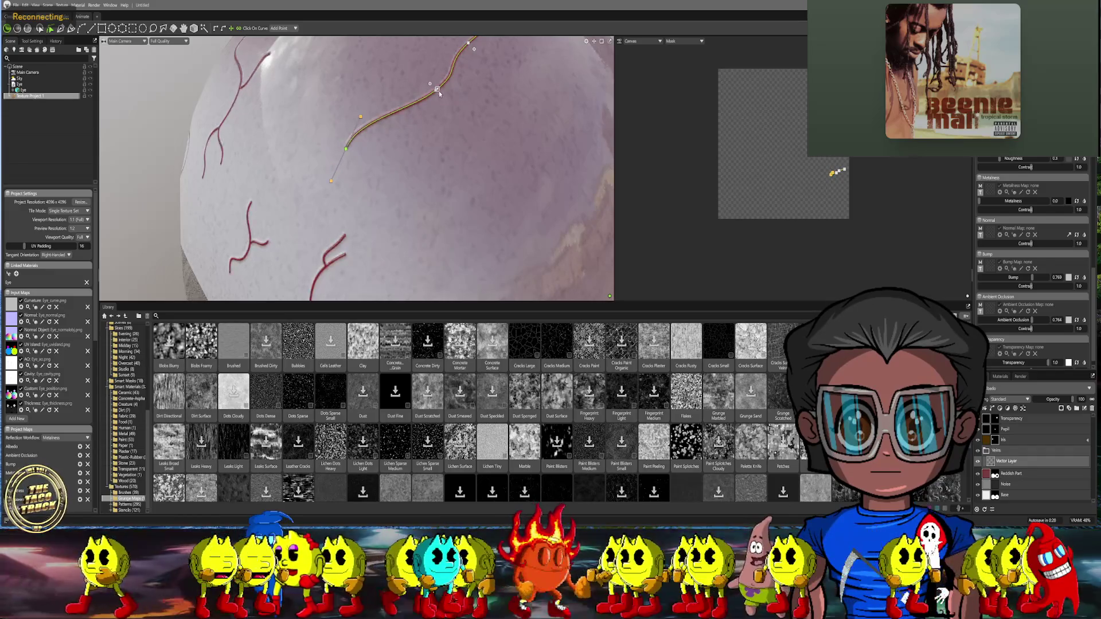
mouse_move(437, 91)
mouse_down()
mouse_move(433, 123)
mouse_move(401, 150)
mouse_up()
Tweak the vein's tangent, lower its right end, and reframe with the pupil facing forward
alt+drag(467, 121, 398, 146)
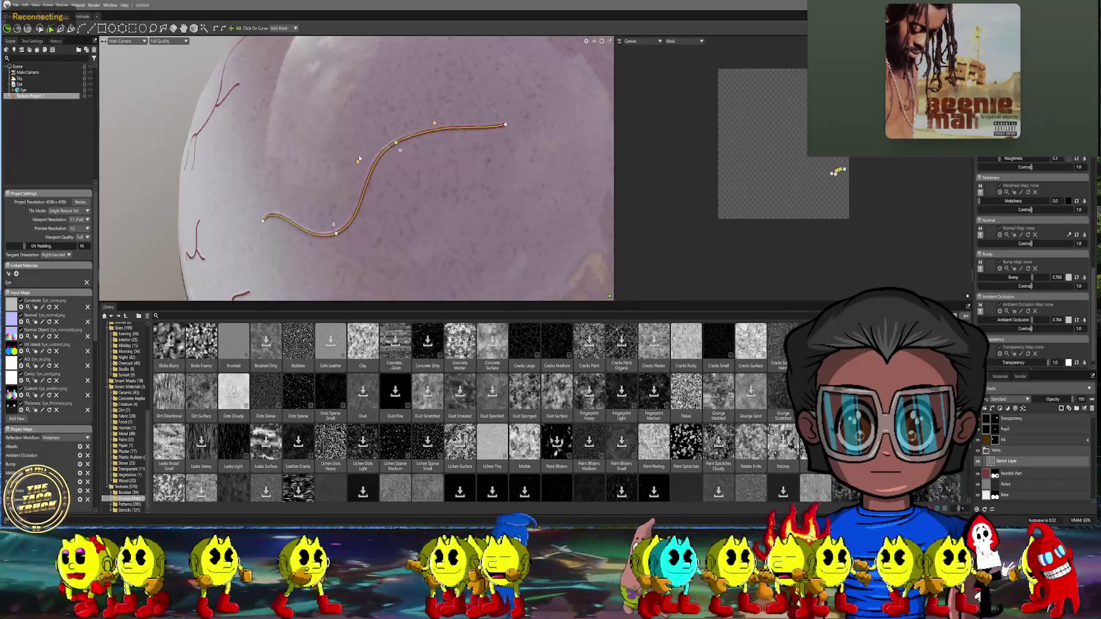
drag(358, 163, 356, 164)
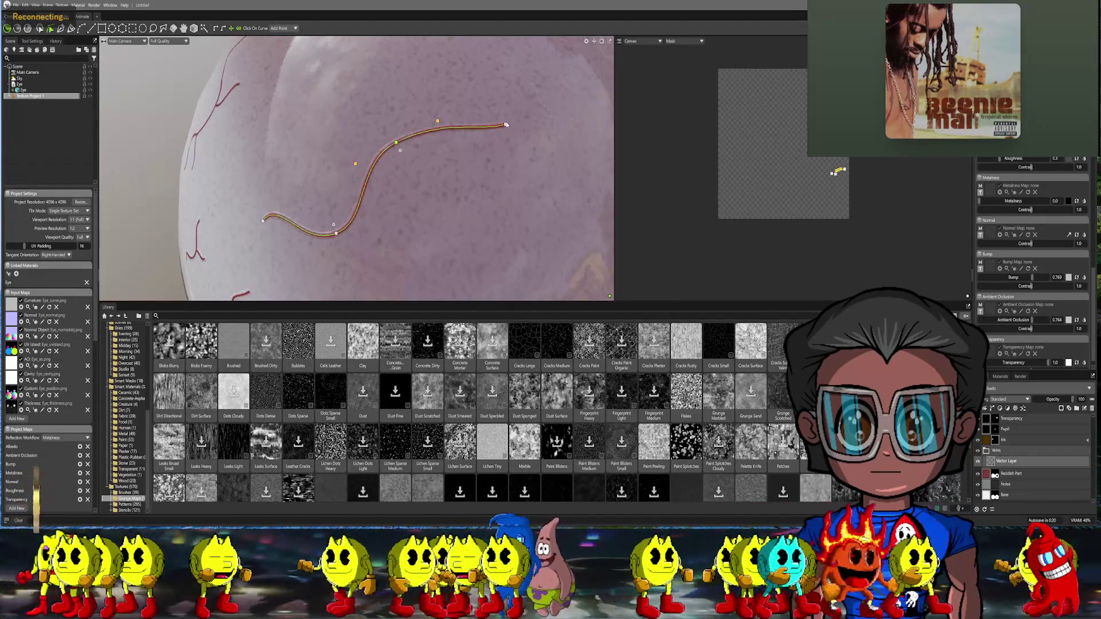
drag(505, 125, 507, 143)
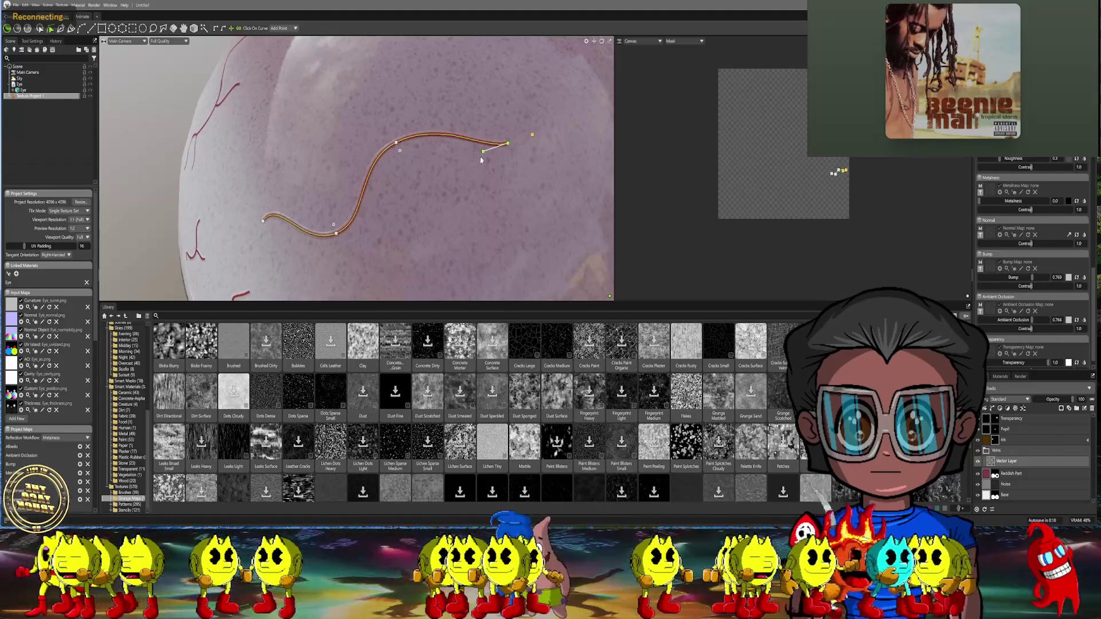
key(f)
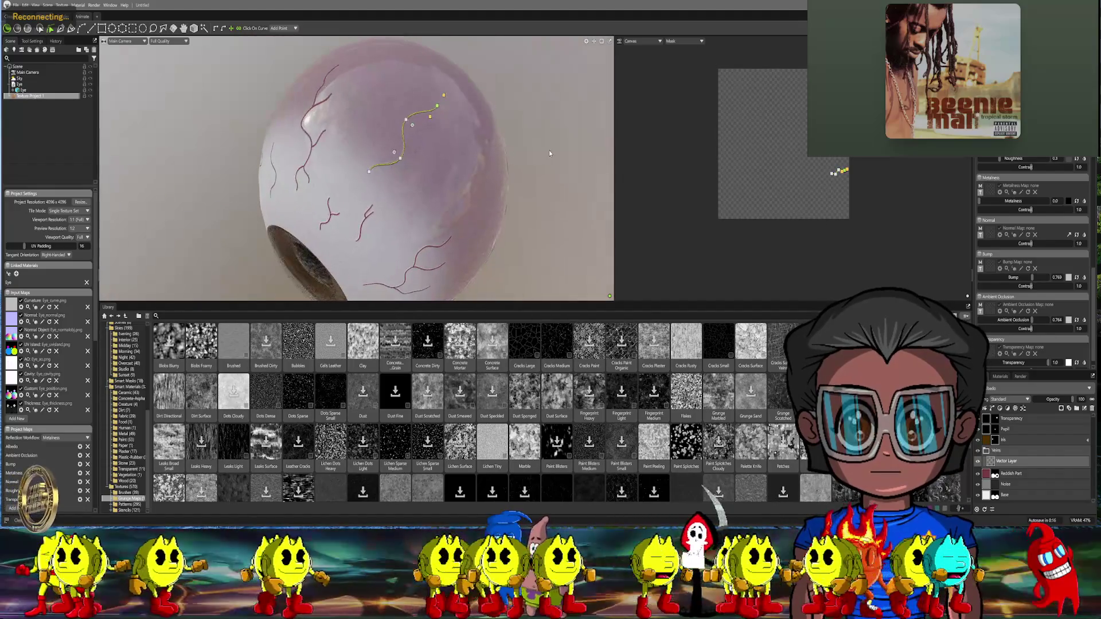
mouse_move(549, 153)
middle_down()
mouse_move(551, 184)
mouse_move(576, 144)
middle_up()
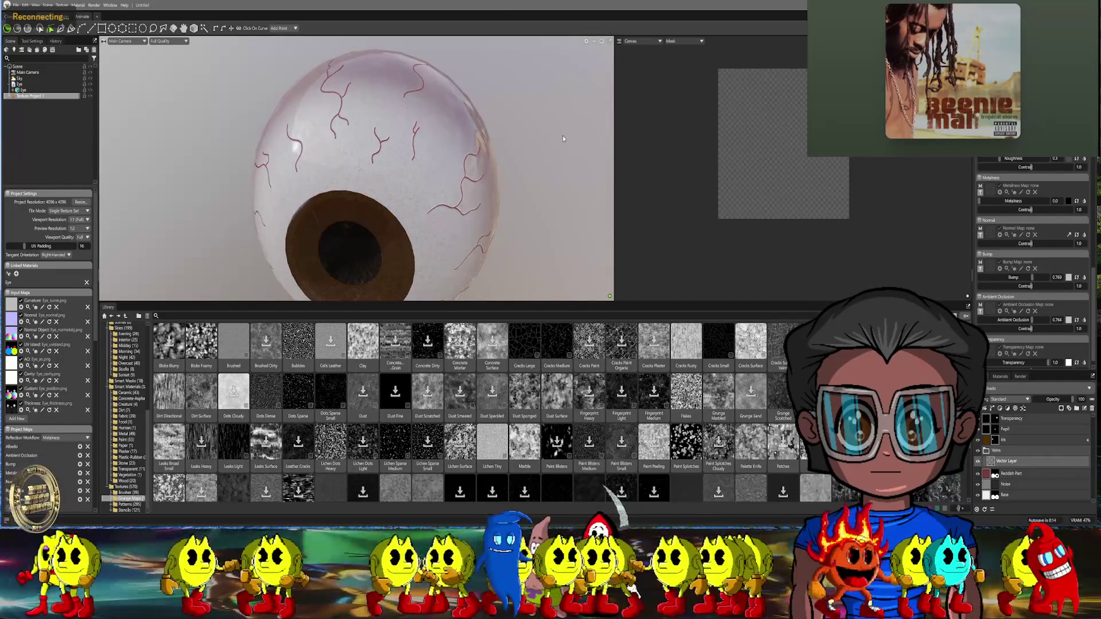
click(138, 41)
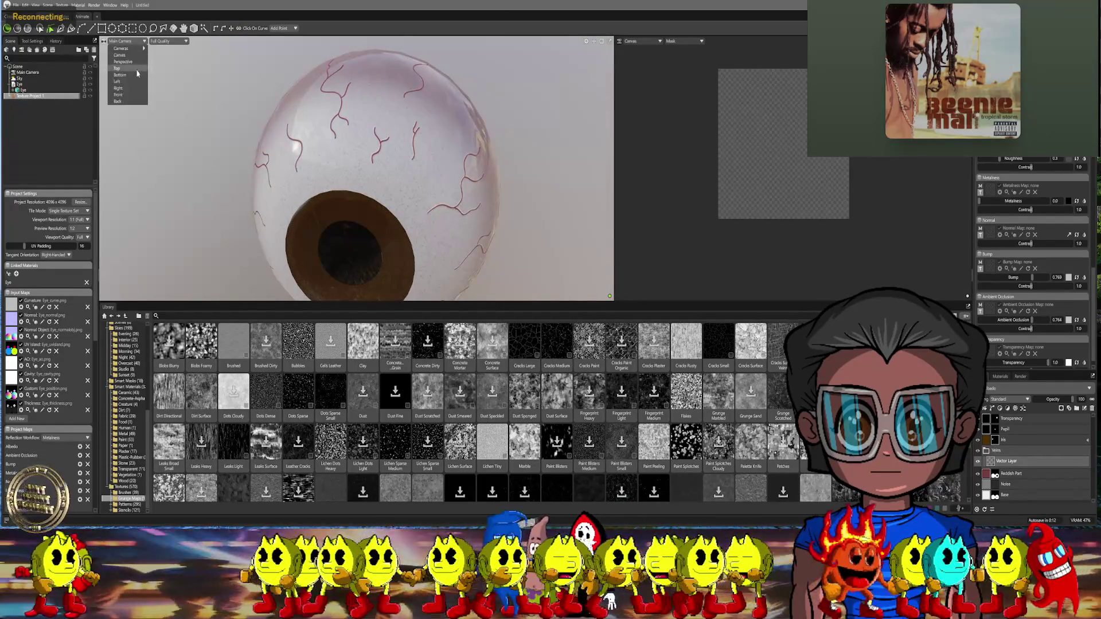
View the veined eyeball from the Front camera, tilt it, then return to the Main Camera
click(142, 98)
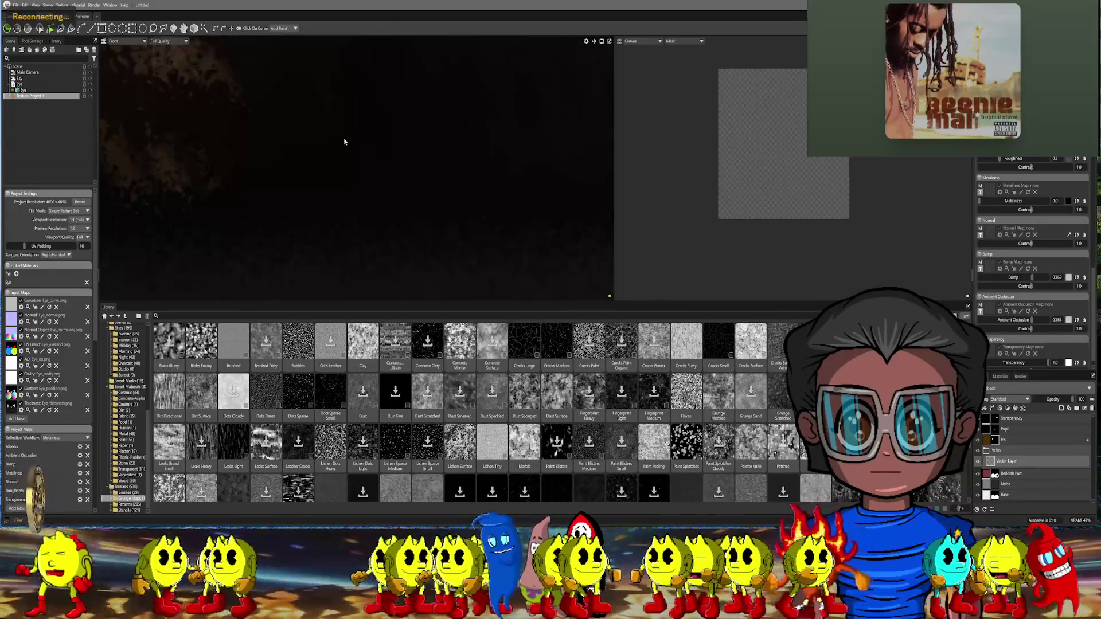
key(f)
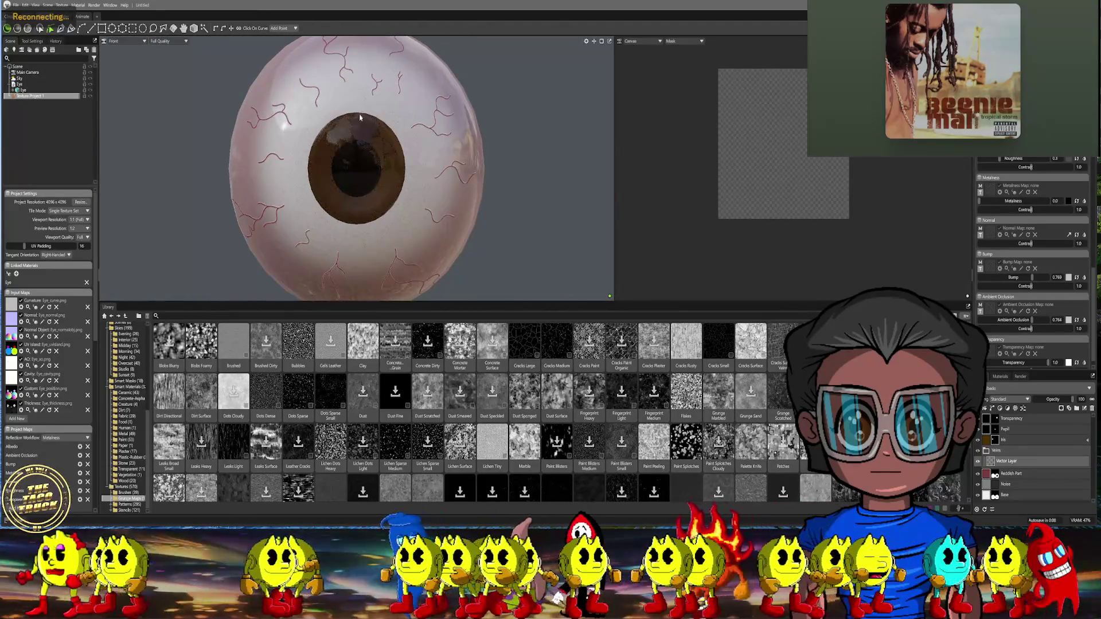
middle_drag(360, 118, 369, 163)
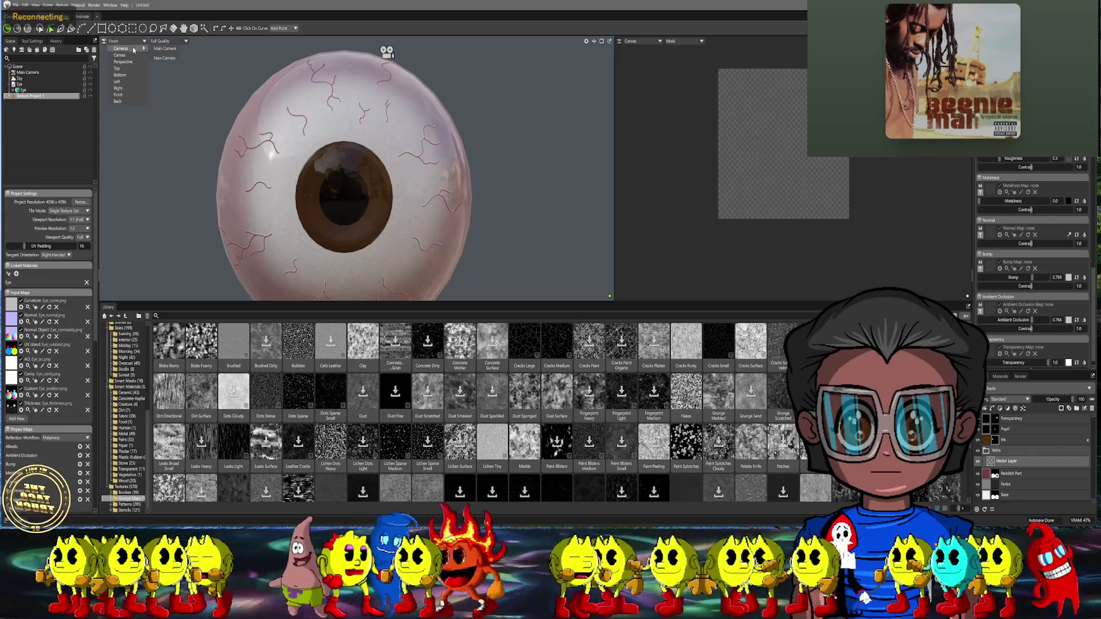
click(159, 48)
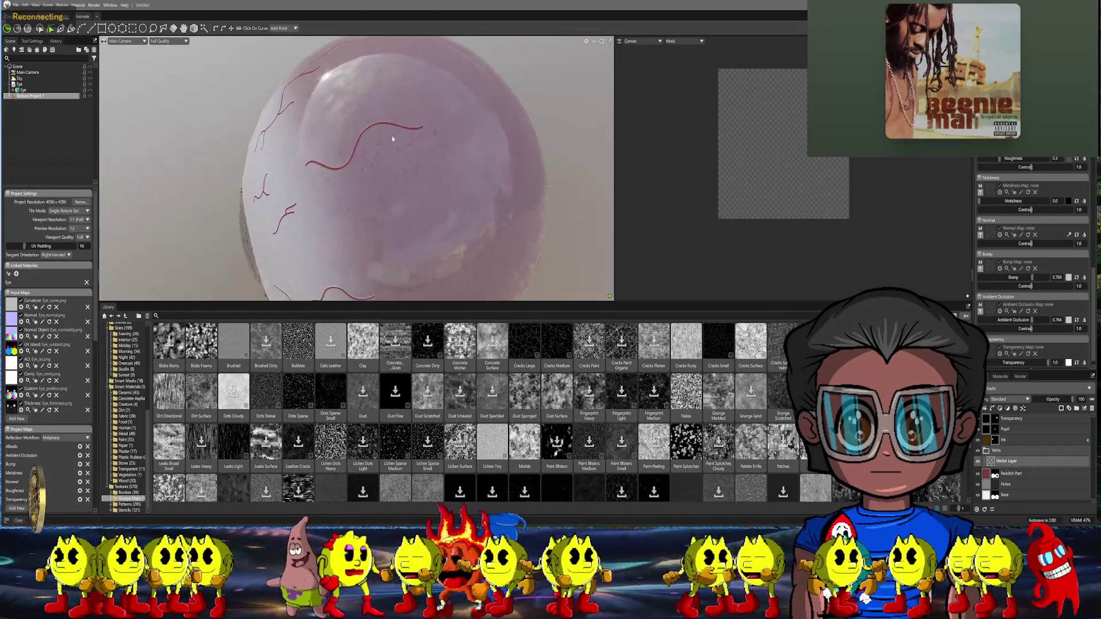
Draw a short new vein on the white of the eye with the vector stroke tool
click(83, 29)
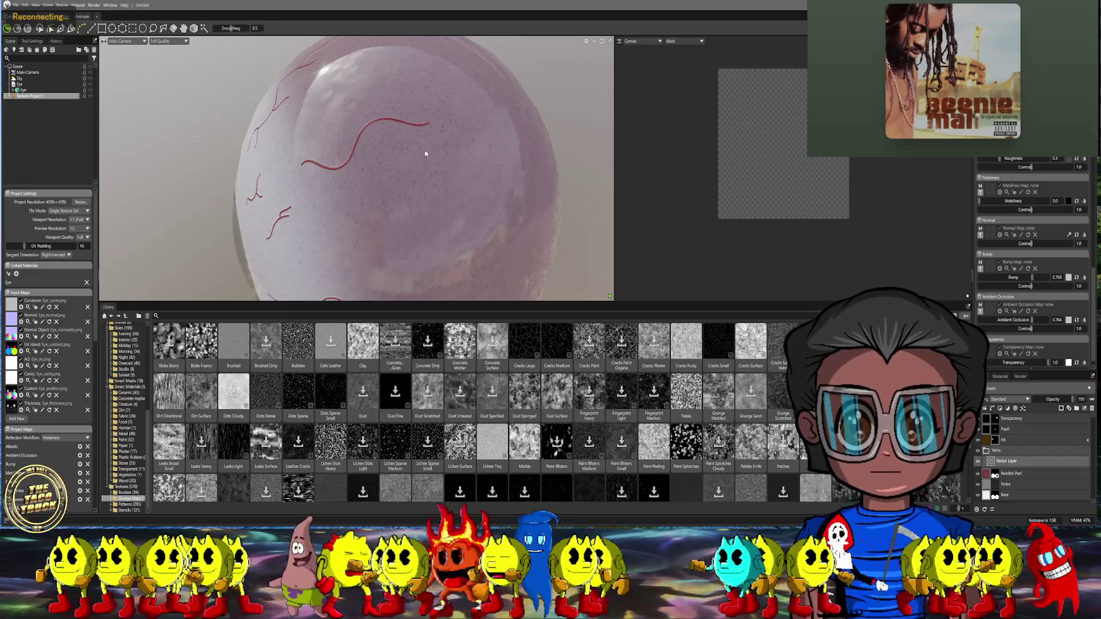
mouse_move(423, 152)
alt+mouse_down()
mouse_move(422, 122)
mouse_move(384, 139)
mouse_move(412, 229)
mouse_move(401, 189)
mouse_move(430, 218)
alt+mouse_up()
click(432, 222)
double_click(425, 171)
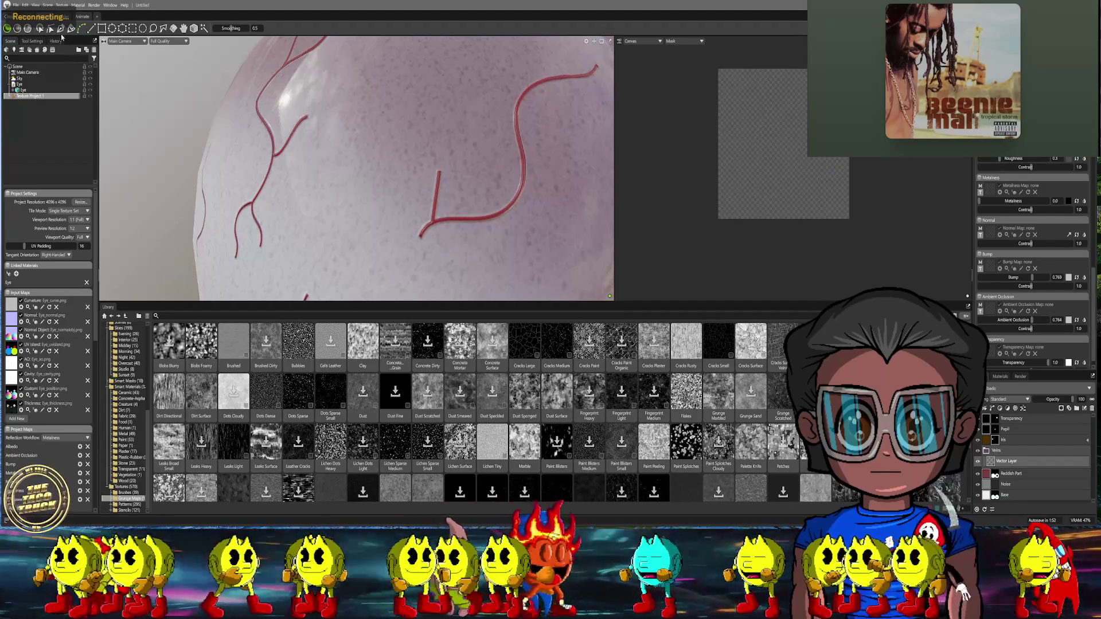
Bend the new vein by rotating its tangent and pulling its top endpoint's handle
click(51, 29)
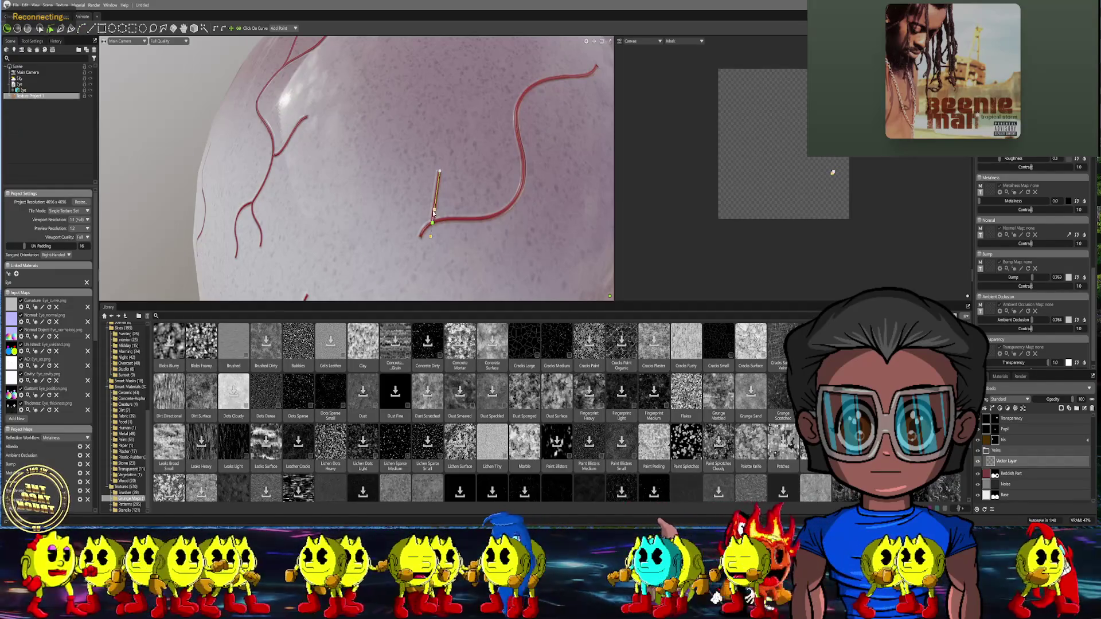
drag(433, 214, 425, 209)
click(439, 171)
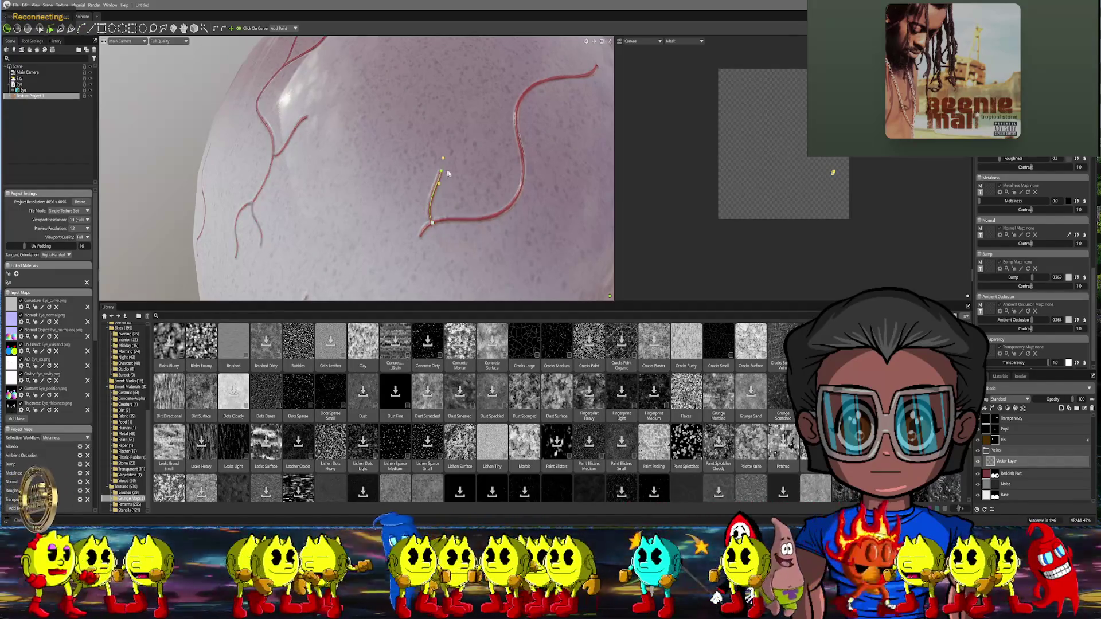
drag(462, 183, 453, 205)
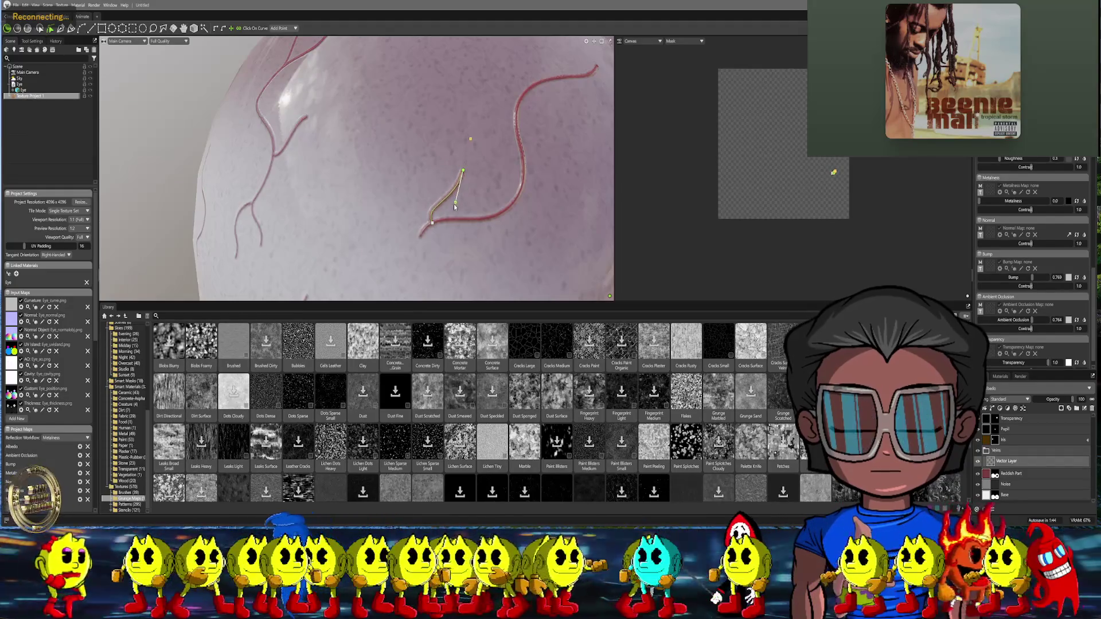
scroll(491, 156, down, 10)
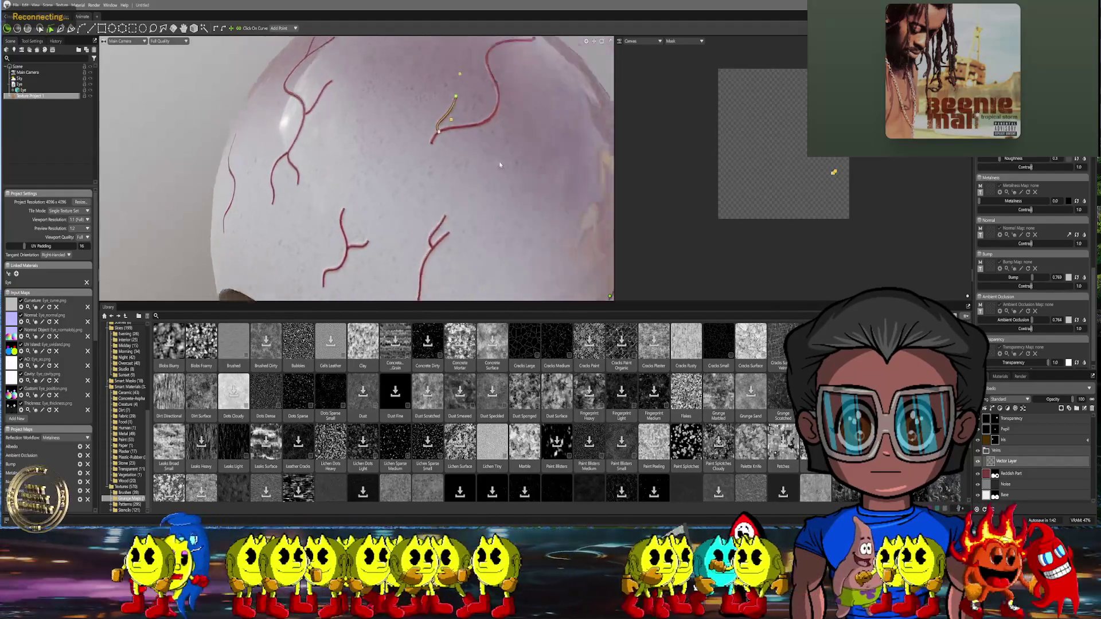
drag(535, 166, 481, 175)
scroll(461, 178, up, 5)
Bend the short vein upward at its control point and extend it higher
click(460, 138)
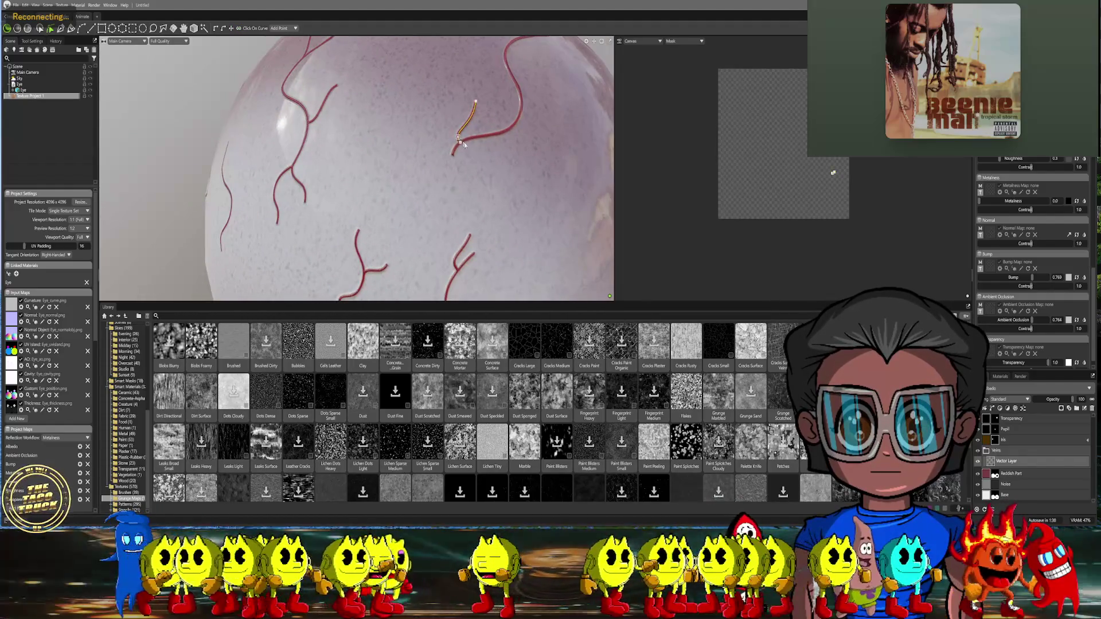
click(461, 143)
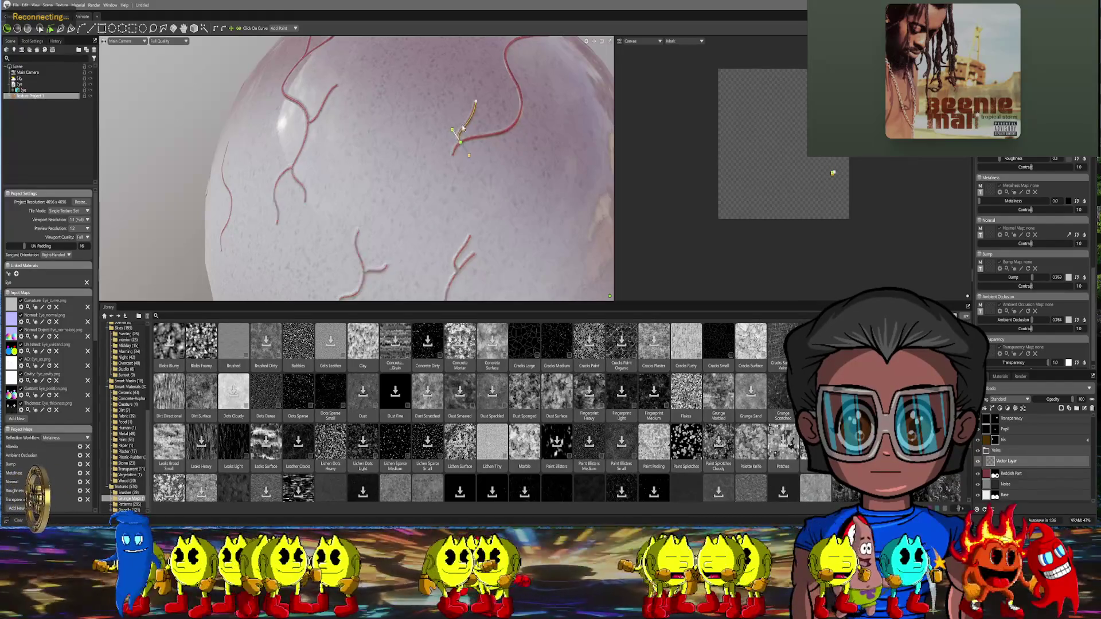
drag(480, 126, 472, 94)
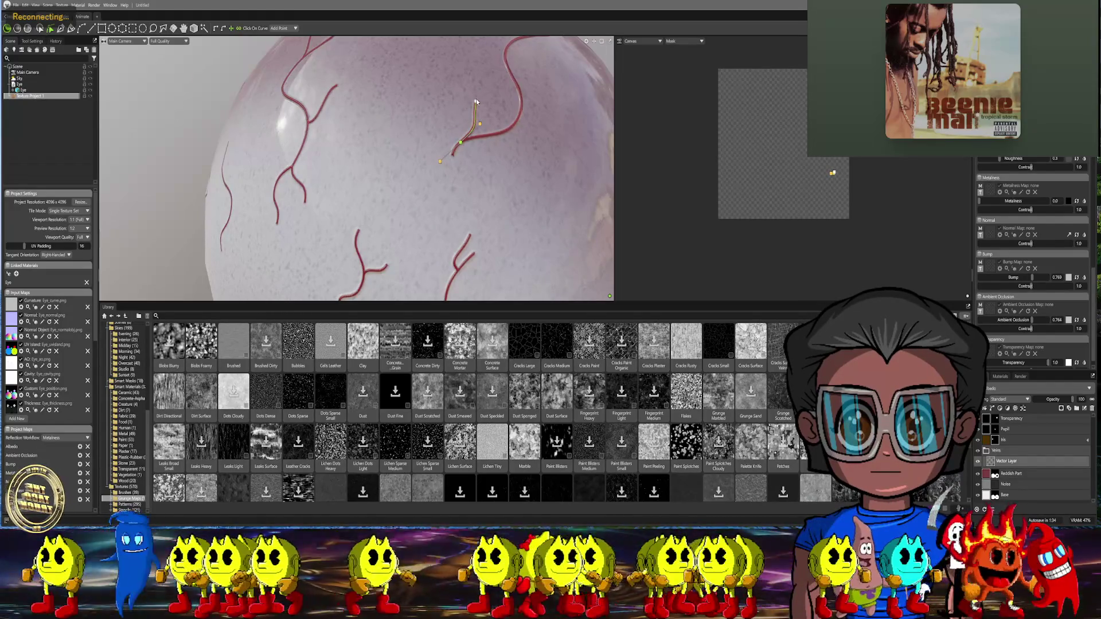
click(474, 90)
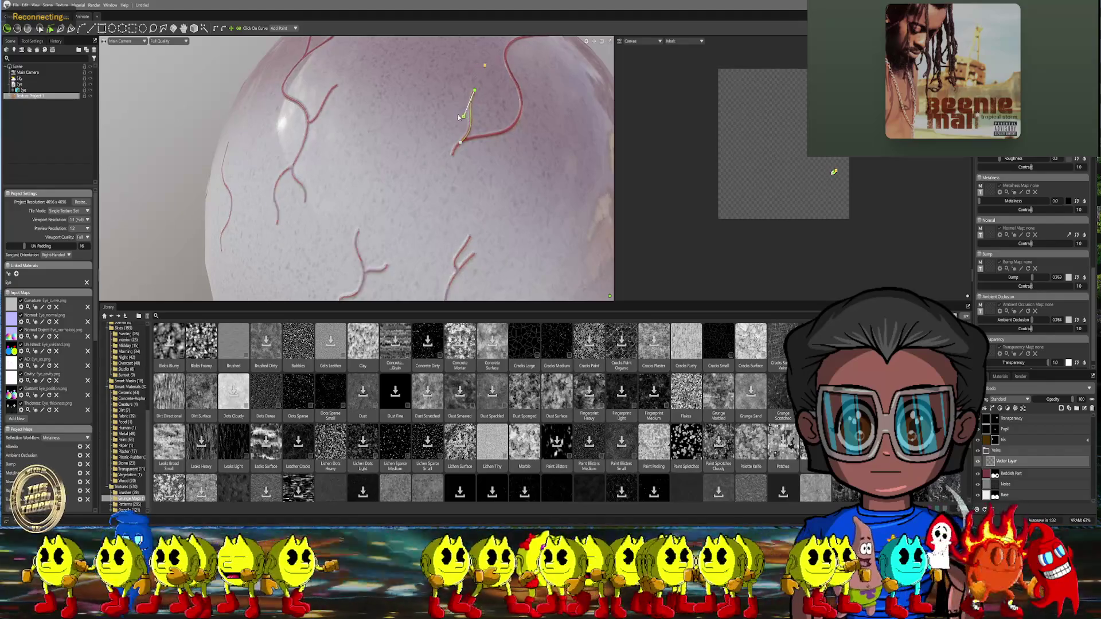
scroll(475, 110, down, 5)
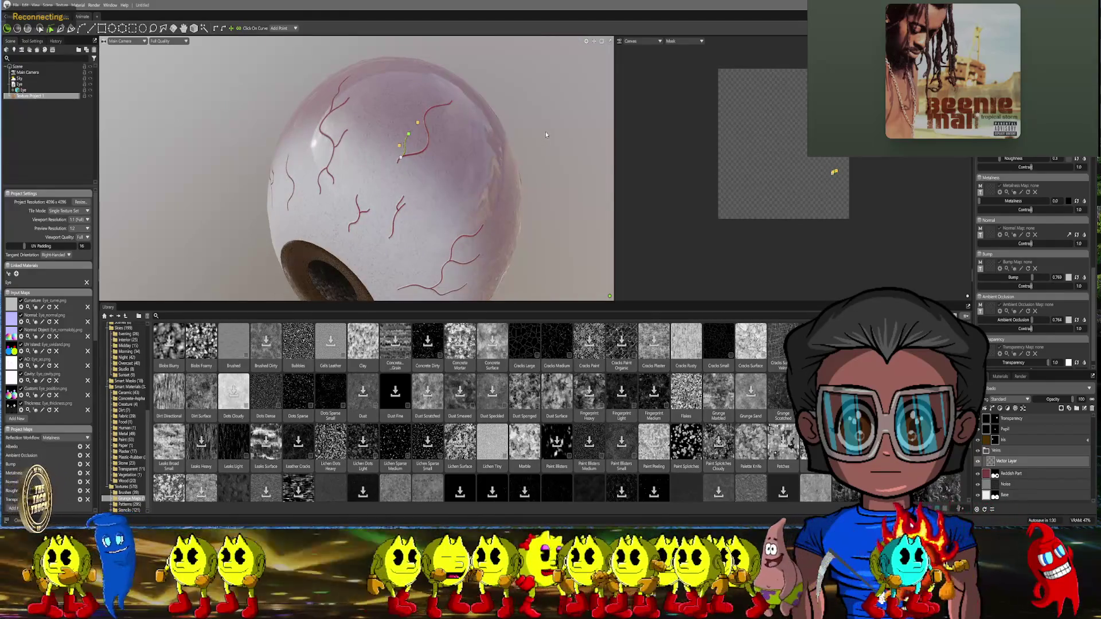
mouse_move(546, 131)
middle_down()
mouse_move(539, 163)
mouse_move(385, 146)
middle_up()
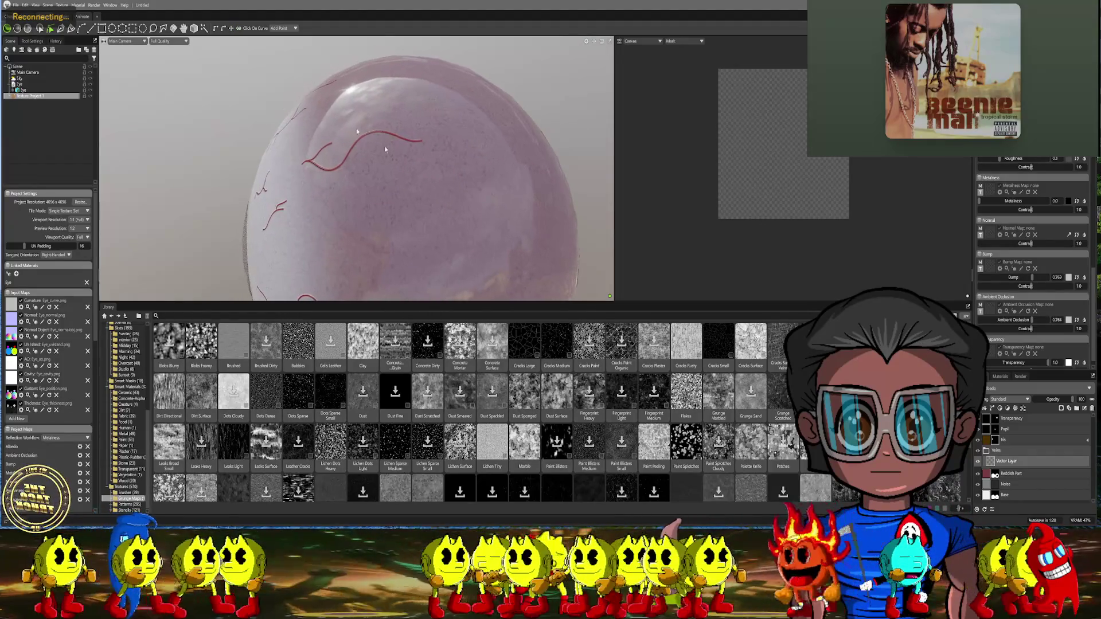
Draw a five-point branch vein forking off the existing vein and commit it
key(p)
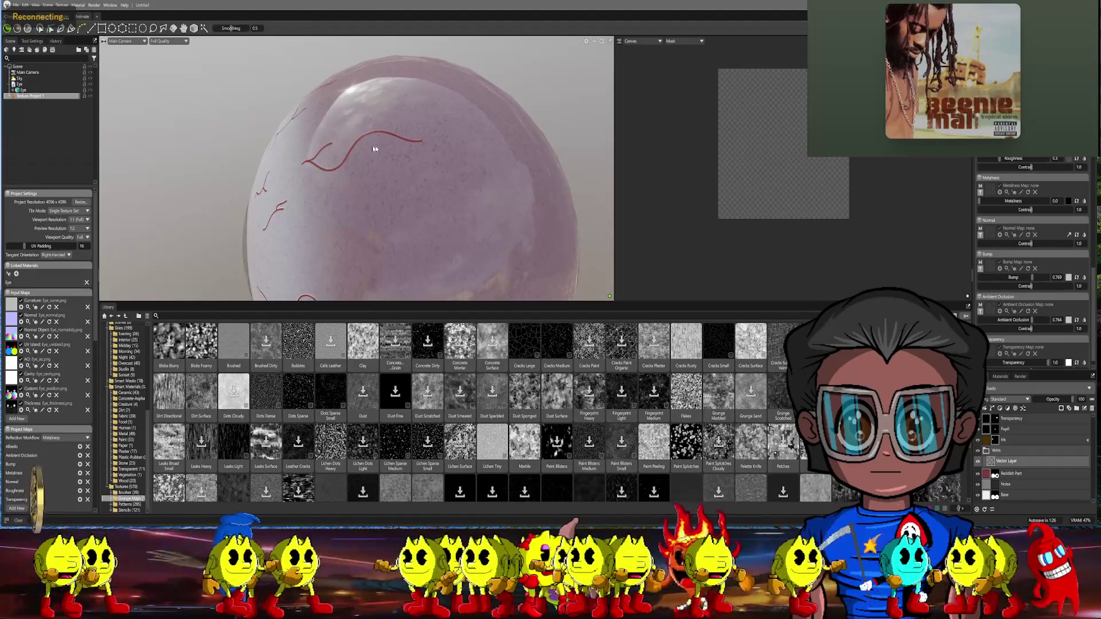
scroll(385, 139, up, 5)
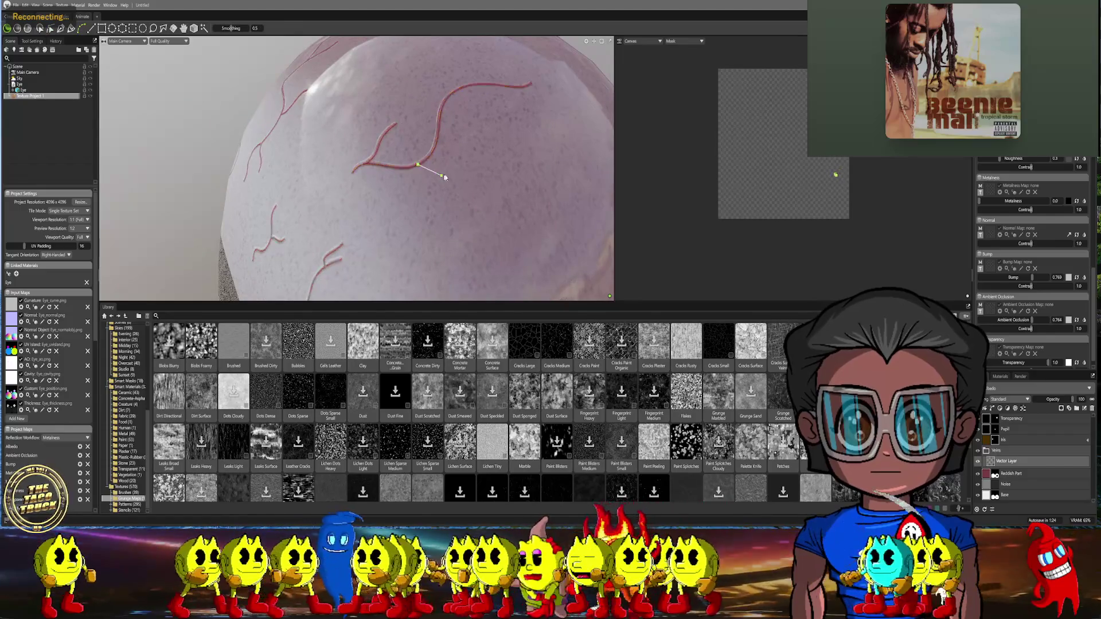
click(418, 165)
click(437, 173)
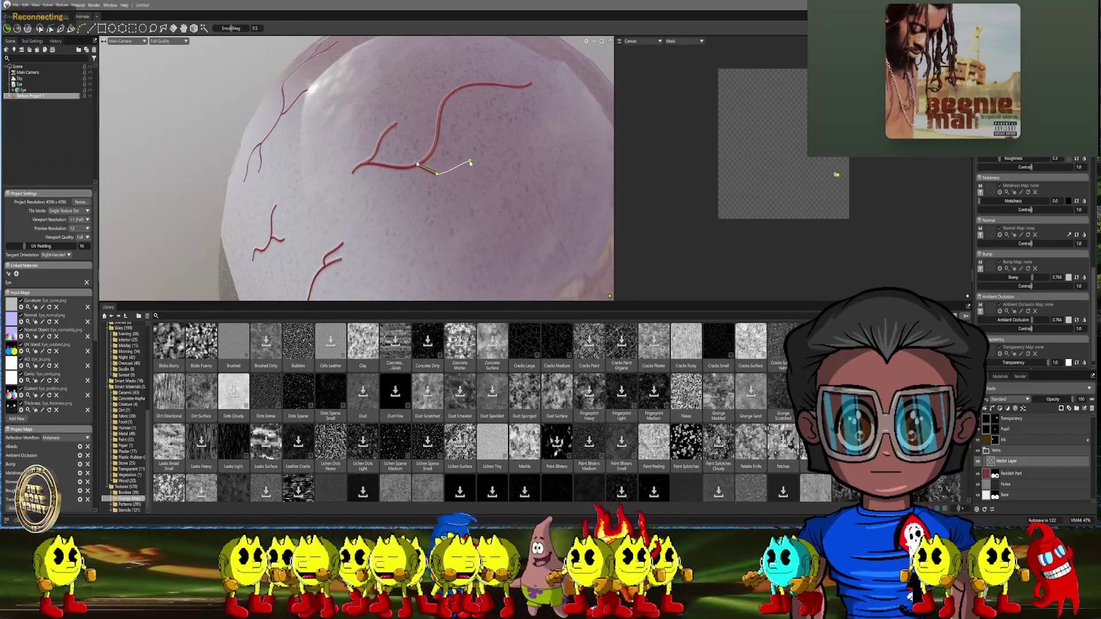
click(469, 161)
click(506, 166)
click(520, 150)
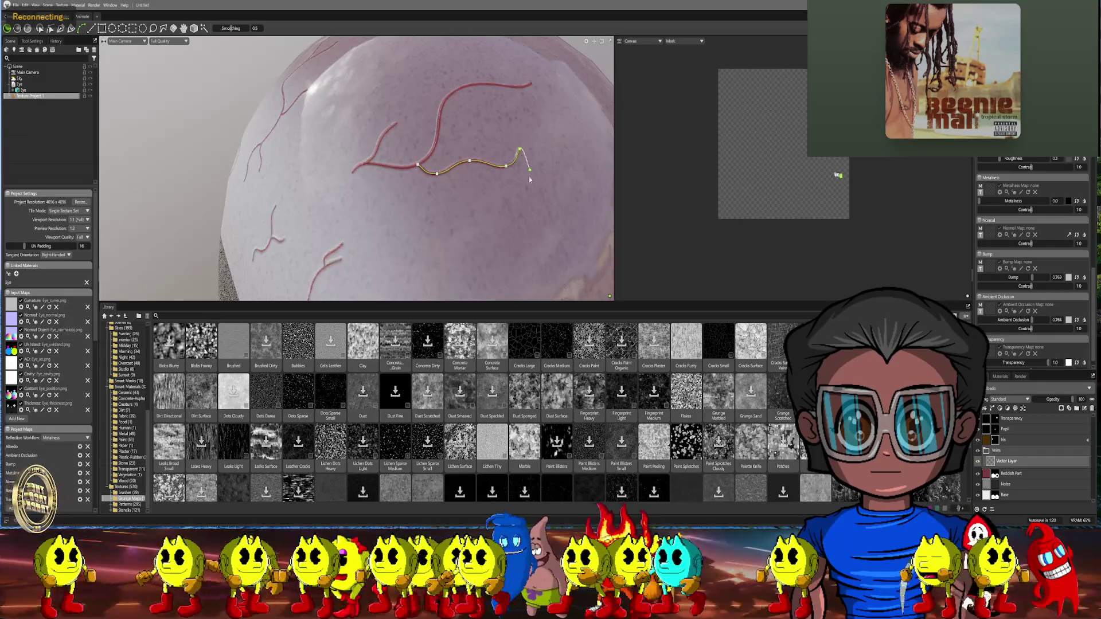
key(Return)
Switch to curve point editing and zoom in on the new branch
drag(530, 179, 466, 202)
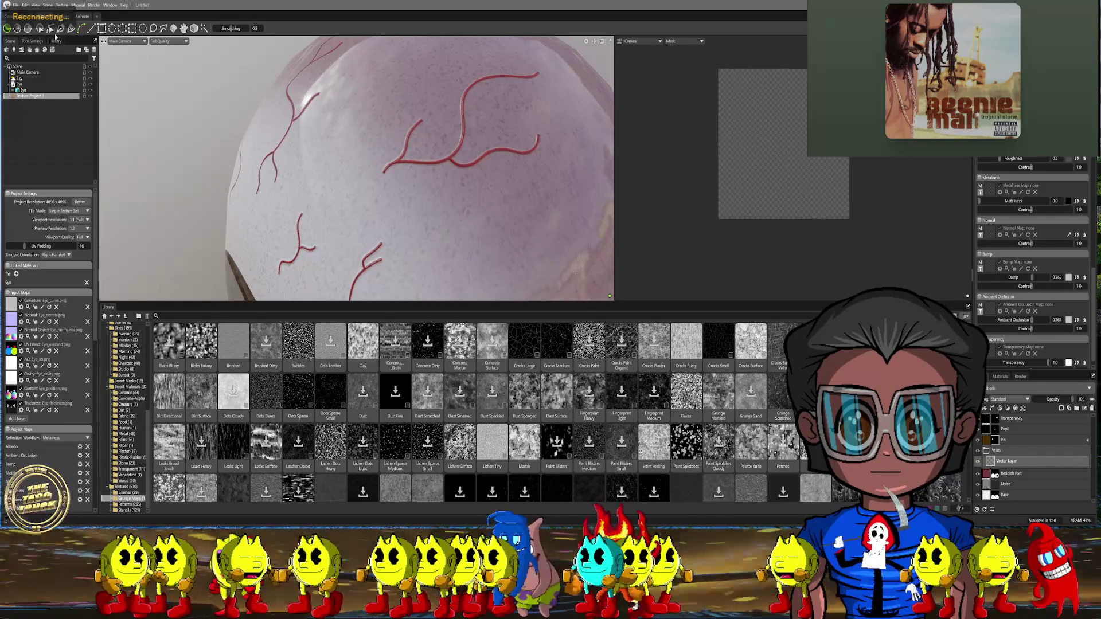
click(51, 29)
mouse_move(500, 119)
mouse_down()
mouse_move(455, 160)
mouse_move(454, 149)
mouse_move(438, 149)
mouse_up()
Add a point on the new vein and move a point up-left to form a small kink
click(462, 148)
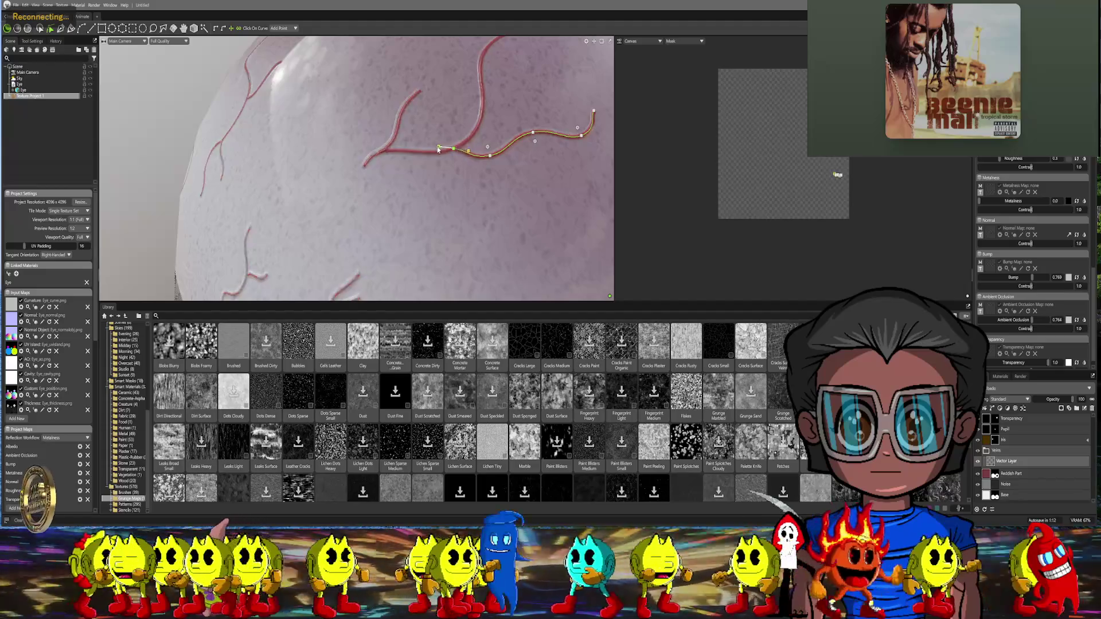
scroll(519, 151, up, 3)
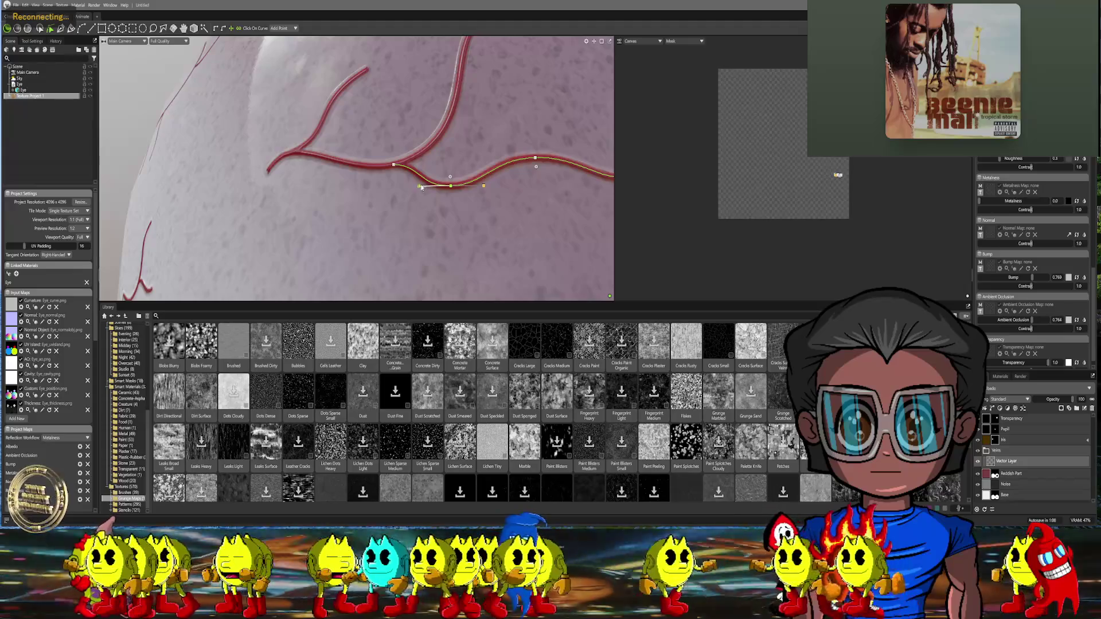
drag(451, 185, 430, 190)
middle_drag(534, 161, 507, 172)
mouse_move(507, 174)
mouse_down()
mouse_move(436, 164)
mouse_move(456, 159)
mouse_up()
click(456, 159)
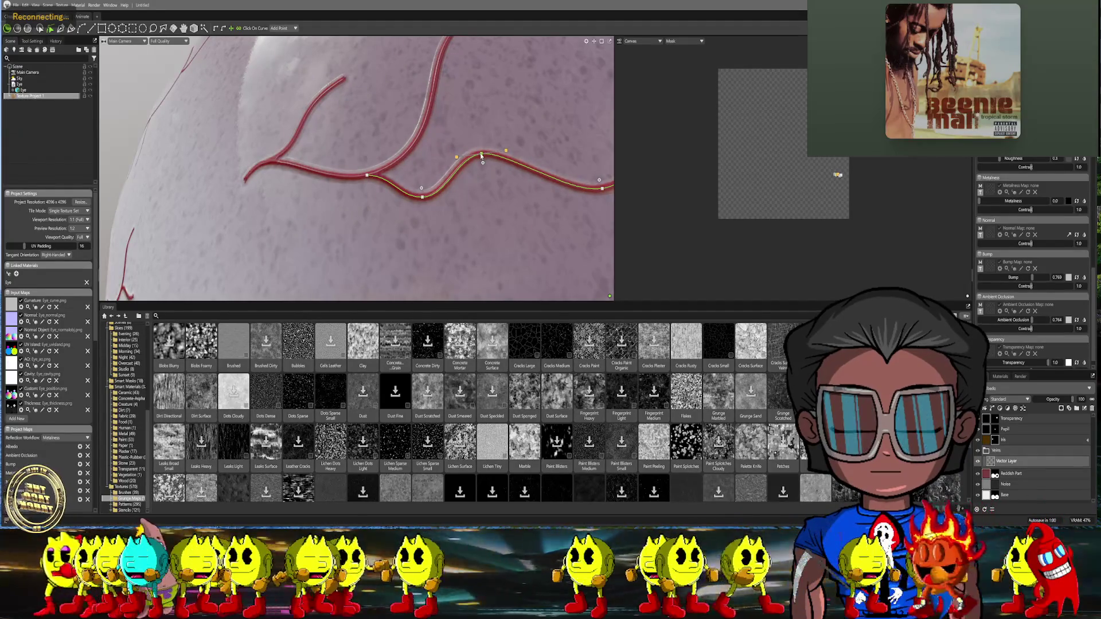
Smooth the vein's right end by moving its end point and adjusting handles, then zoom out
middle_drag(547, 179, 525, 208)
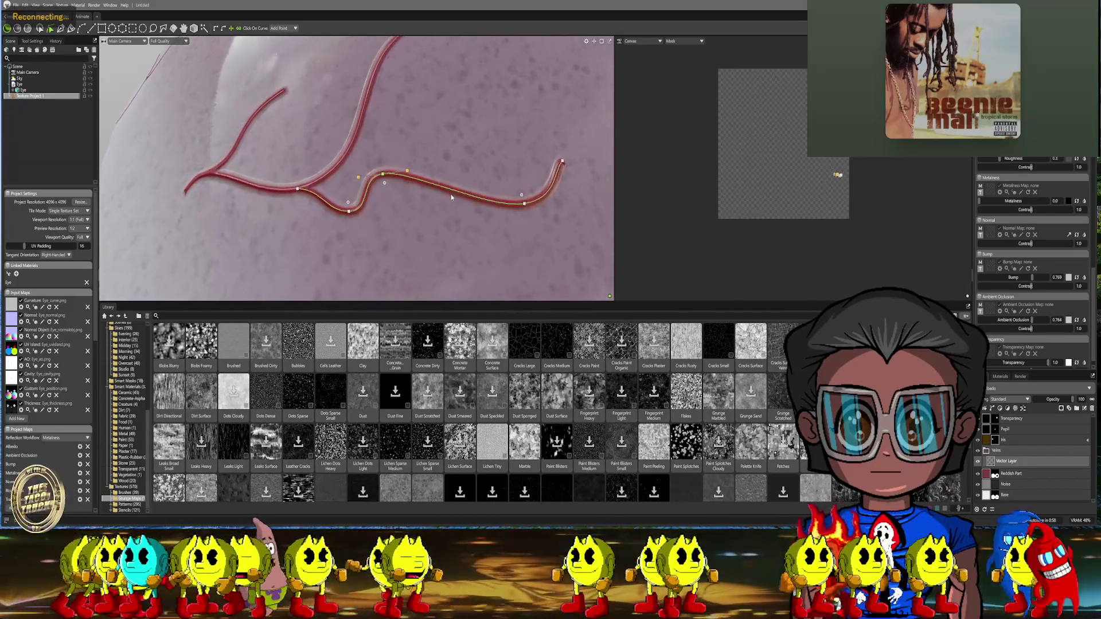
click(428, 198)
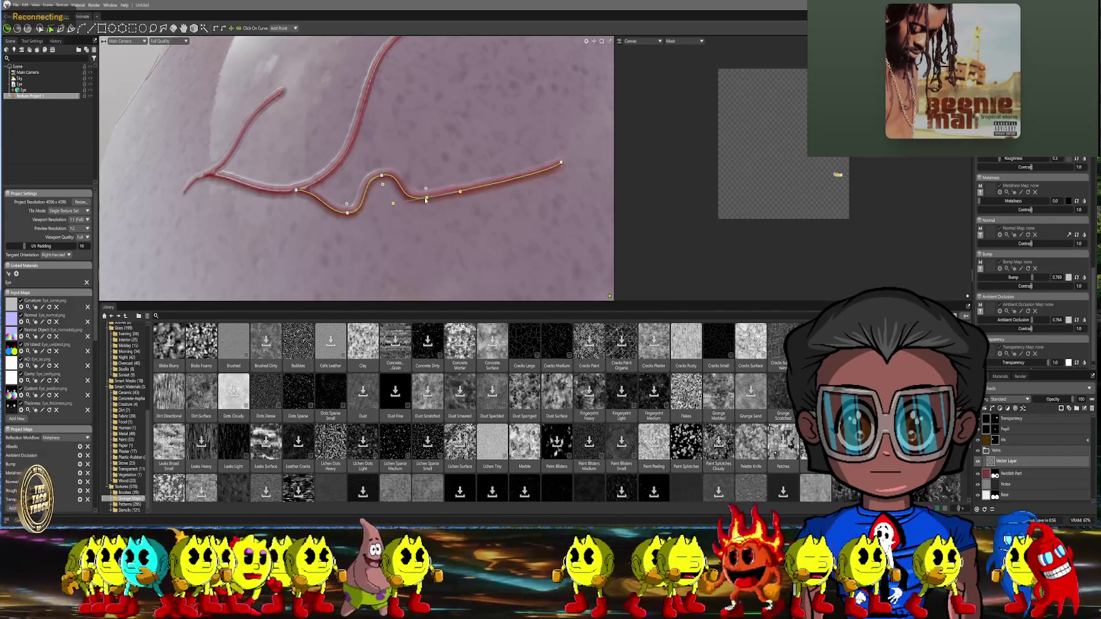
drag(462, 192, 444, 197)
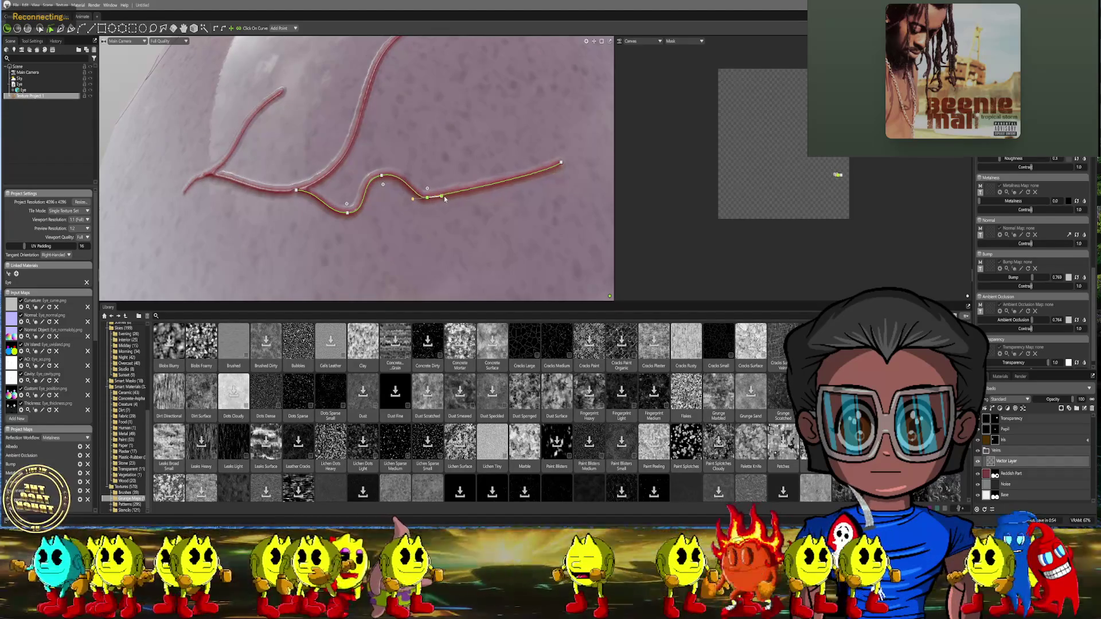
mouse_move(563, 162)
mouse_down()
mouse_move(497, 143)
mouse_move(459, 161)
mouse_move(443, 198)
mouse_move(453, 198)
mouse_up()
click(426, 198)
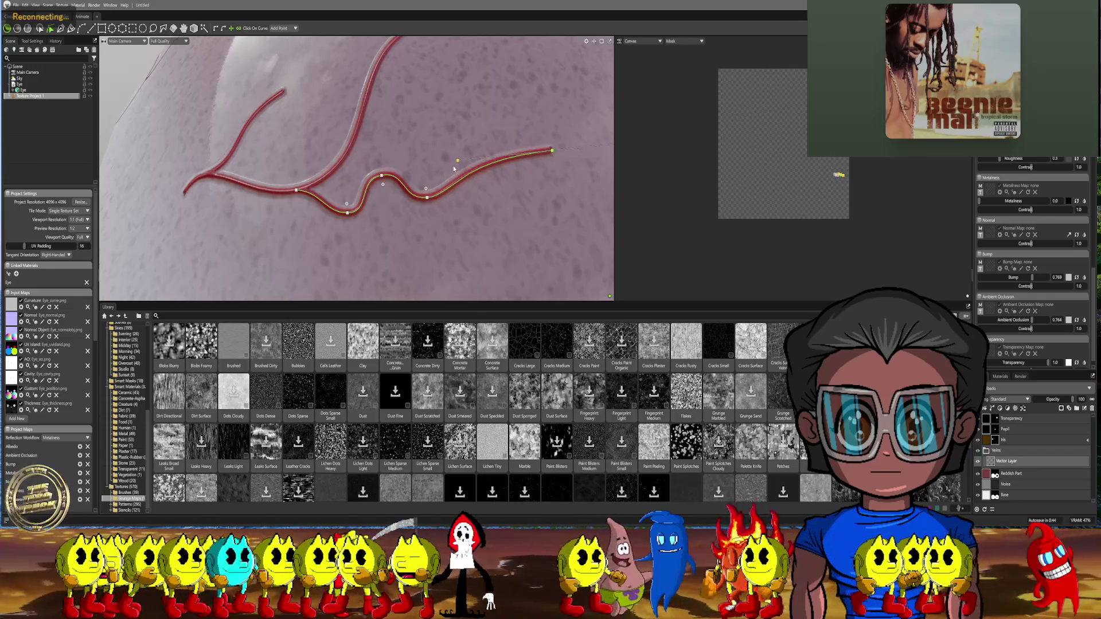
scroll(478, 149, down, 5)
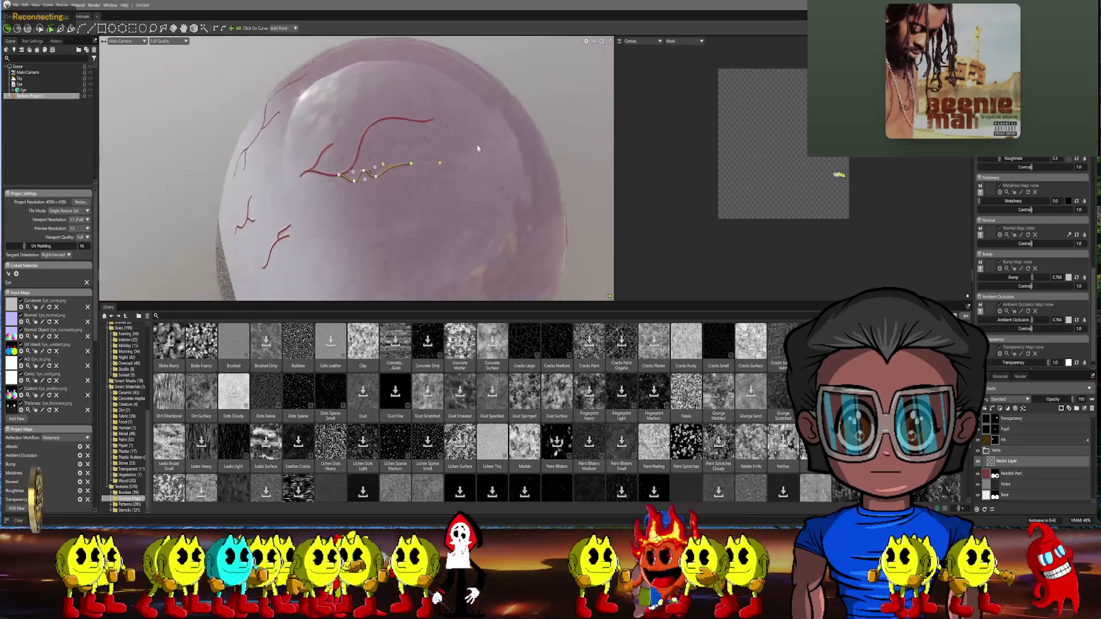
Orbit toward the veins and start a new vein stroke on an existing vein
scroll(555, 152, down, 3)
mouse_move(481, 190)
alt+mouse_down()
mouse_move(512, 193)
mouse_move(450, 162)
alt+mouse_up()
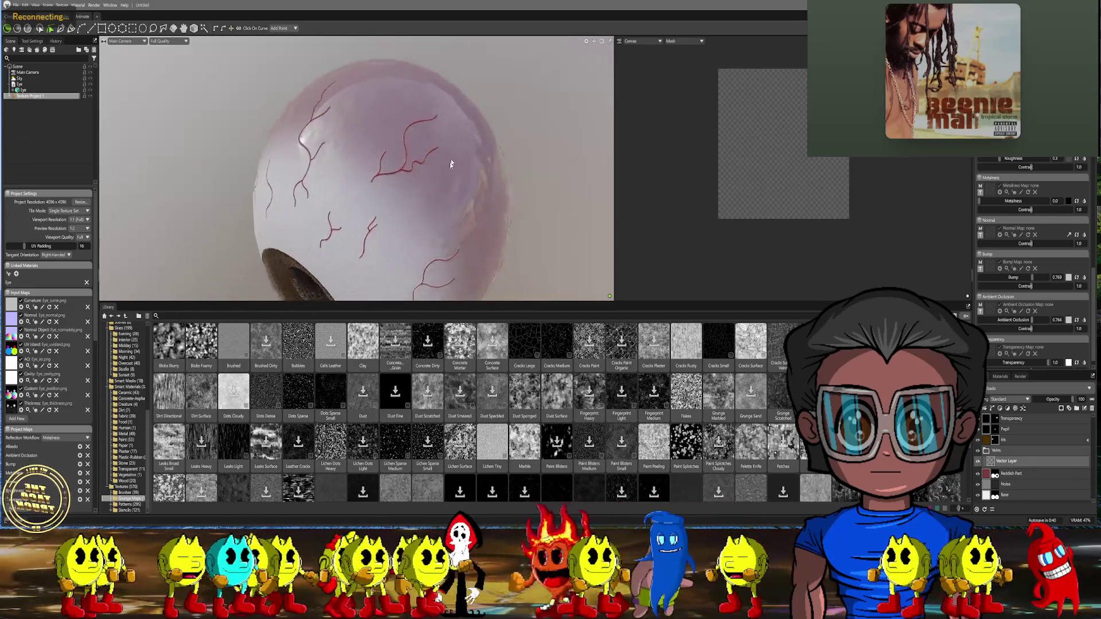
scroll(436, 172, up, 6)
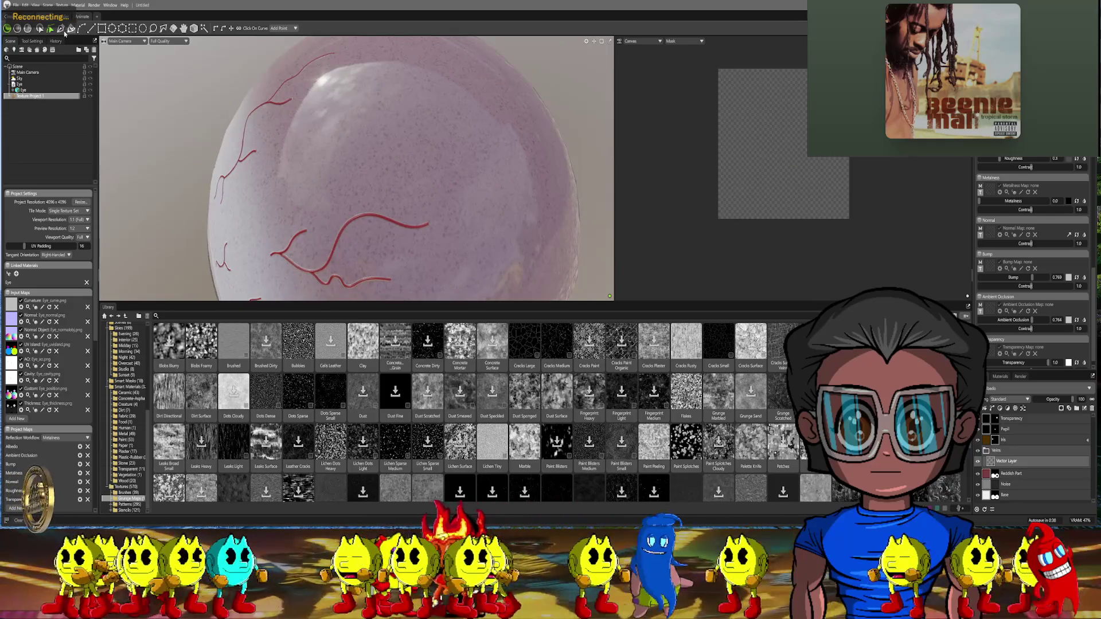
click(61, 28)
mouse_move(304, 185)
alt+mouse_down()
mouse_move(319, 172)
mouse_move(370, 177)
alt+mouse_up()
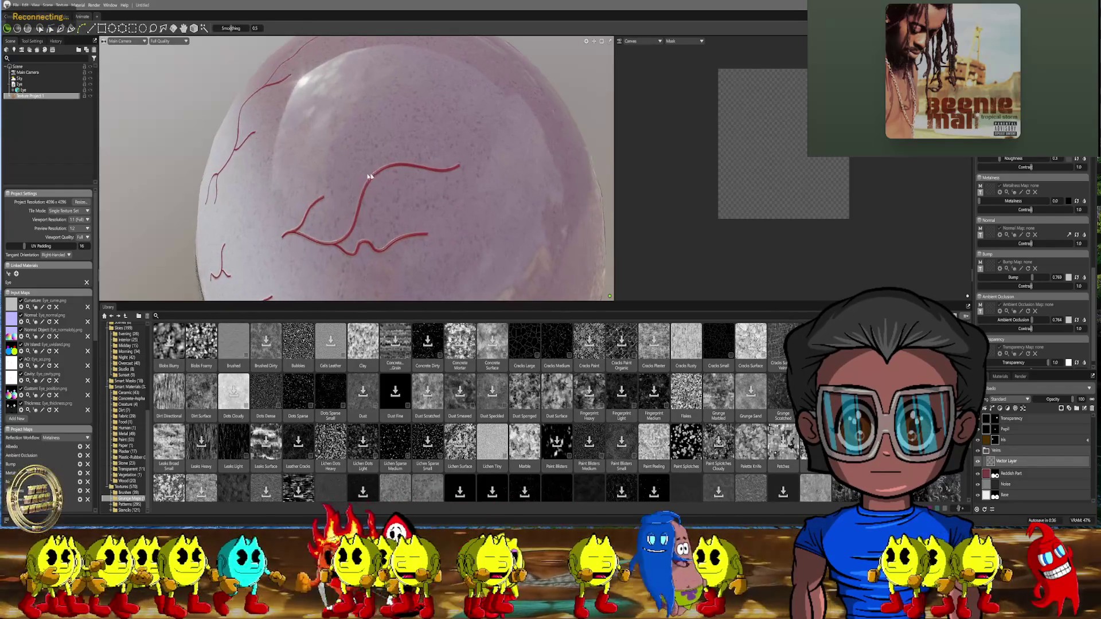
click(380, 170)
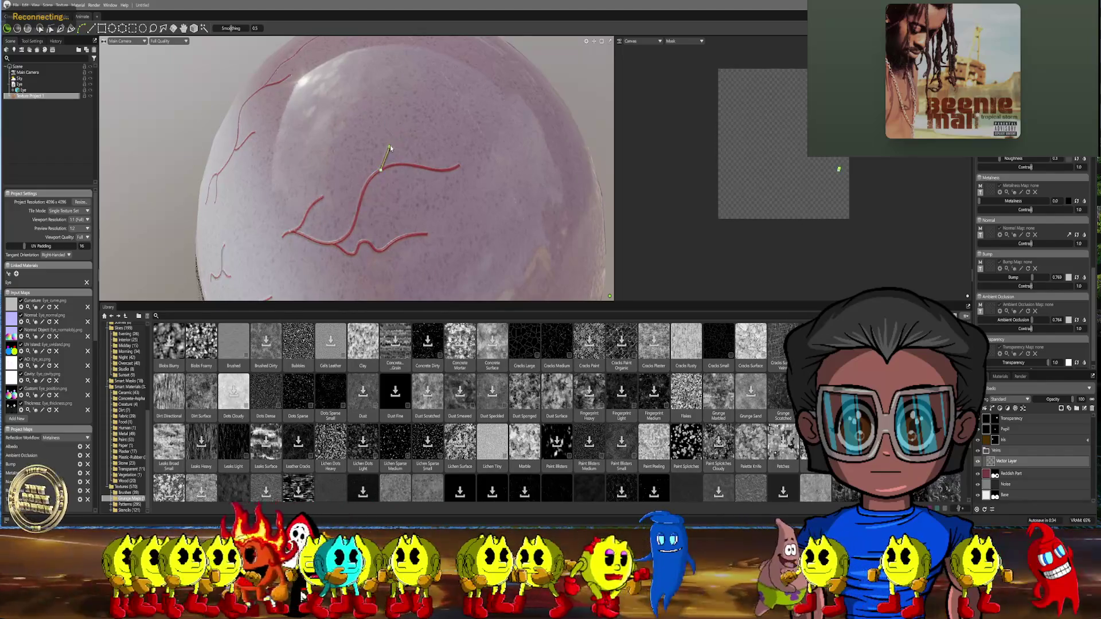
alt+drag(396, 158, 426, 163)
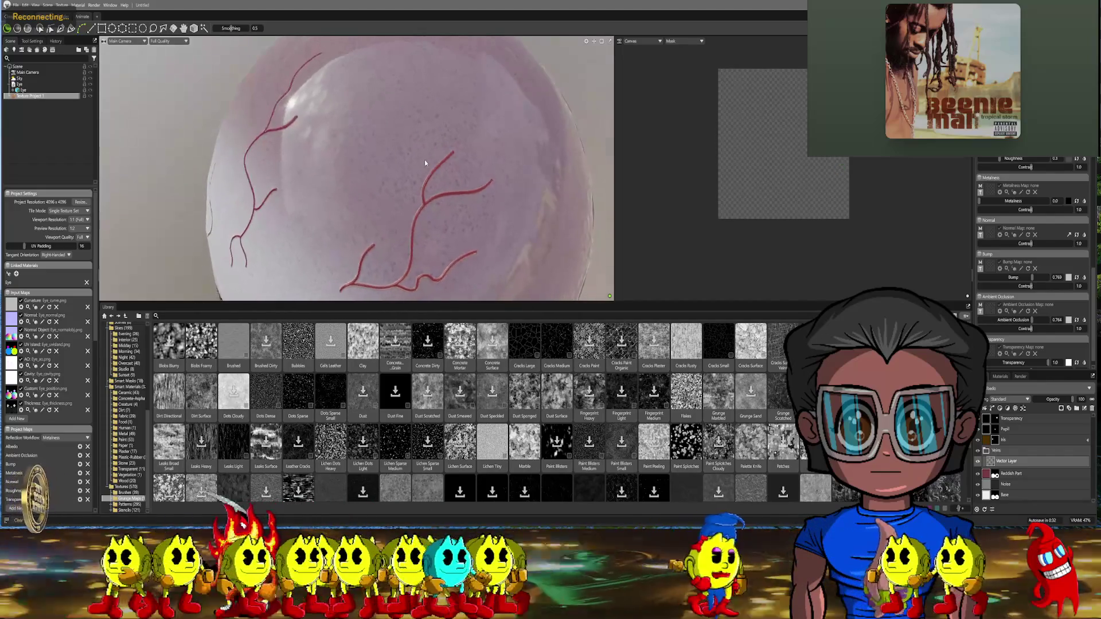
Add a control point to the vein curve, pull its end point downward, and zoom out
click(51, 28)
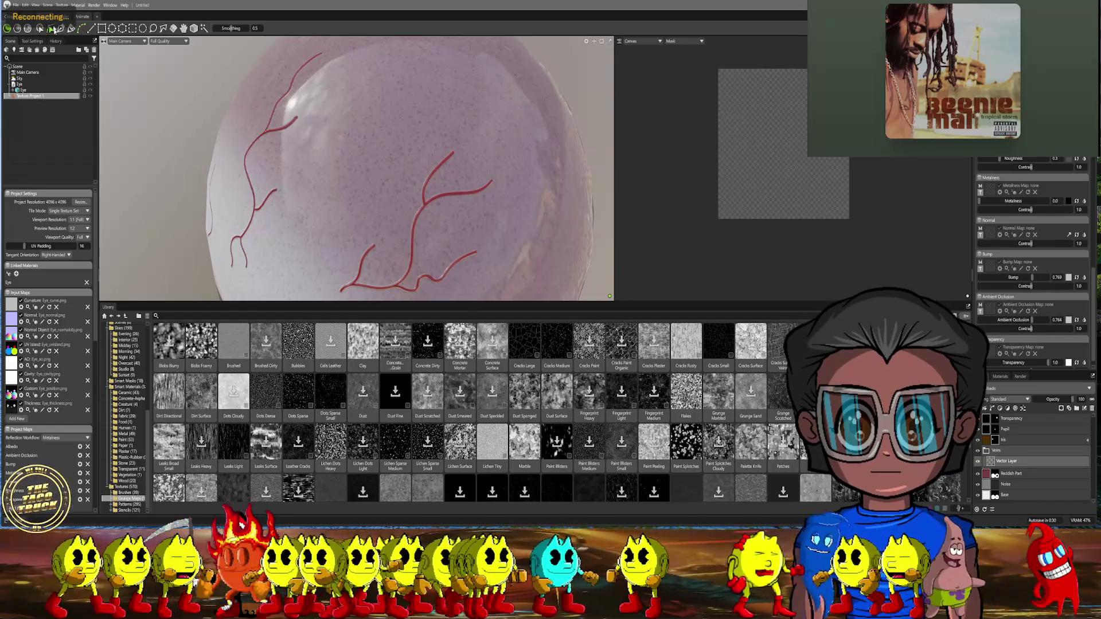
alt+drag(344, 229, 392, 244)
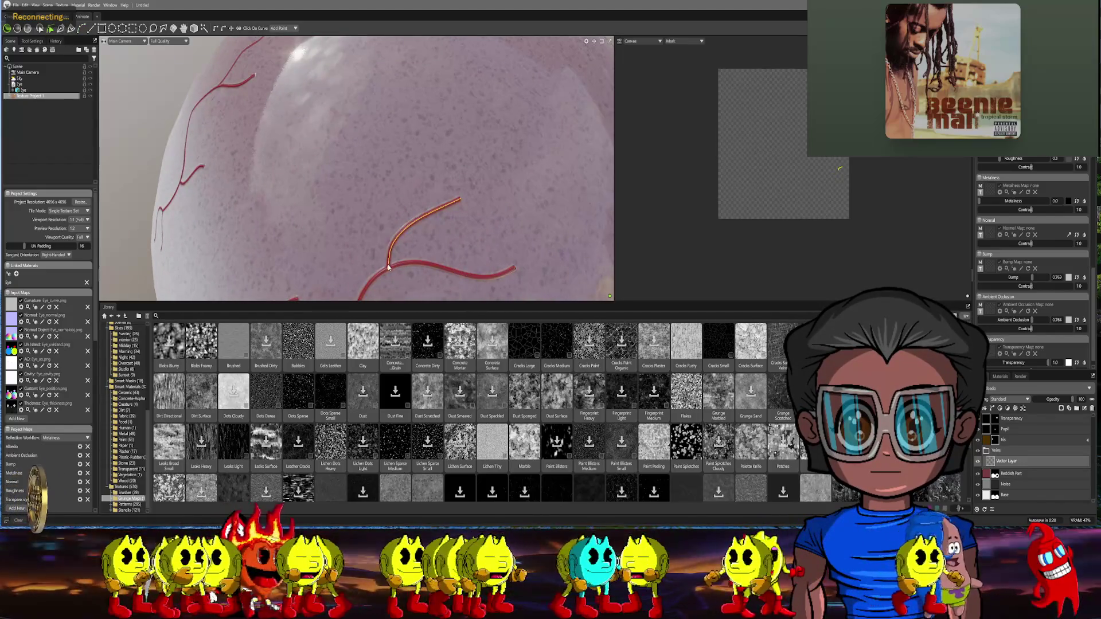
click(388, 270)
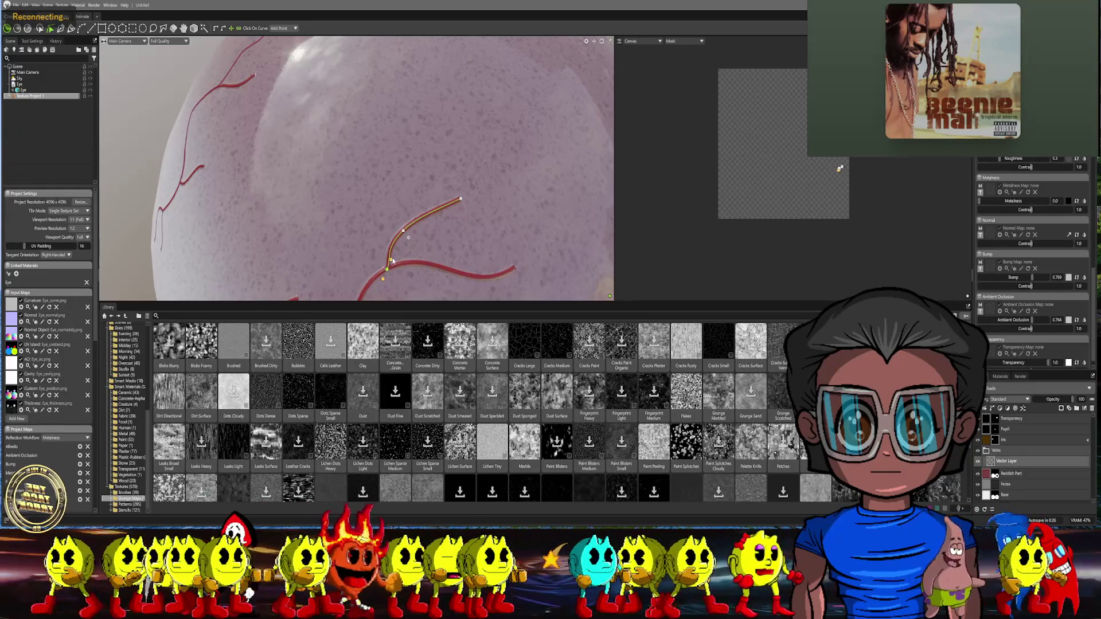
click(402, 223)
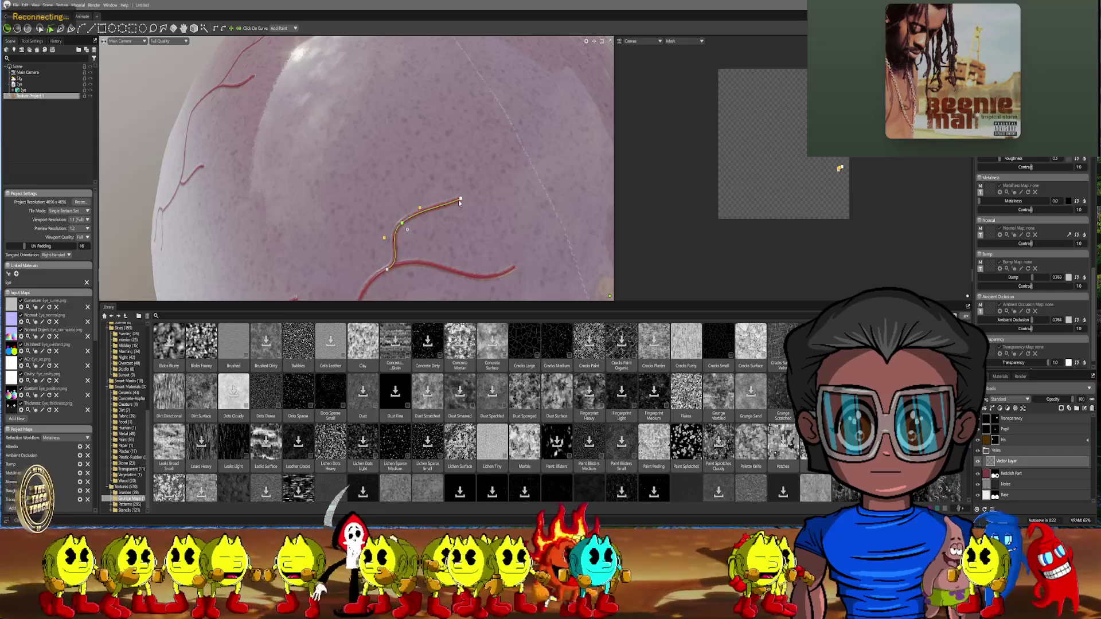
drag(464, 205, 463, 220)
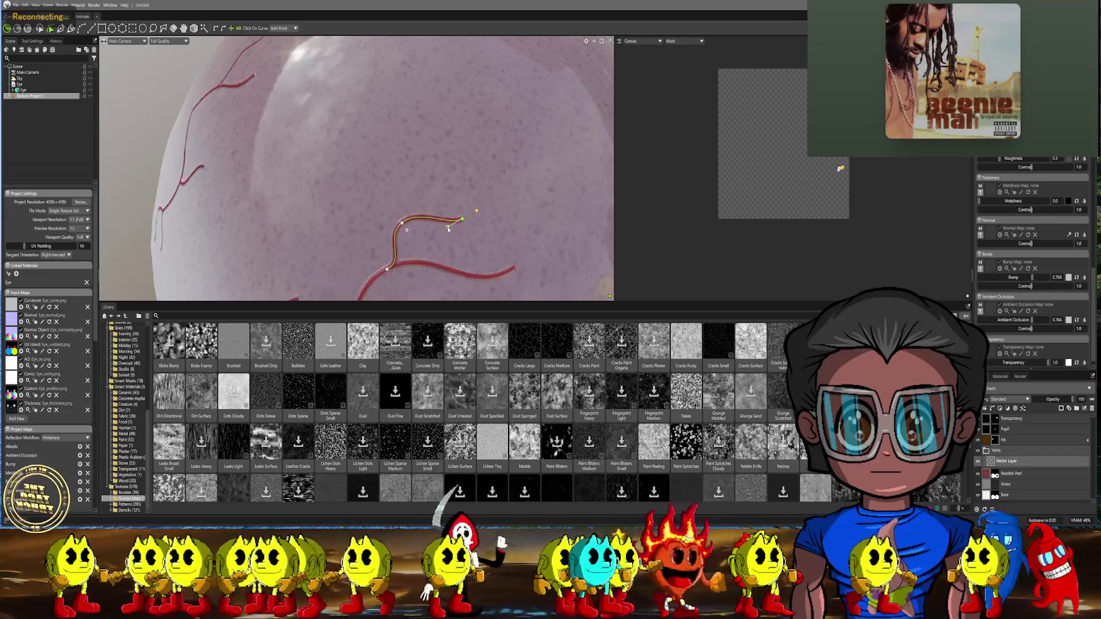
scroll(480, 215, down, 6)
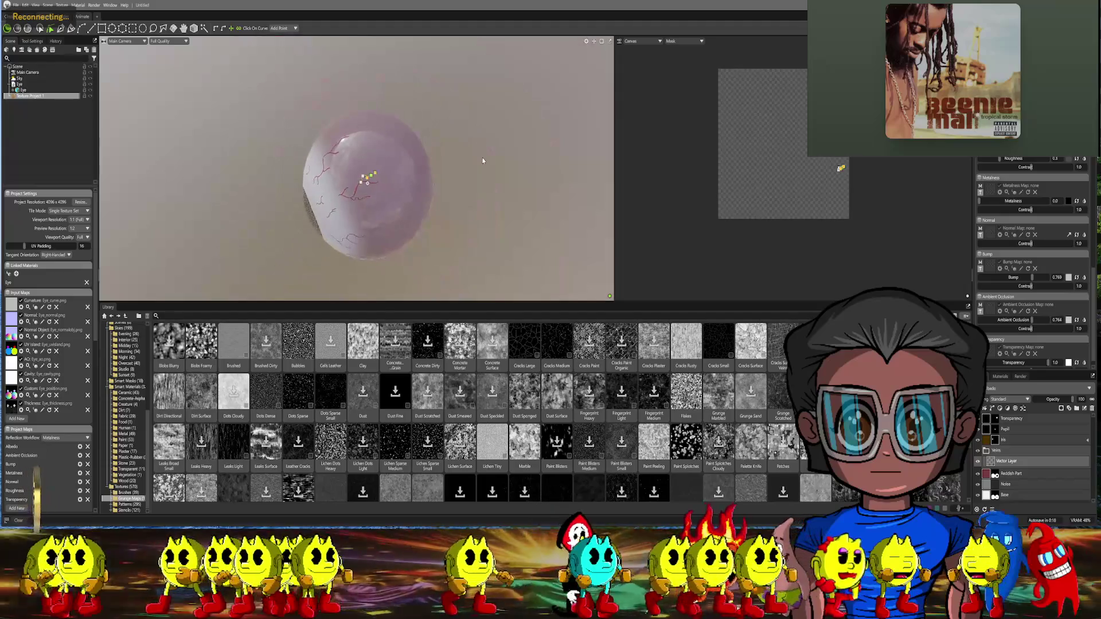
mouse_move(470, 209)
mouse_down()
mouse_move(523, 181)
mouse_move(511, 179)
mouse_up()
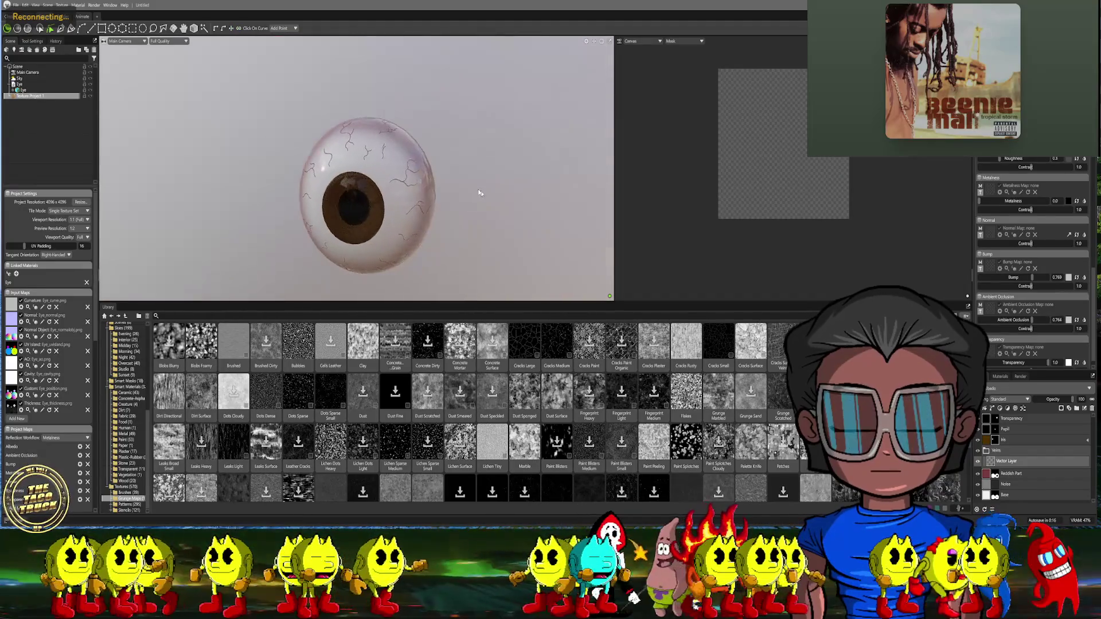
click(125, 41)
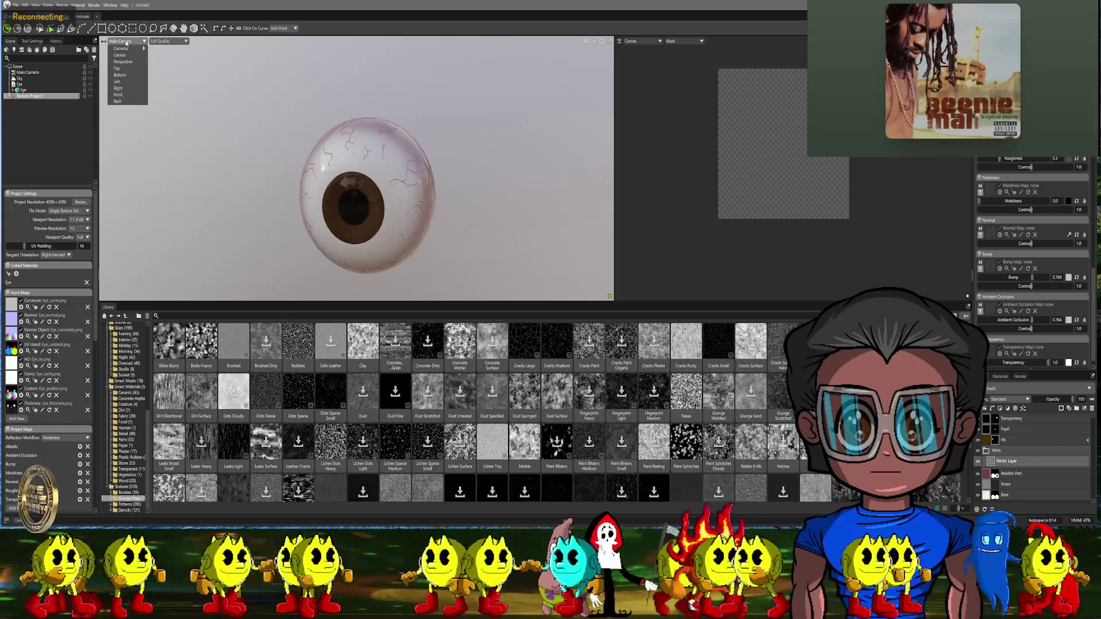
click(129, 95)
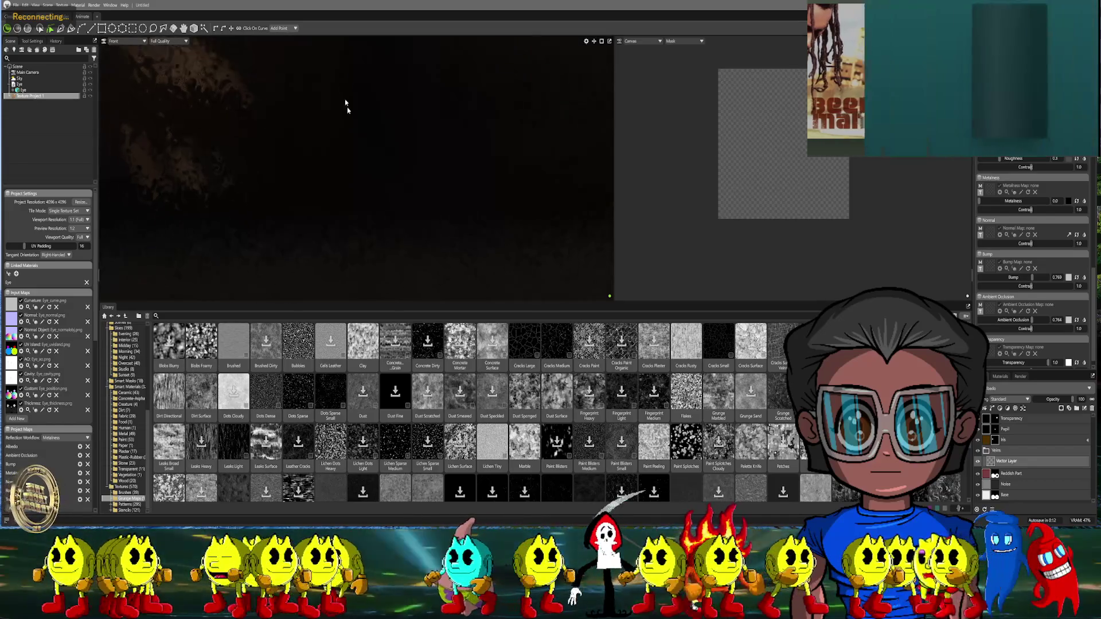
scroll(346, 108, down, 3)
drag(370, 172, 354, 180)
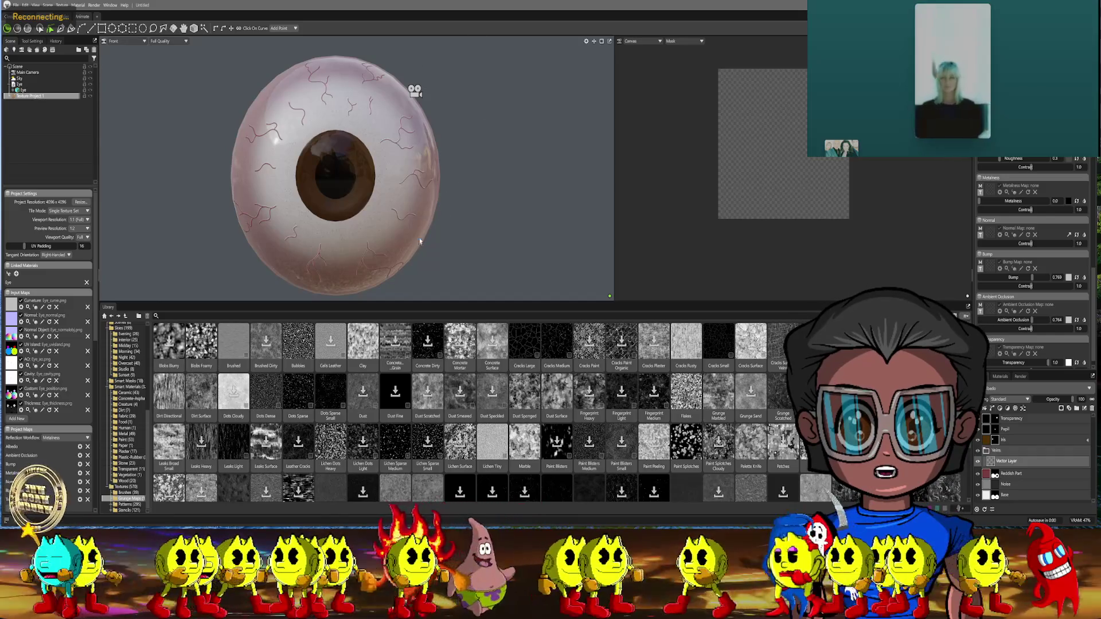
click(155, 49)
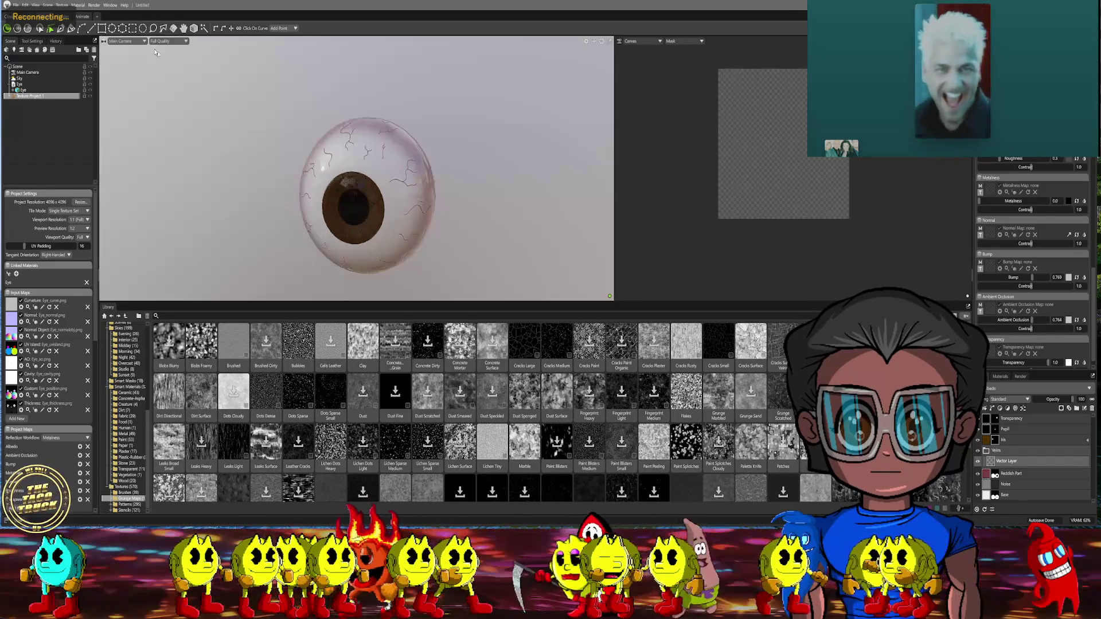
mouse_move(344, 106)
middle_down()
mouse_move(314, 113)
mouse_move(286, 101)
mouse_move(392, 159)
mouse_move(356, 160)
mouse_move(376, 115)
middle_up()
scroll(375, 114, up, 3)
mouse_move(369, 165)
middle_down()
mouse_move(368, 177)
mouse_move(345, 160)
middle_up()
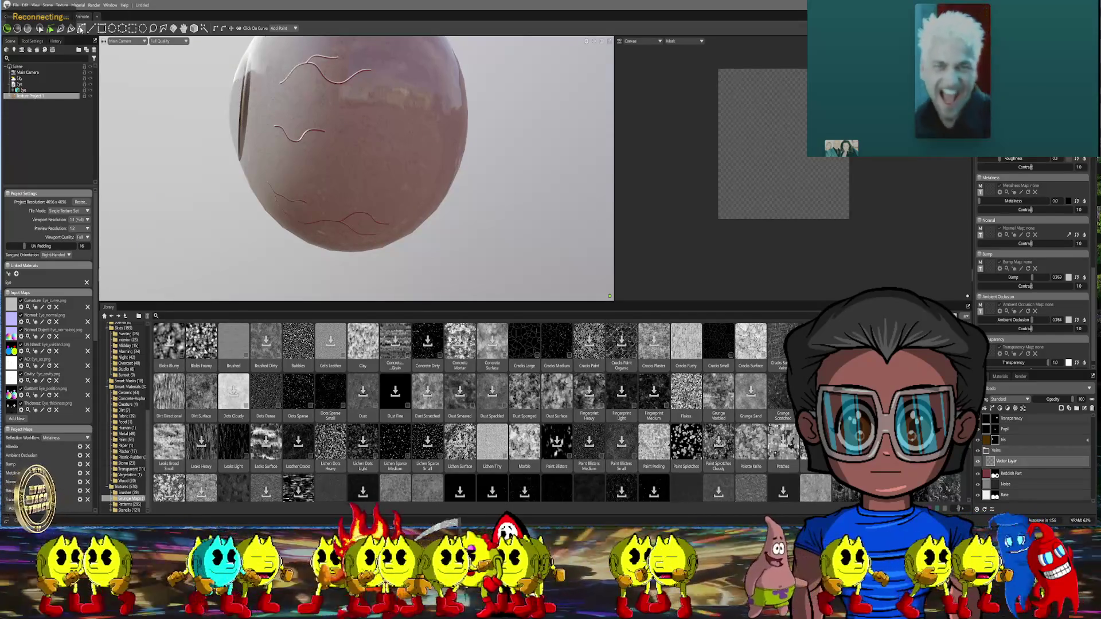
Draw a new two-point vein curve on the eyeball's underside
scroll(375, 146, up, 2)
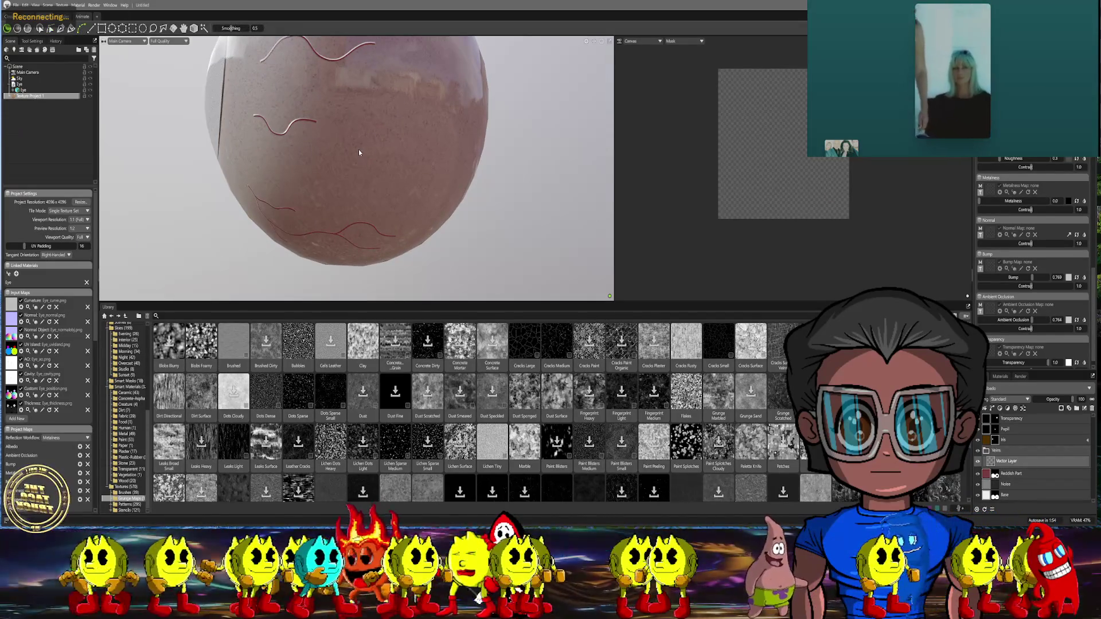
click(360, 150)
click(402, 163)
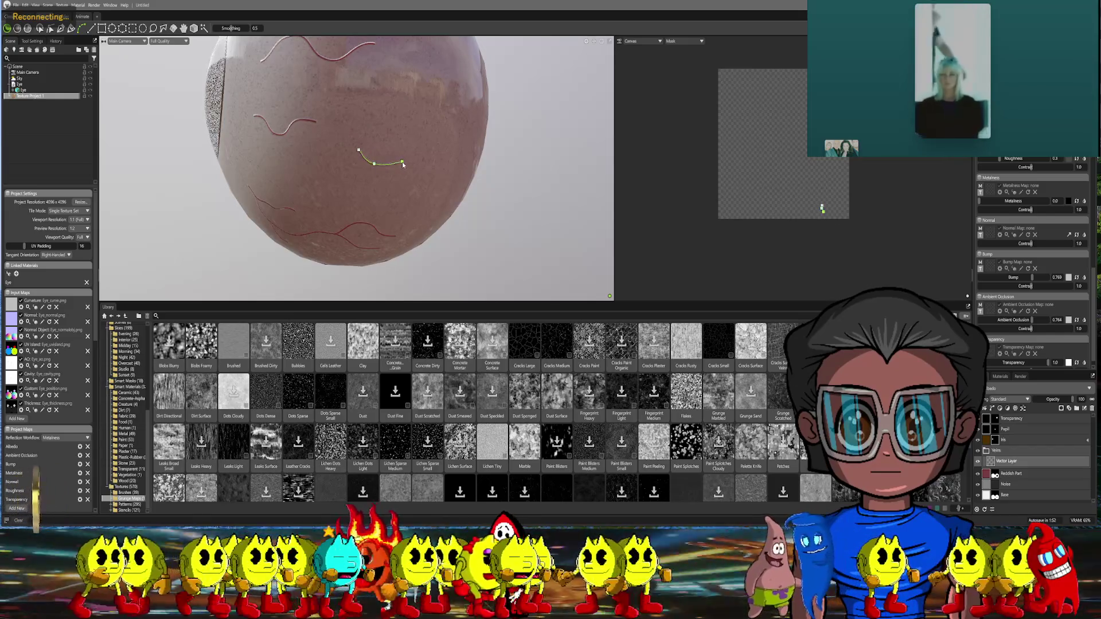
scroll(408, 131, up, 3)
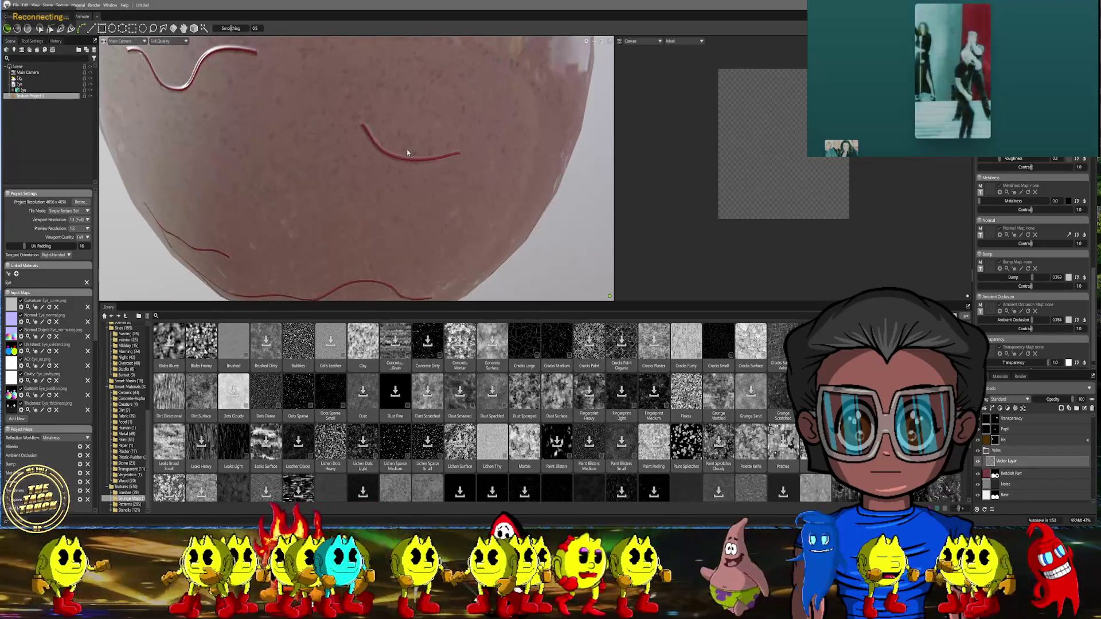
scroll(408, 149, down, 1)
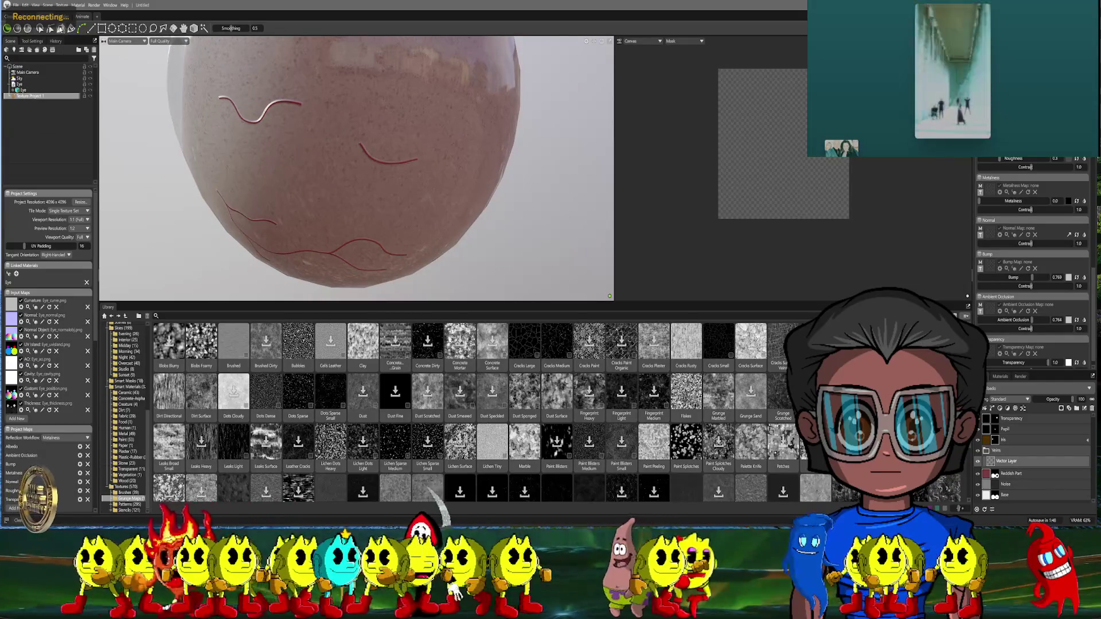
Bend the new vein into a wavy shape, then view it from the Front camera
click(360, 145)
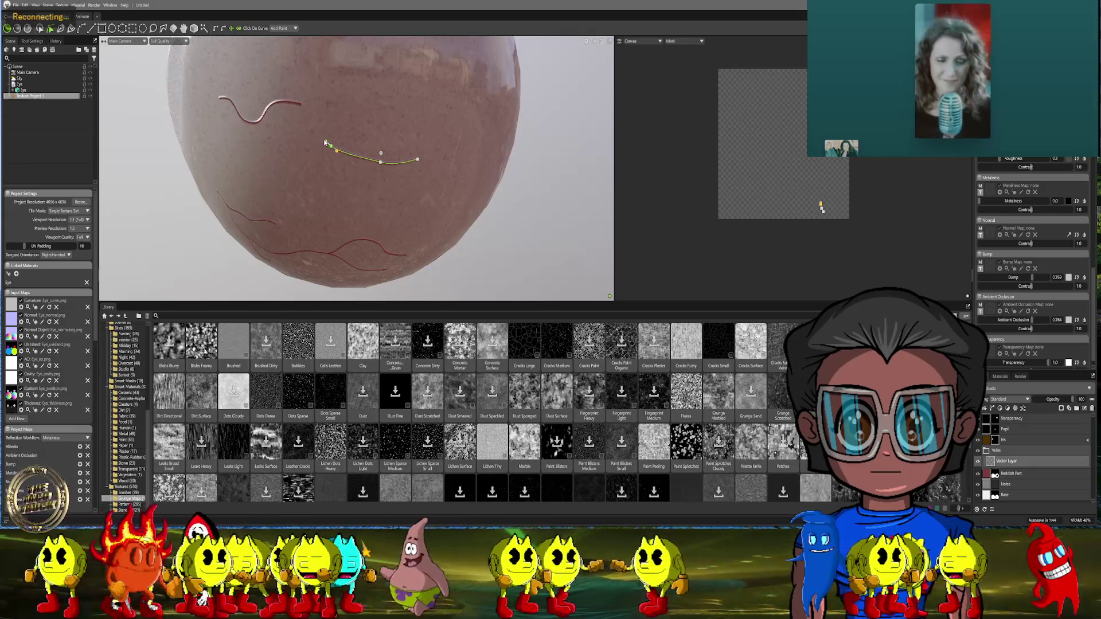
drag(326, 144, 332, 146)
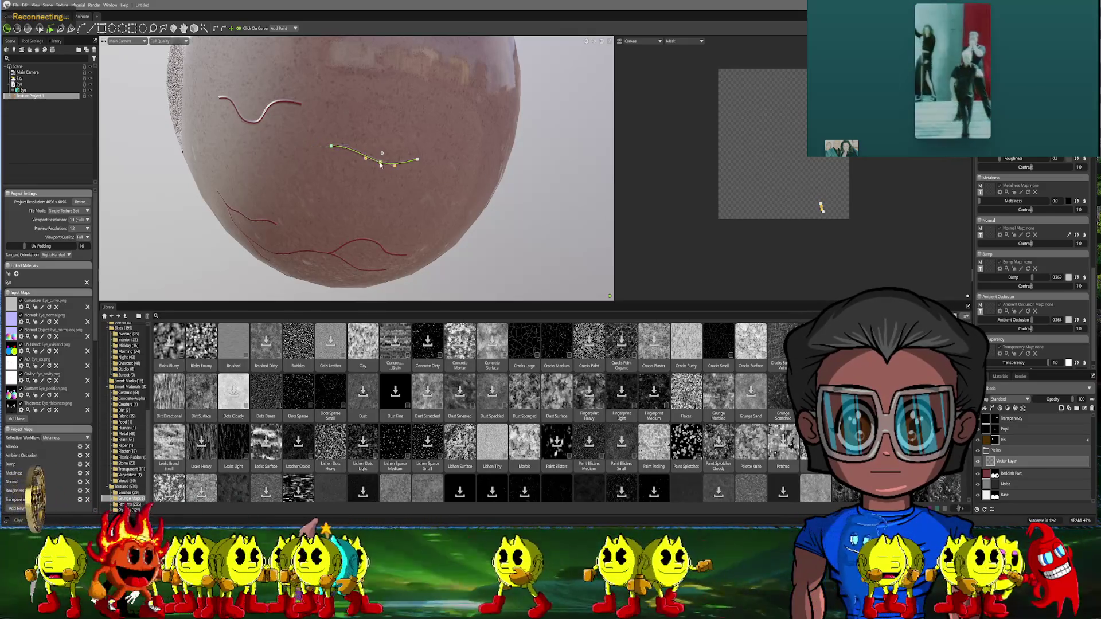
mouse_move(343, 166)
mouse_down()
mouse_move(370, 175)
mouse_move(398, 160)
mouse_move(380, 154)
mouse_up()
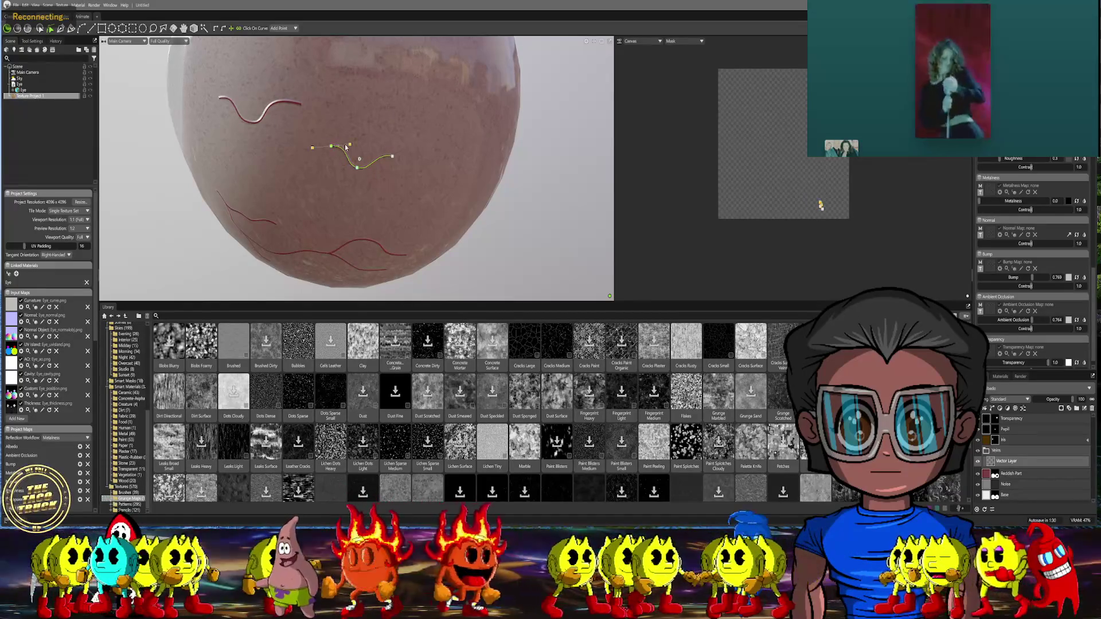
drag(346, 147, 347, 150)
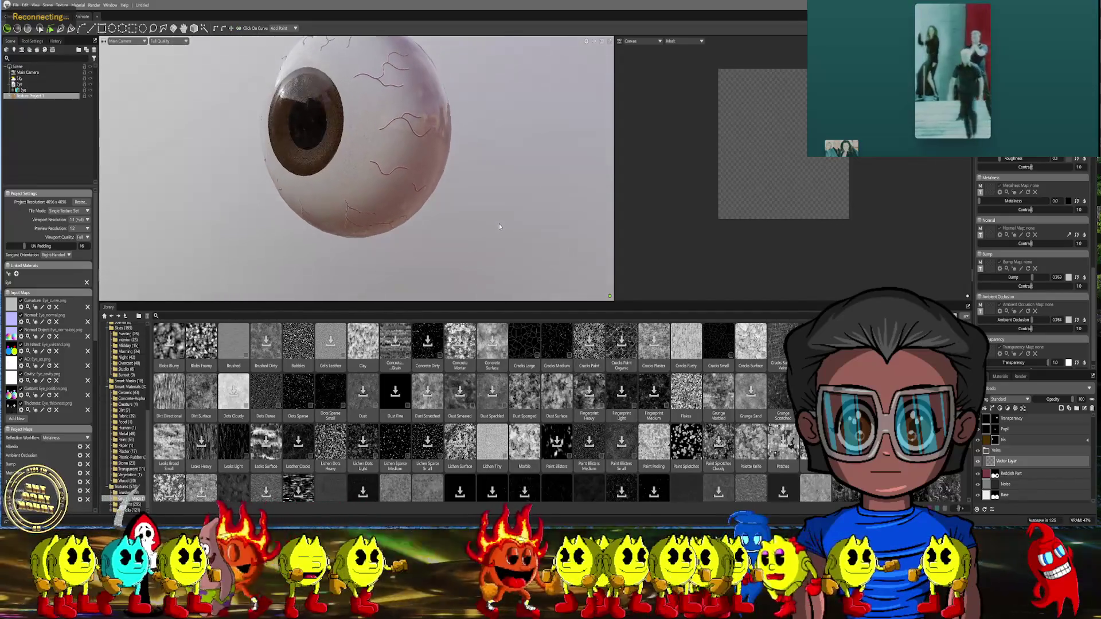
click(128, 43)
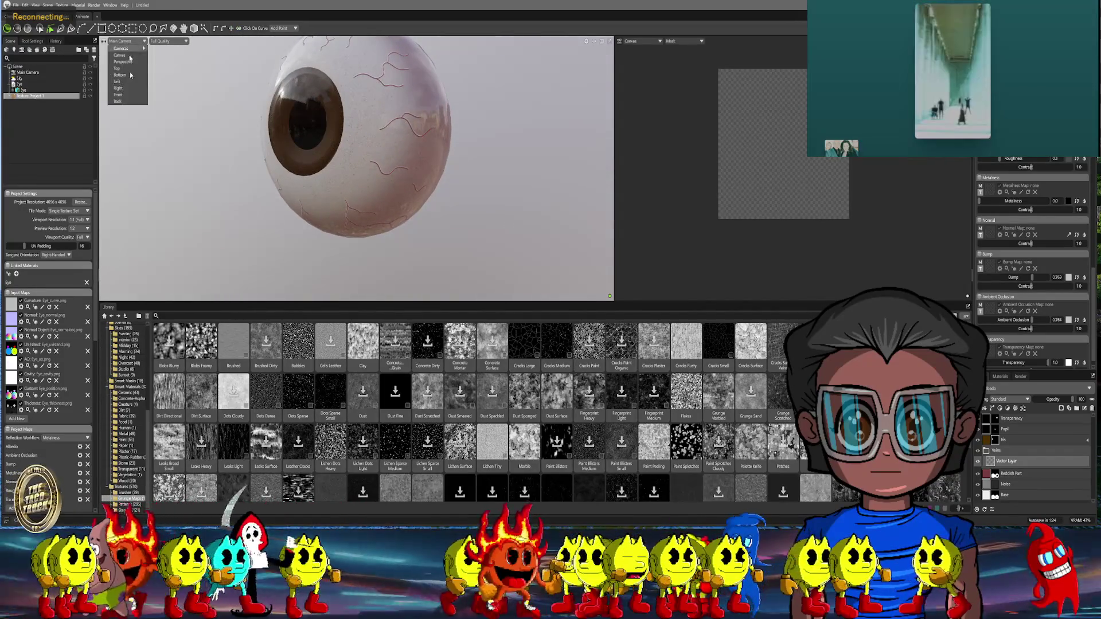
click(127, 96)
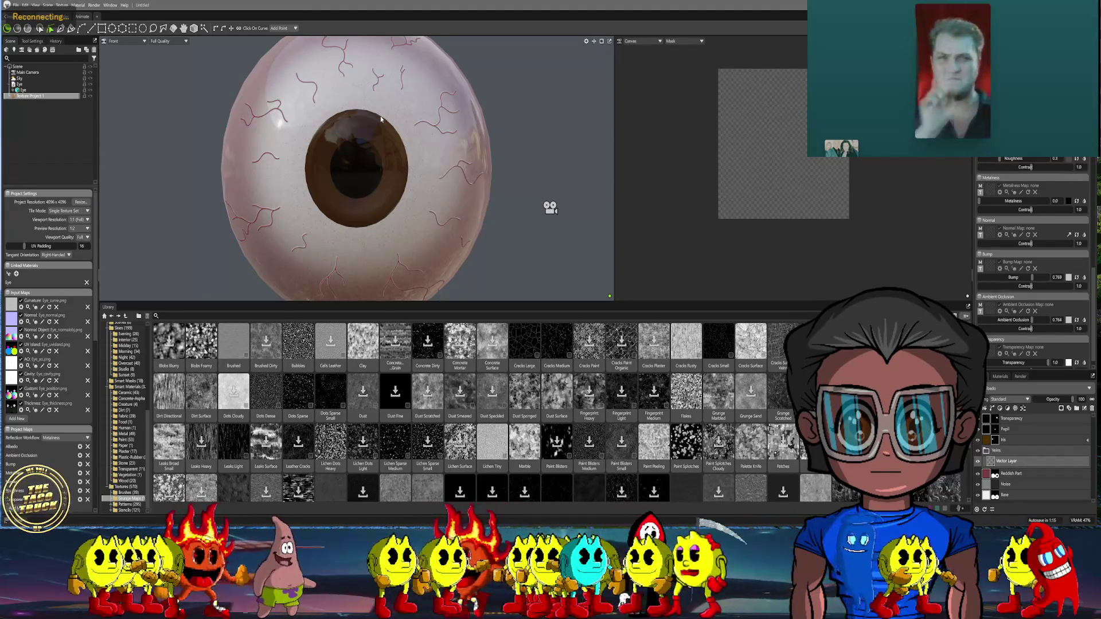
Zoom out, return the viewport to the Main Camera, and select the Vector Layer
scroll(380, 115, down, 3)
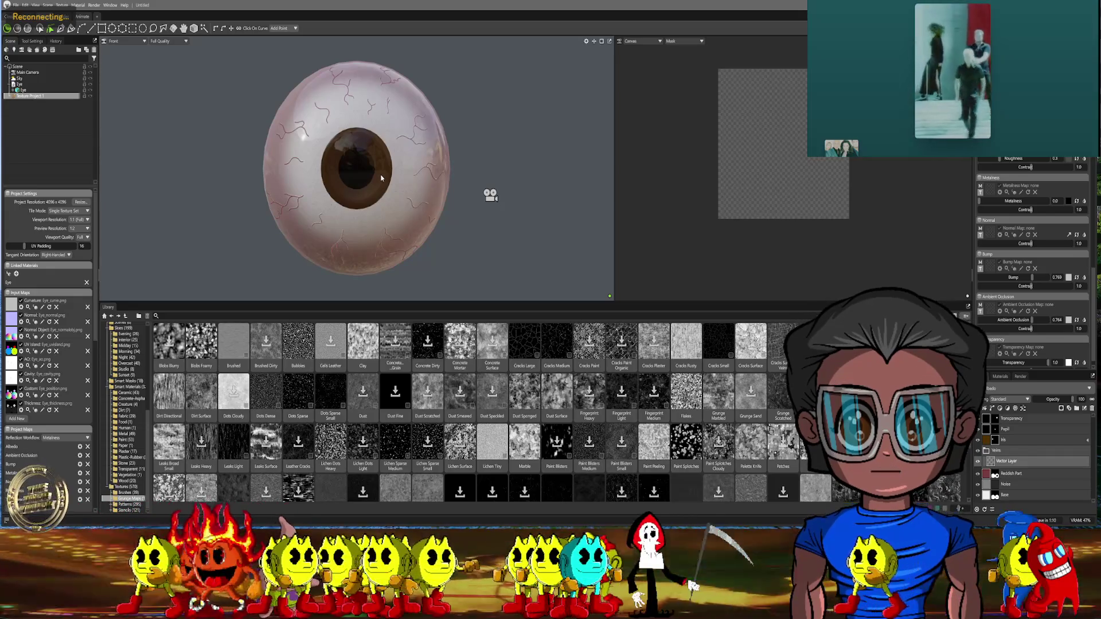
click(298, 198)
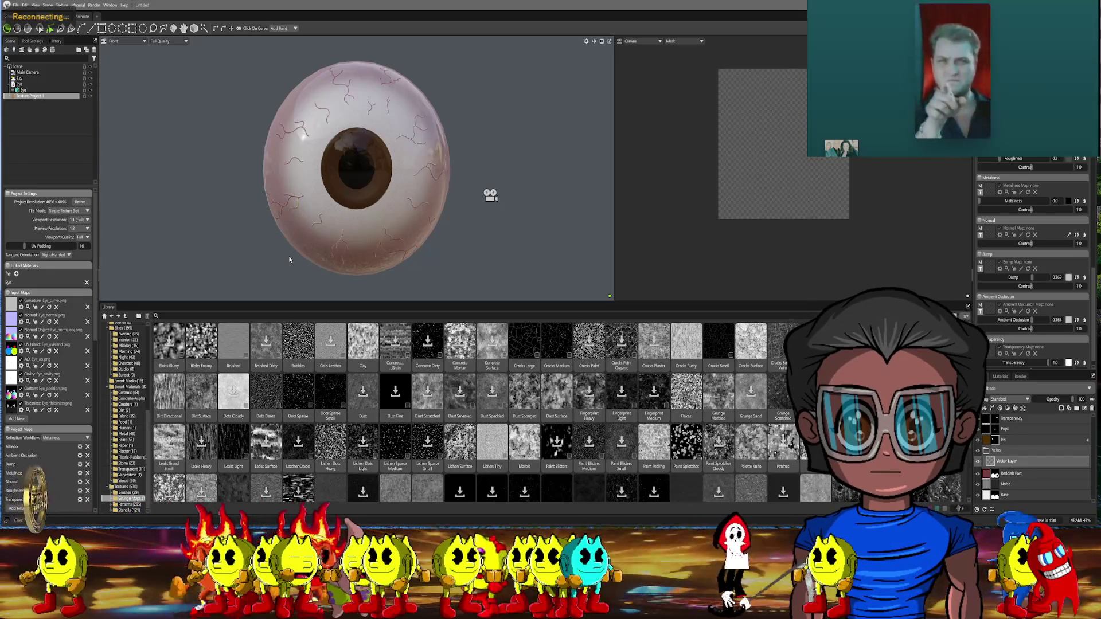
click(124, 42)
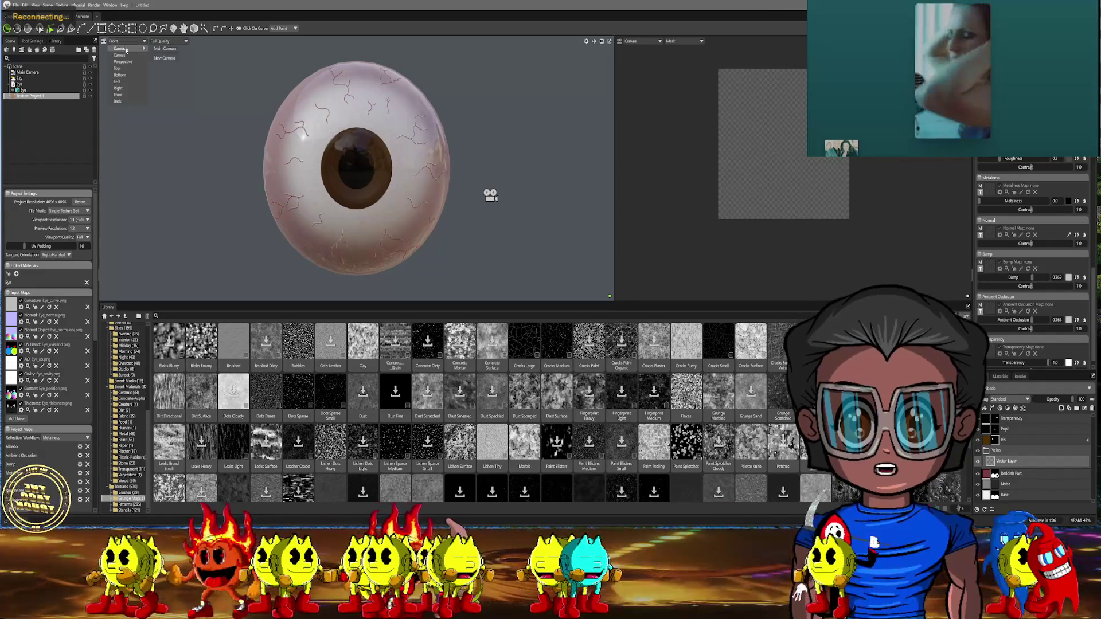
click(161, 49)
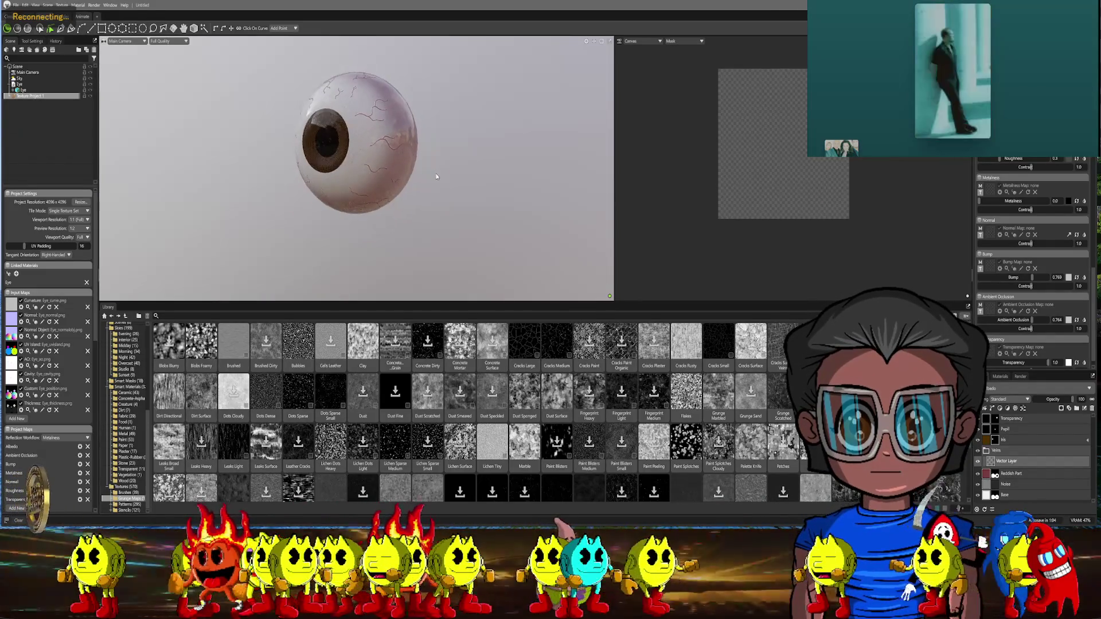
click(995, 463)
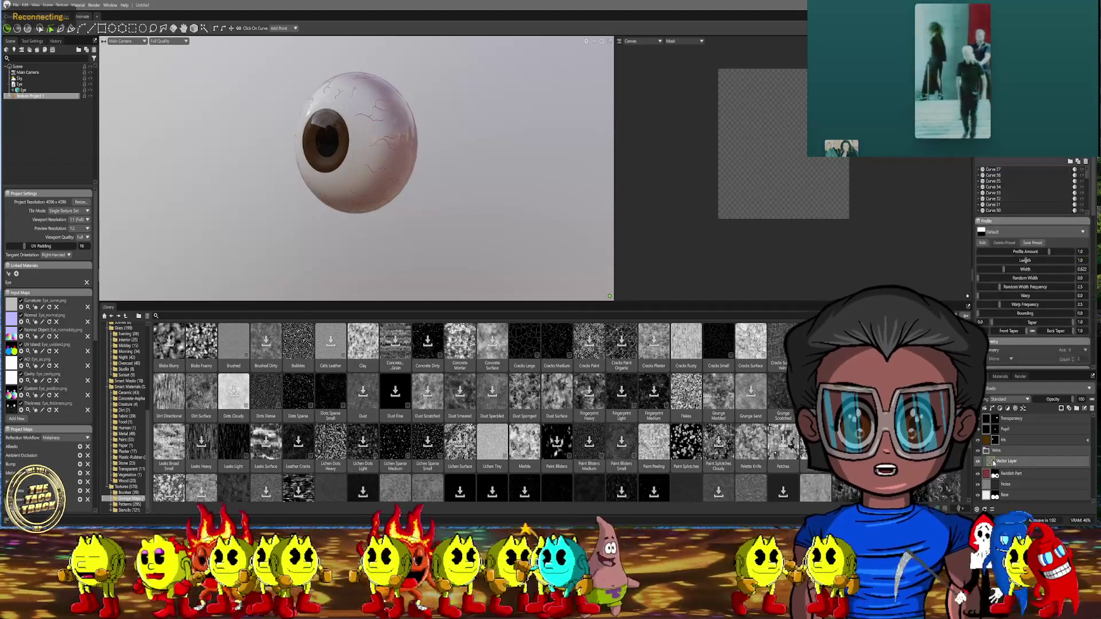
Add a Turbulence procedural layer from the Vector Layer's Add Layer > Procedurals menu
right_click(995, 462)
mouse_move(1023, 494)
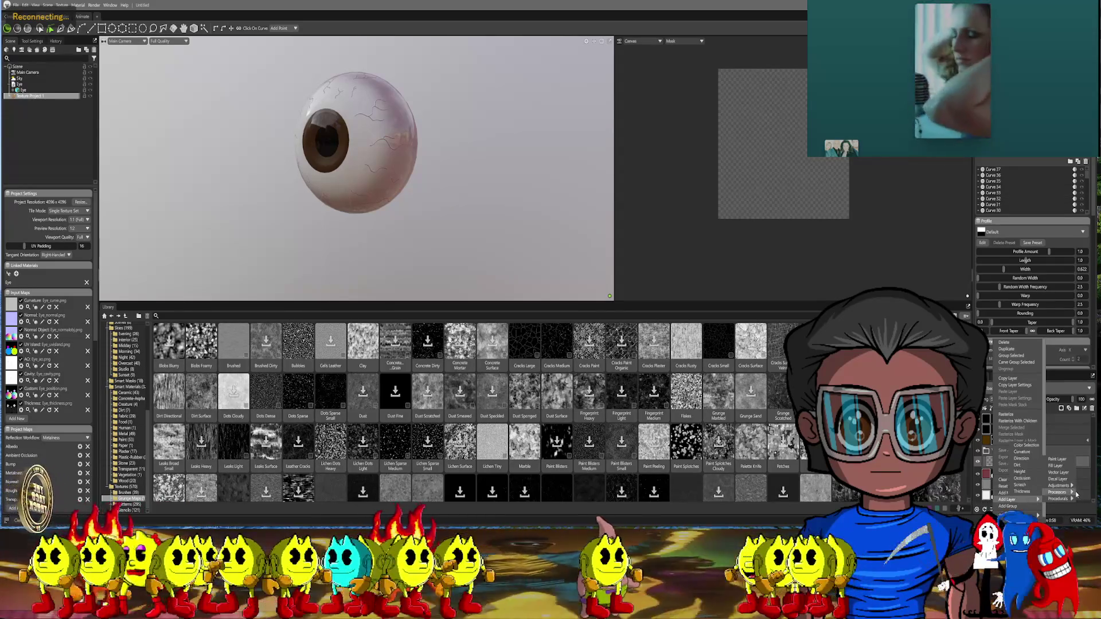
mouse_move(1058, 486)
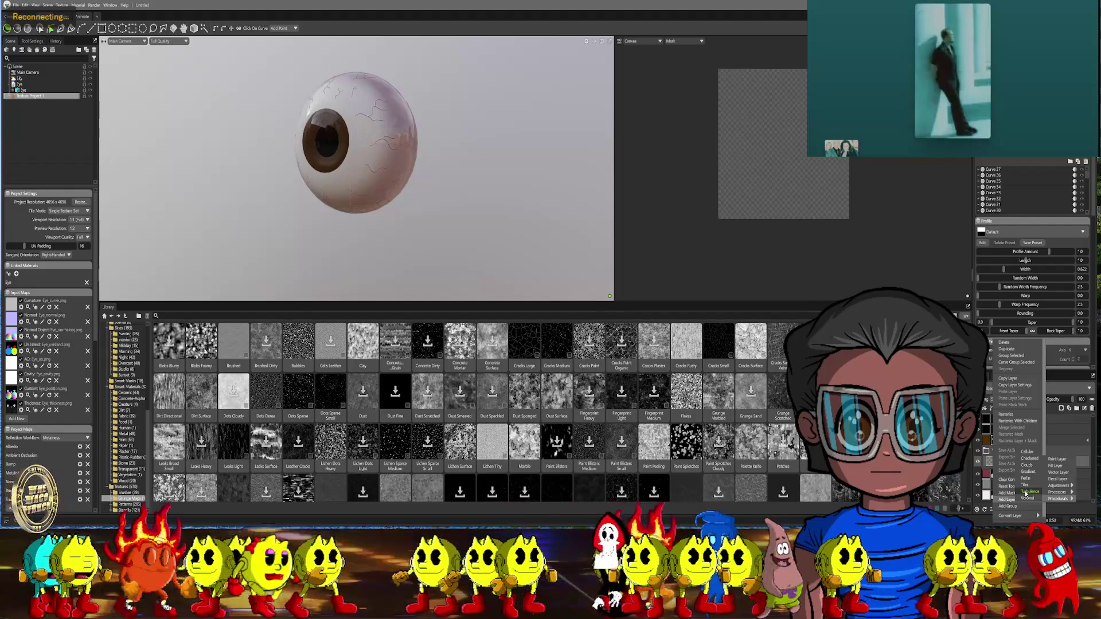
click(1030, 492)
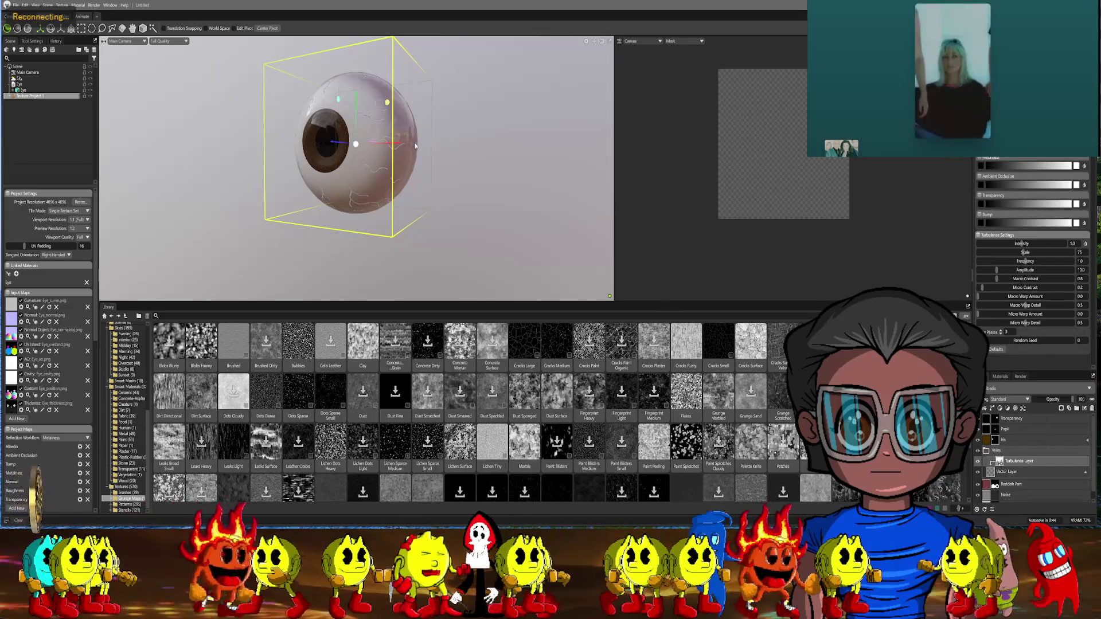
scroll(489, 159, up, 10)
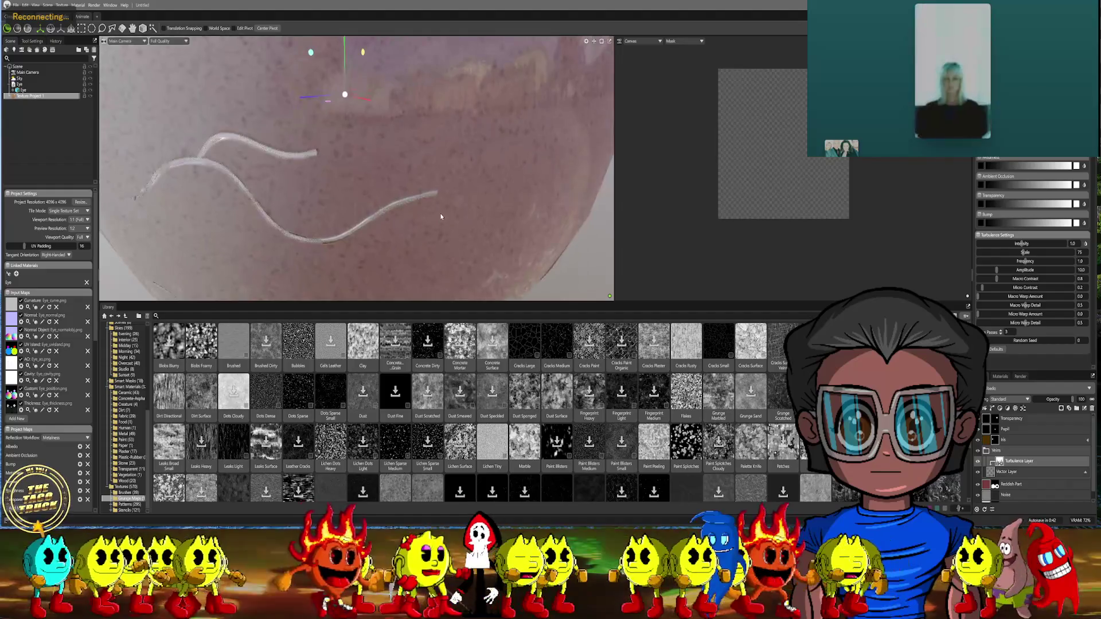
scroll(452, 208, down, 5)
middle_drag(452, 209, 621, 270)
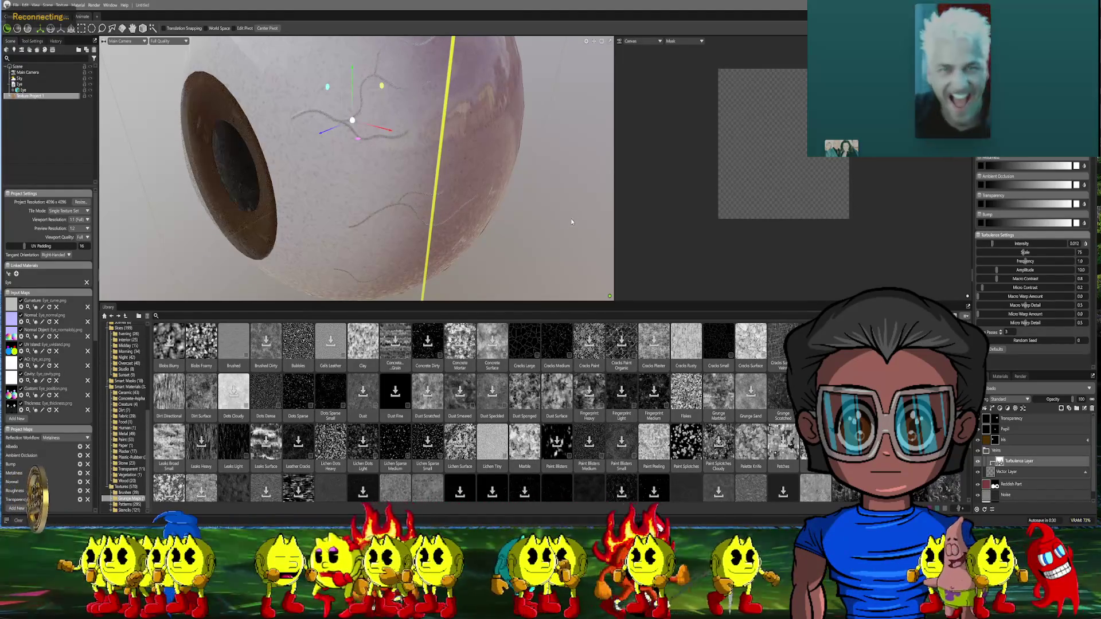
scroll(571, 221, down, 5)
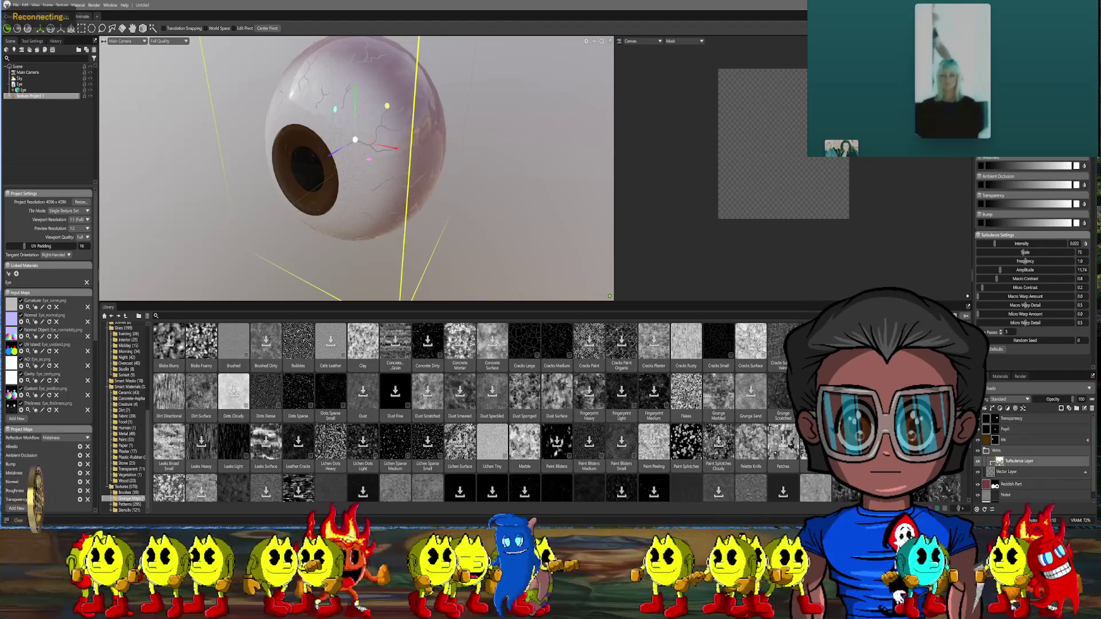
Delete the Turbulence layer and add a Blur adjustment layer over the vein strokes
right_click(999, 462)
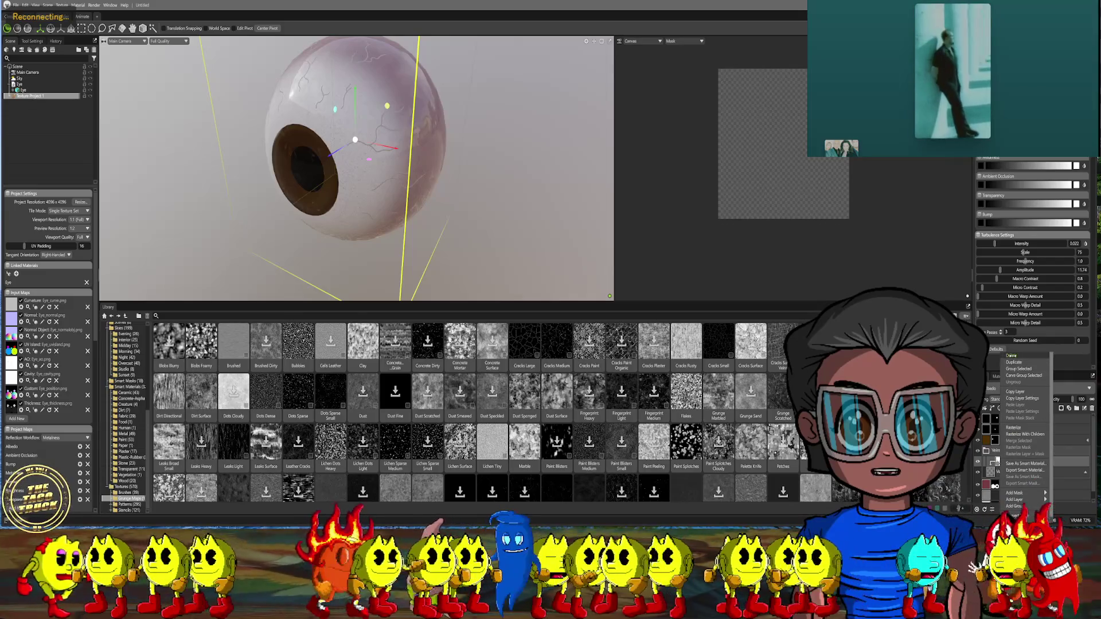
click(1011, 356)
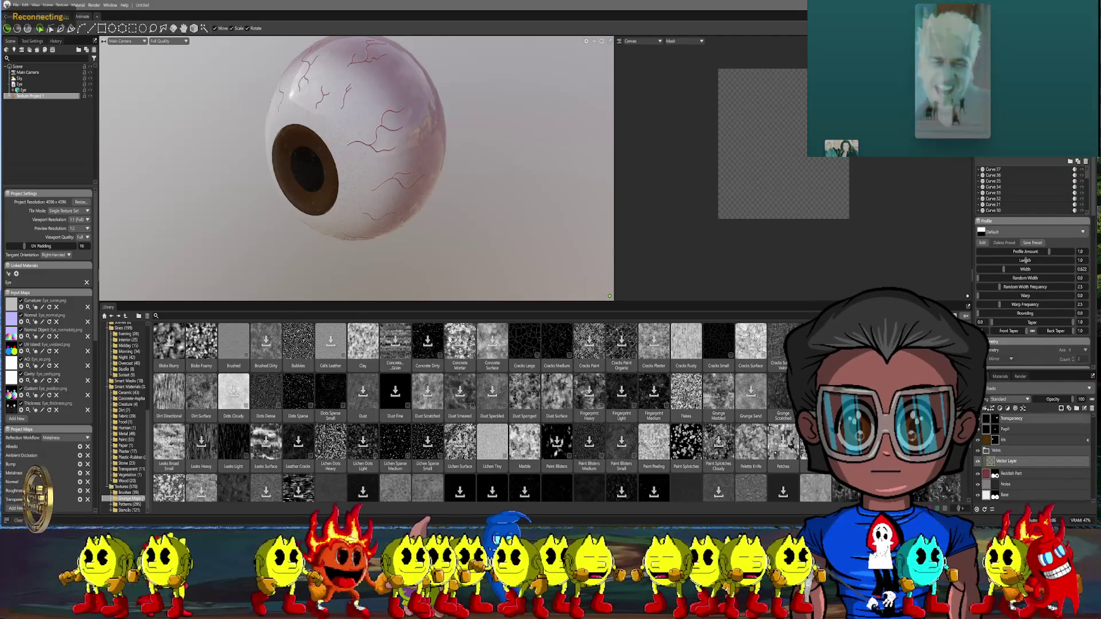
right_click(992, 461)
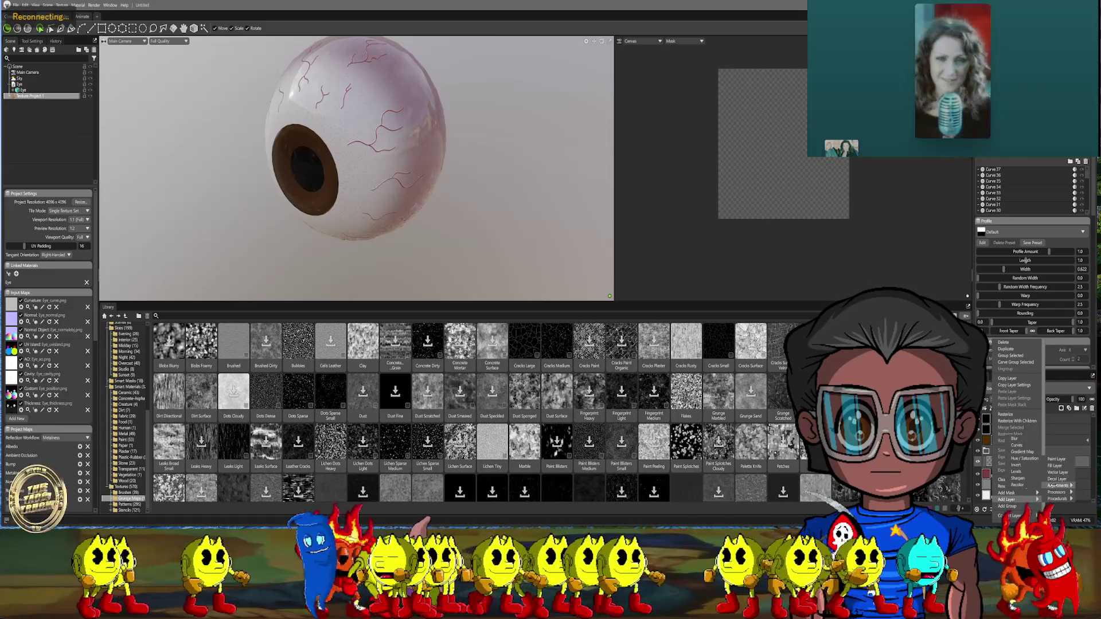
click(1013, 439)
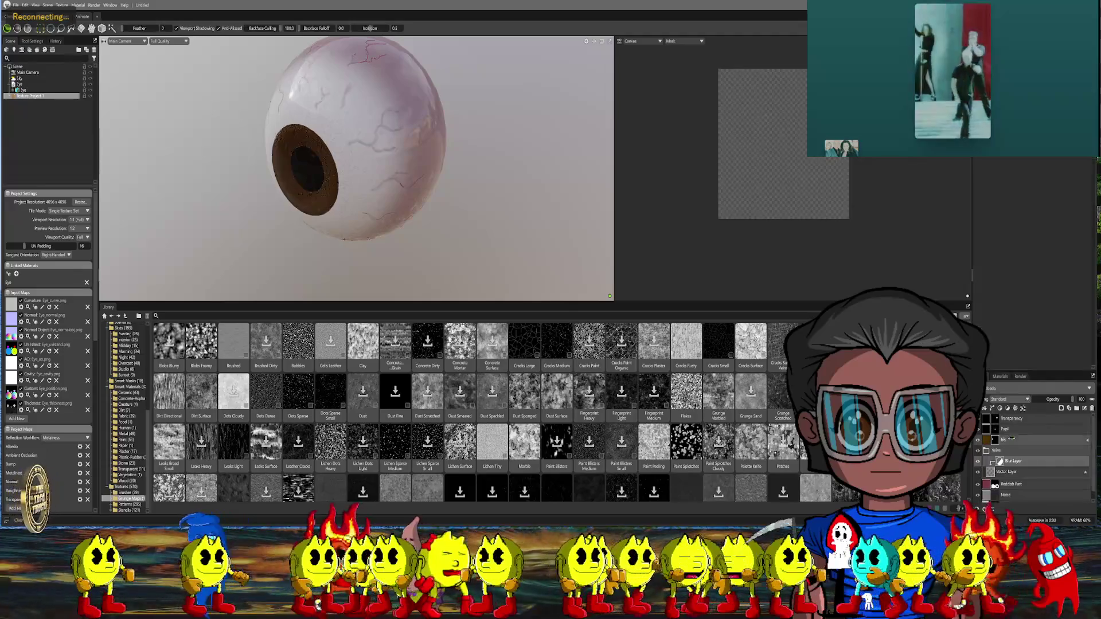
mouse_move(508, 226)
mouse_down()
mouse_move(513, 179)
mouse_move(541, 143)
mouse_up()
scroll(541, 143, up, 5)
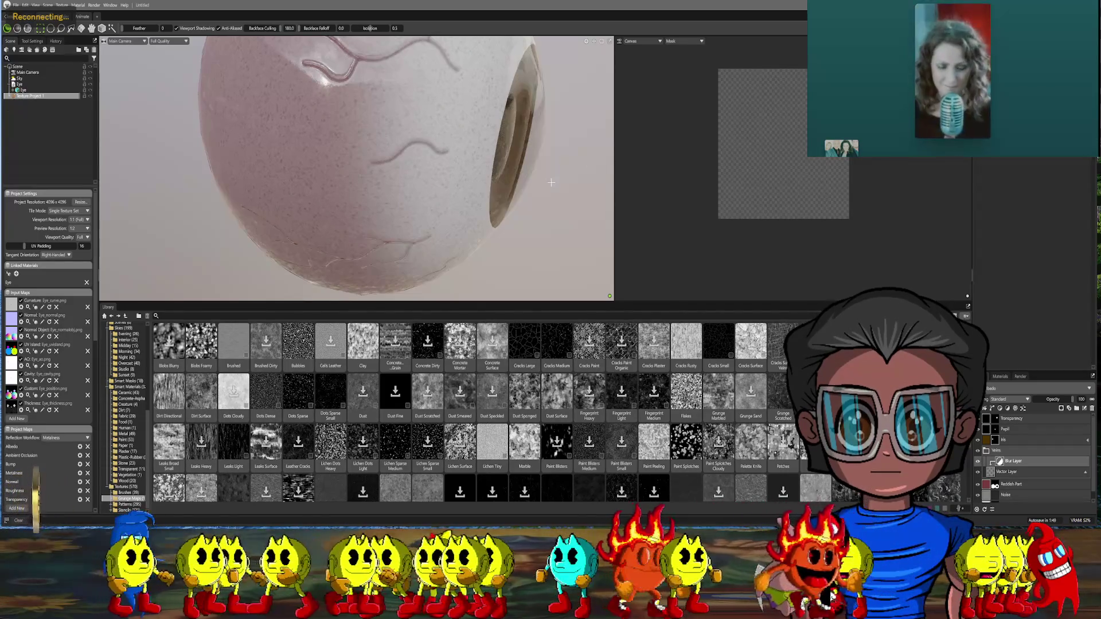
middle_drag(551, 182, 482, 178)
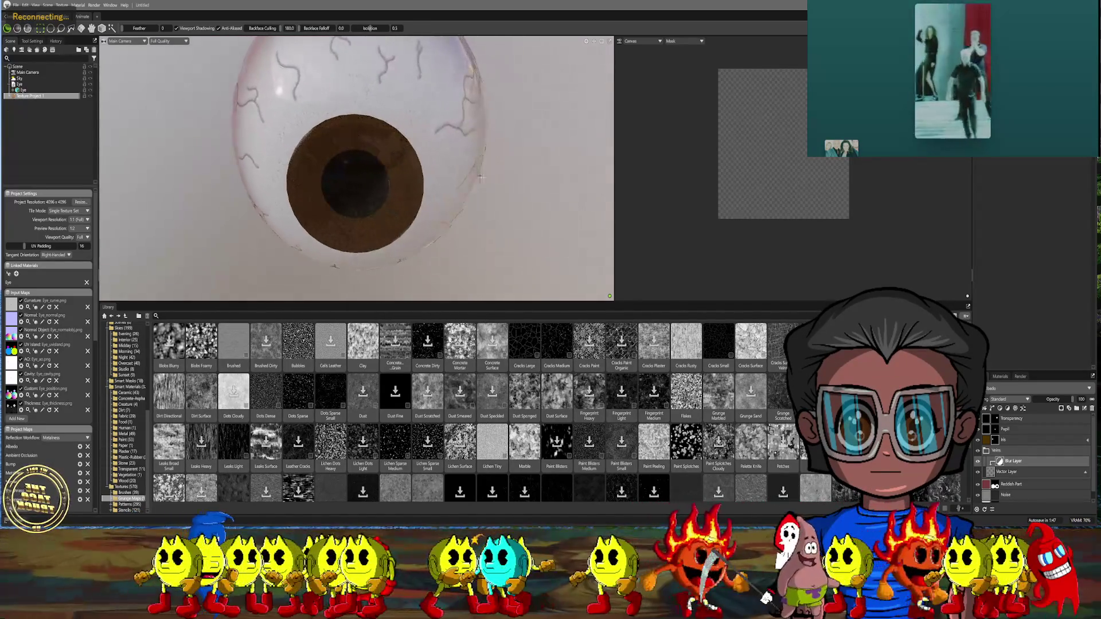
Add a Perlin noise procedural layer above the vein Vector Layer
click(994, 472)
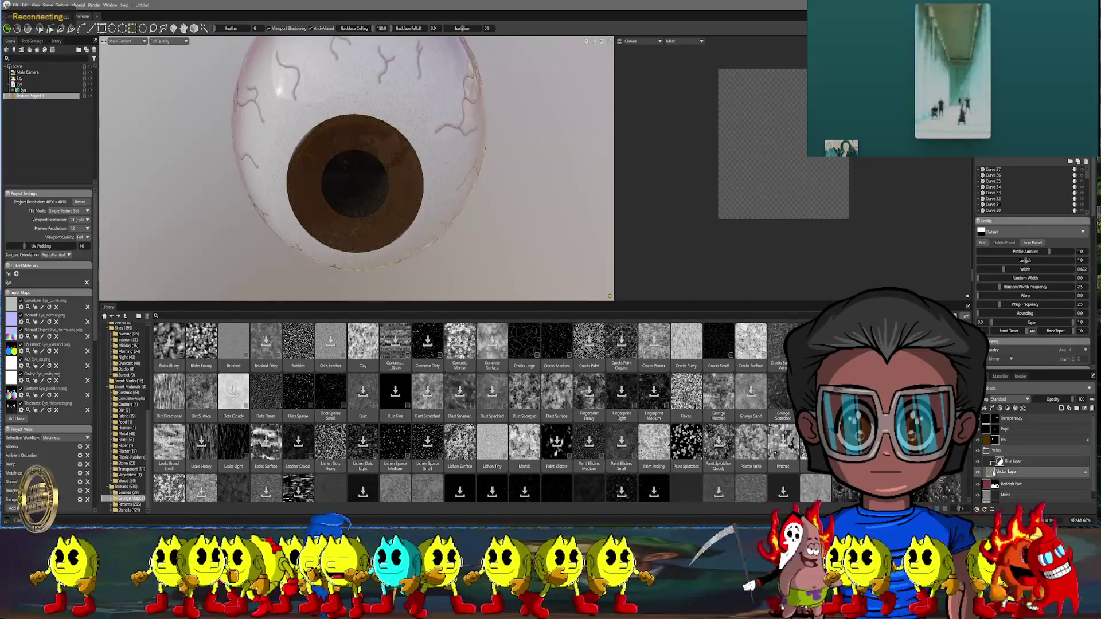
click(999, 462)
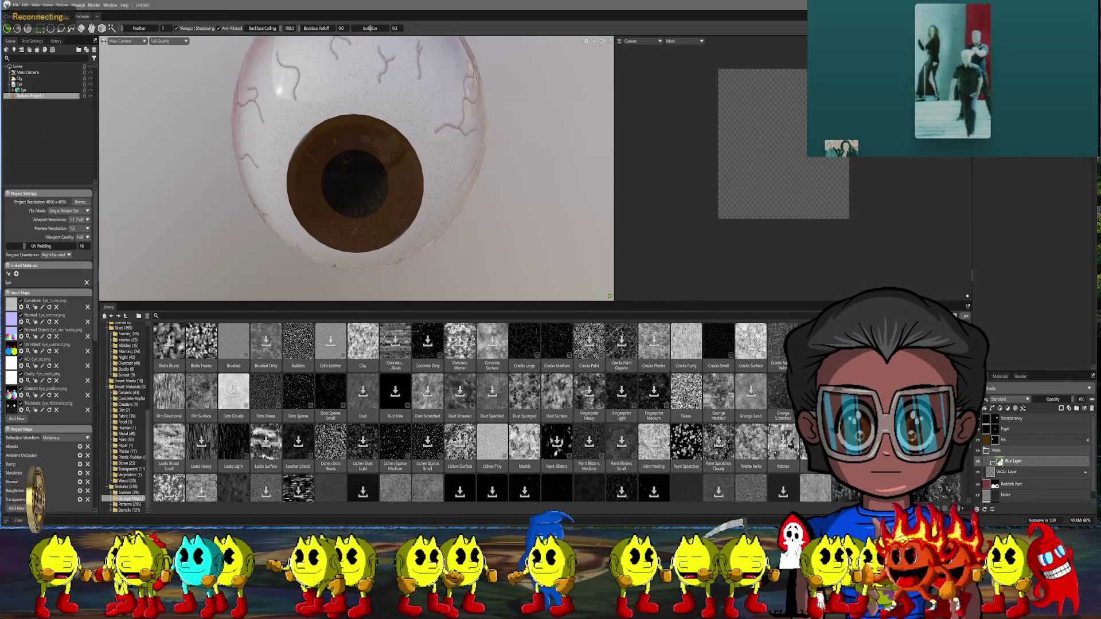
click(993, 472)
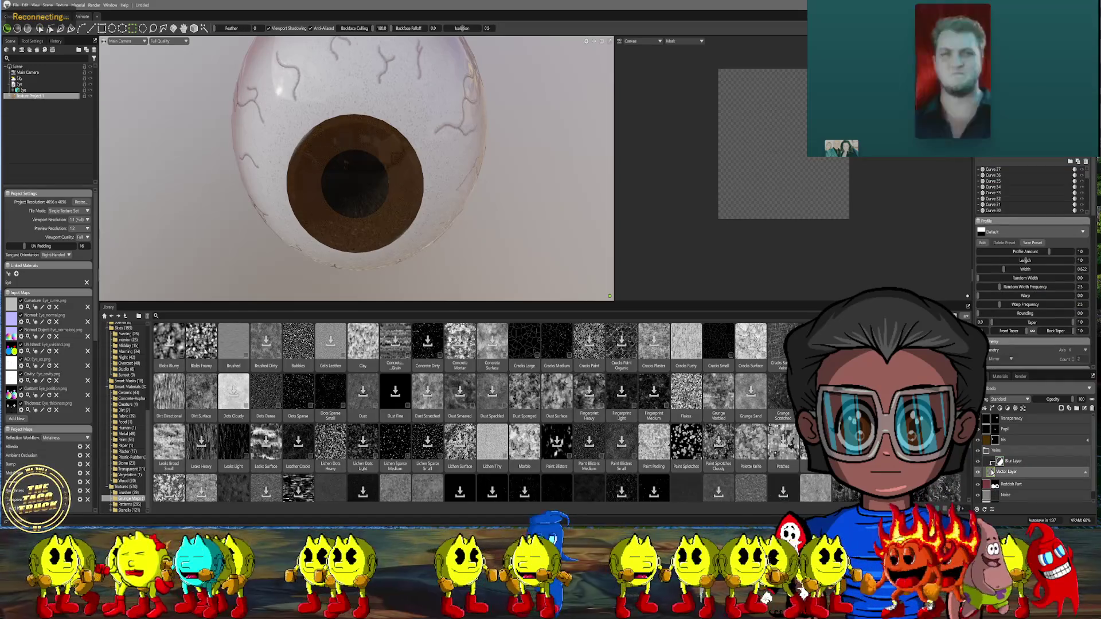
right_click(993, 472)
mouse_move(1024, 499)
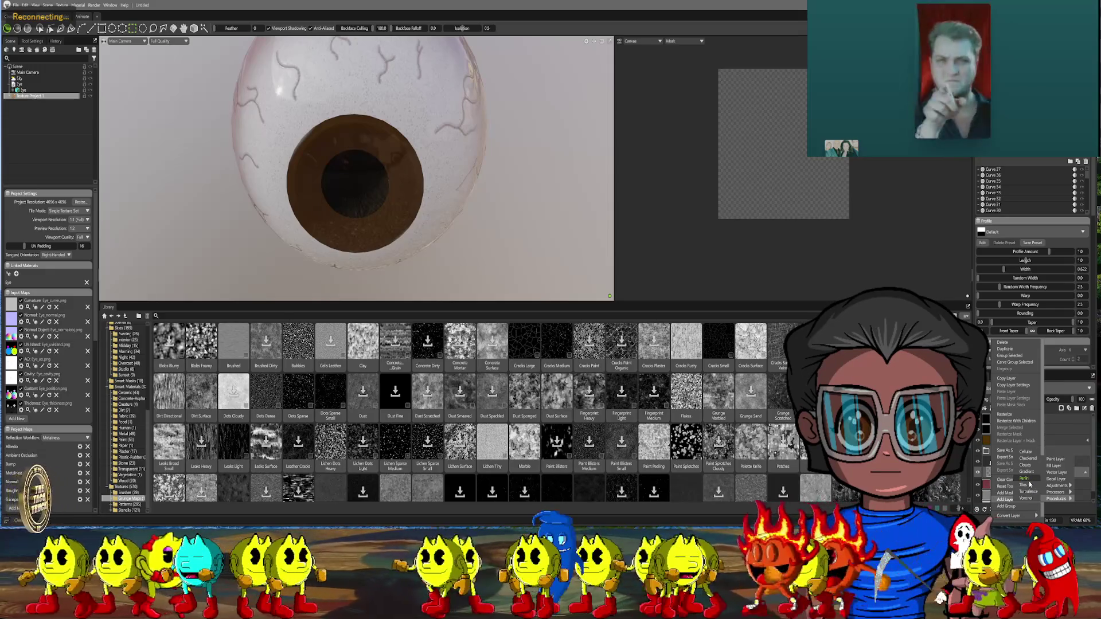
click(1028, 478)
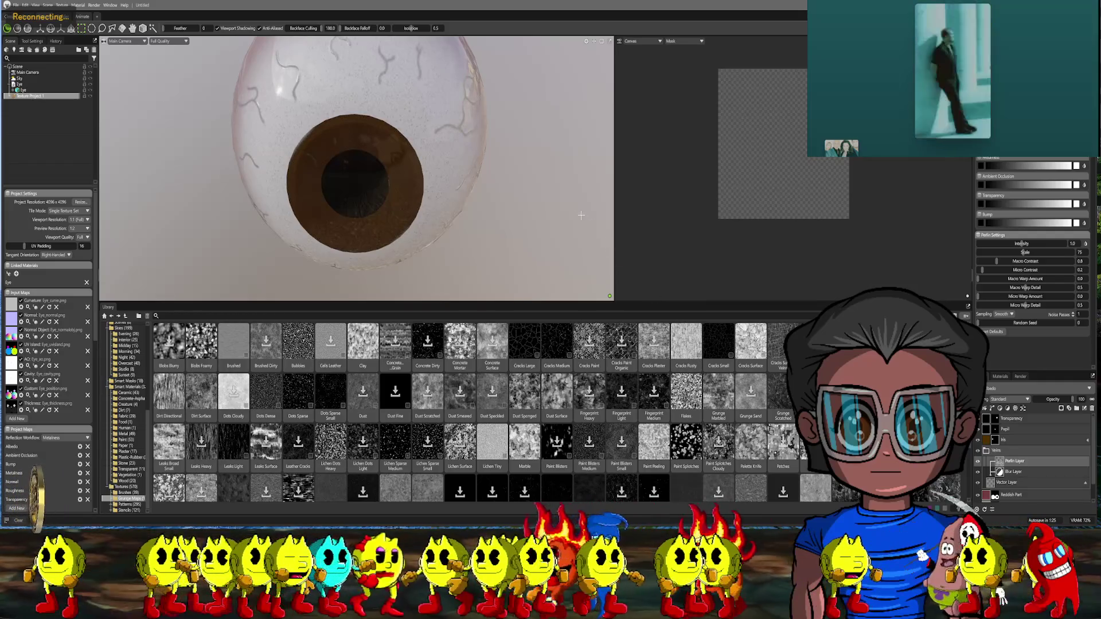
Delete the Perlin Layer from the Layers panel so only the blurred veins remain
drag(581, 215, 580, 201)
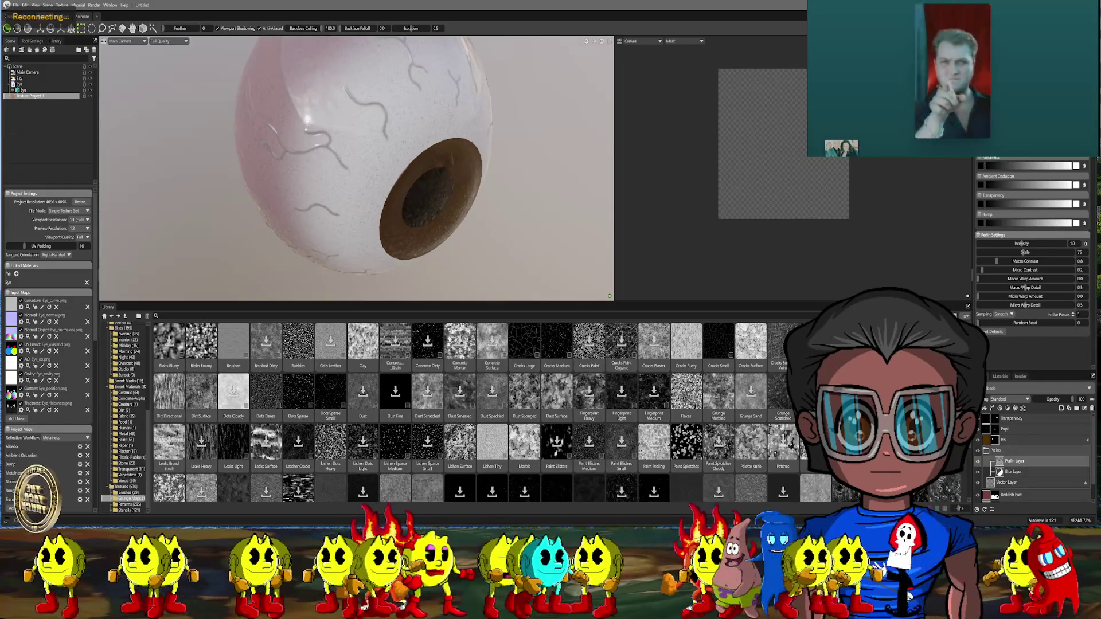
scroll(1032, 258, down, 2)
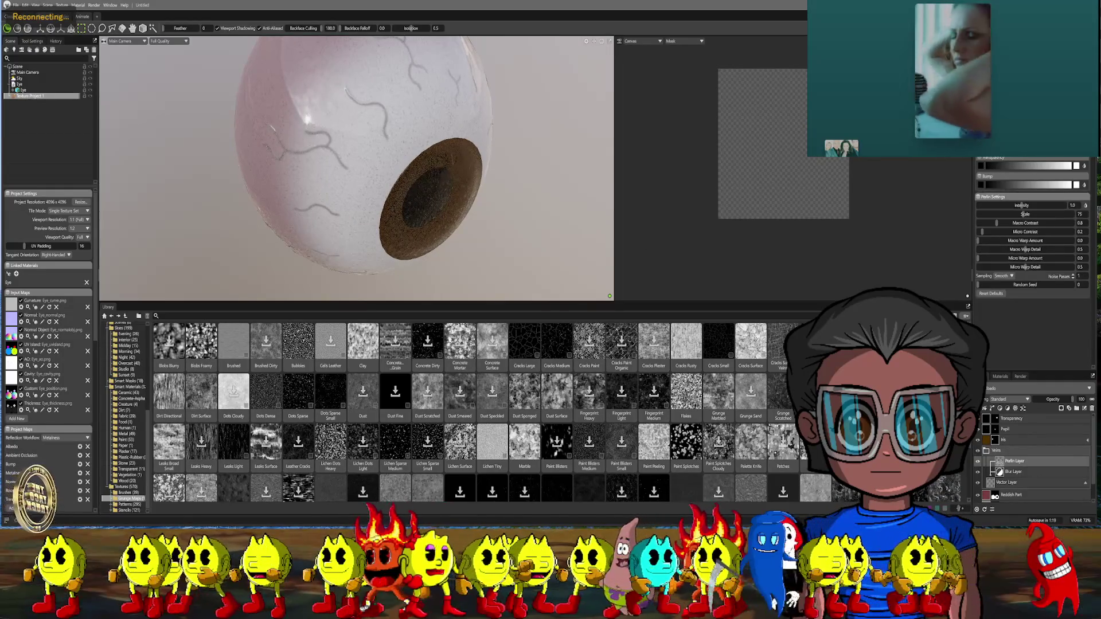
scroll(1033, 229, down, 2)
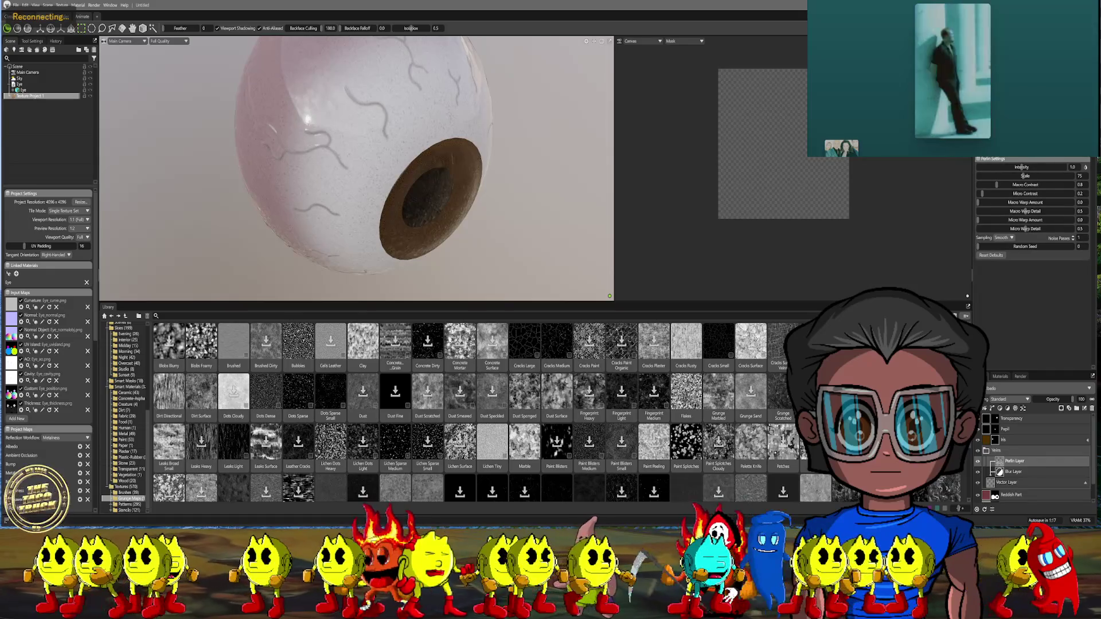
right_click(998, 467)
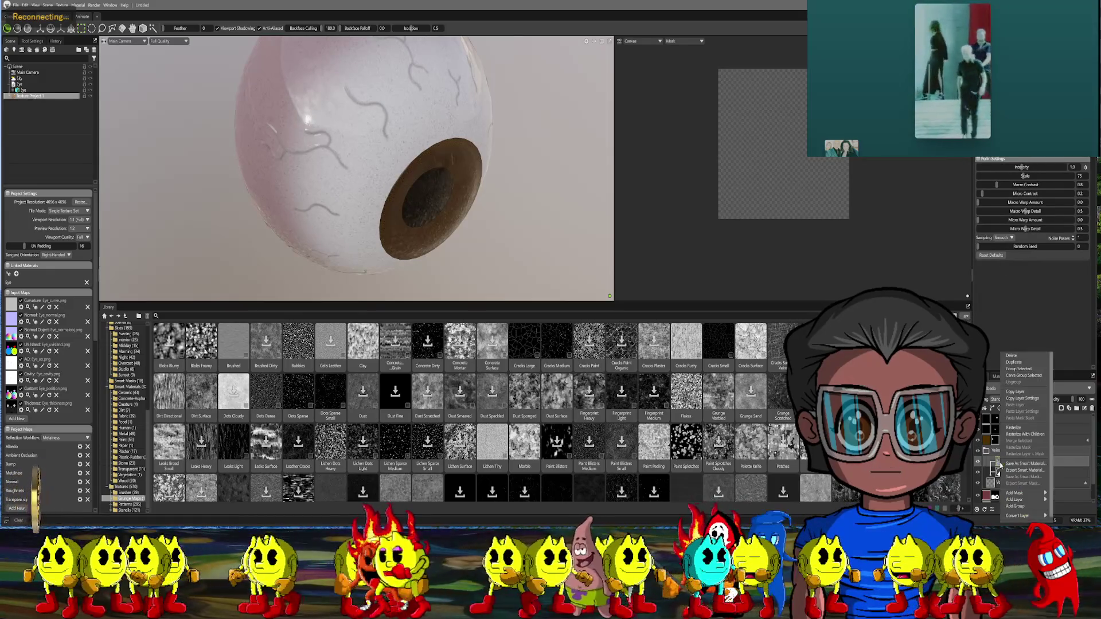
click(1012, 356)
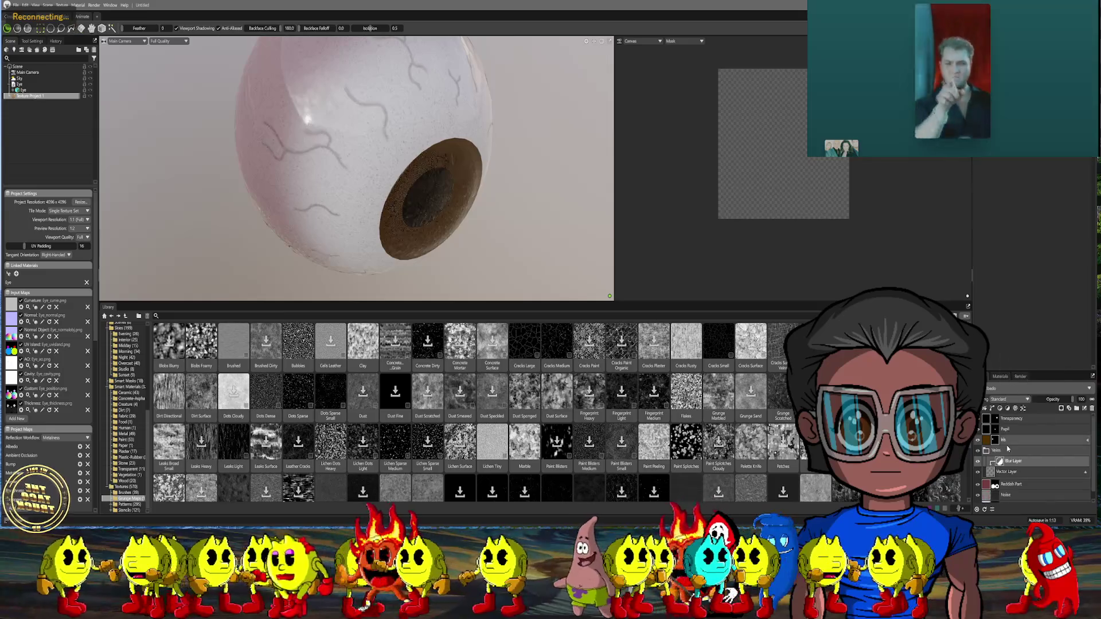
drag(505, 260, 968, 202)
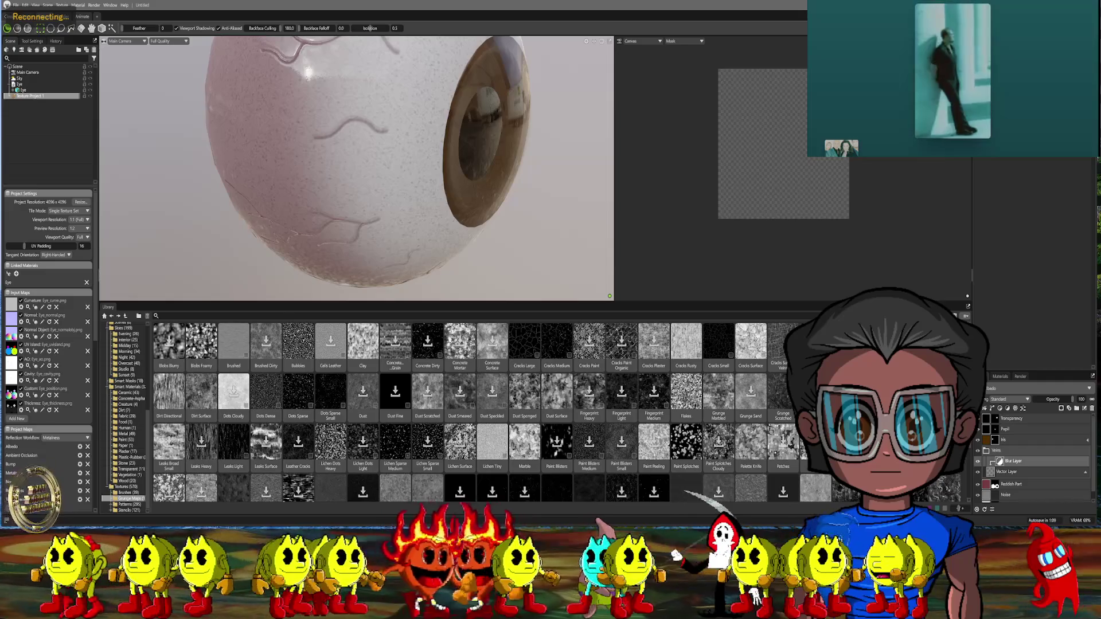
drag(596, 189, 485, 181)
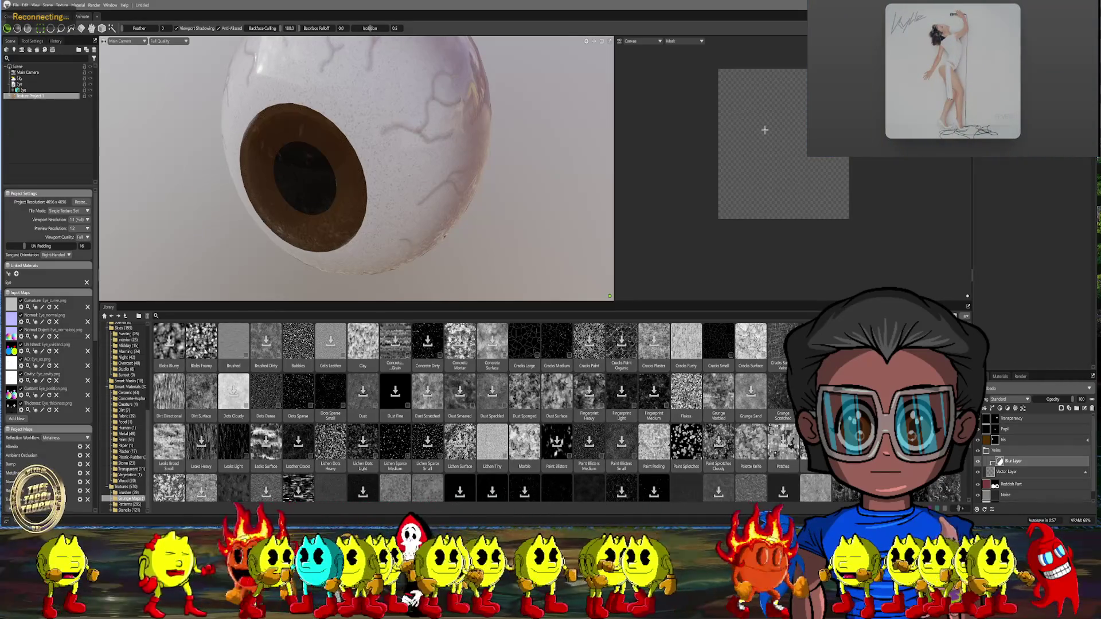
scroll(471, 123, down, 5)
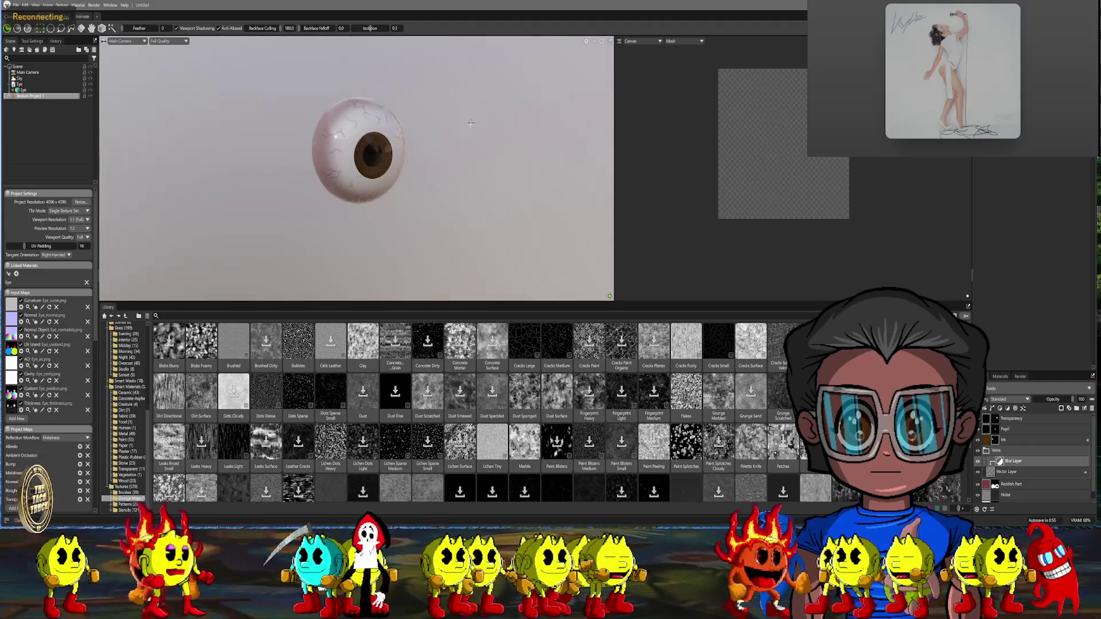
scroll(471, 123, up, 5)
mouse_move(472, 165)
mouse_down()
mouse_move(515, 169)
mouse_move(469, 139)
mouse_up()
scroll(468, 139, down, 2)
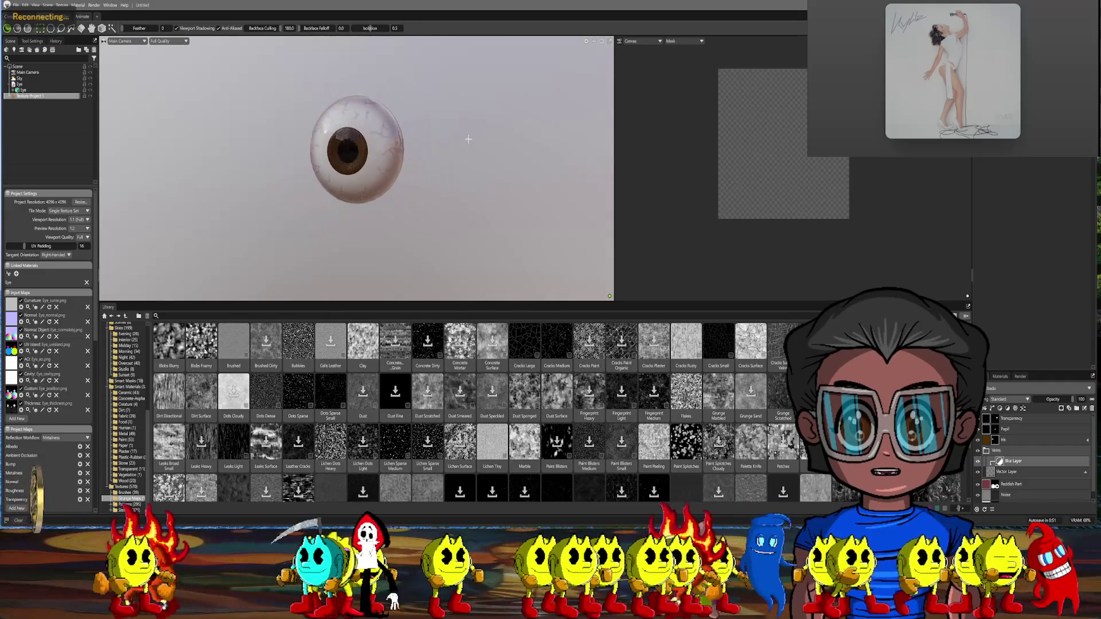
scroll(469, 138, up, 2)
scroll(526, 203, up, 3)
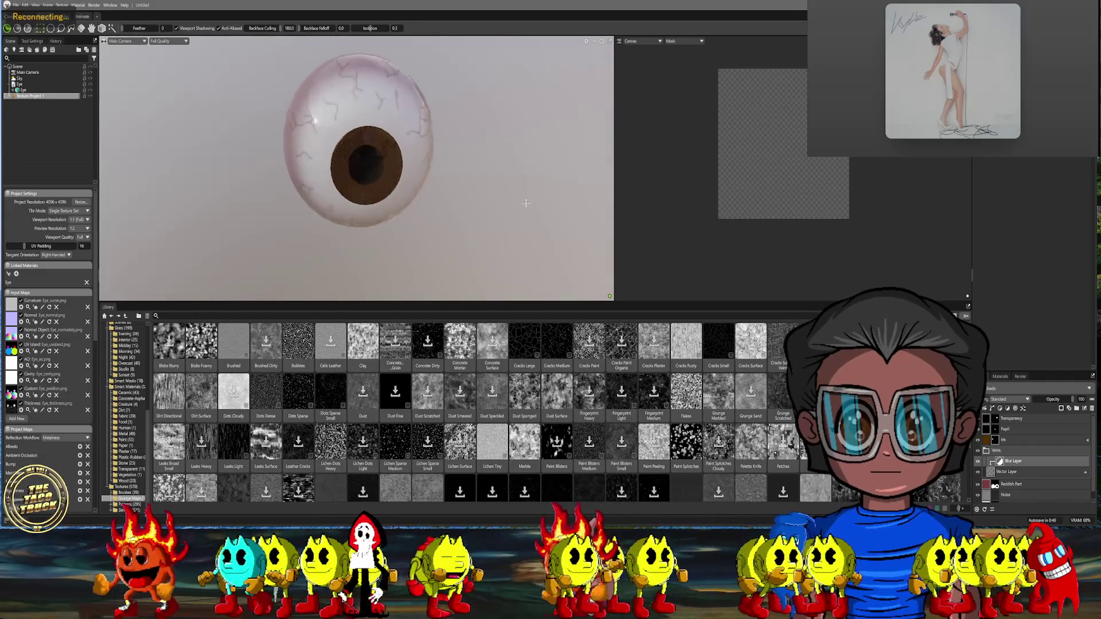
drag(526, 203, 510, 199)
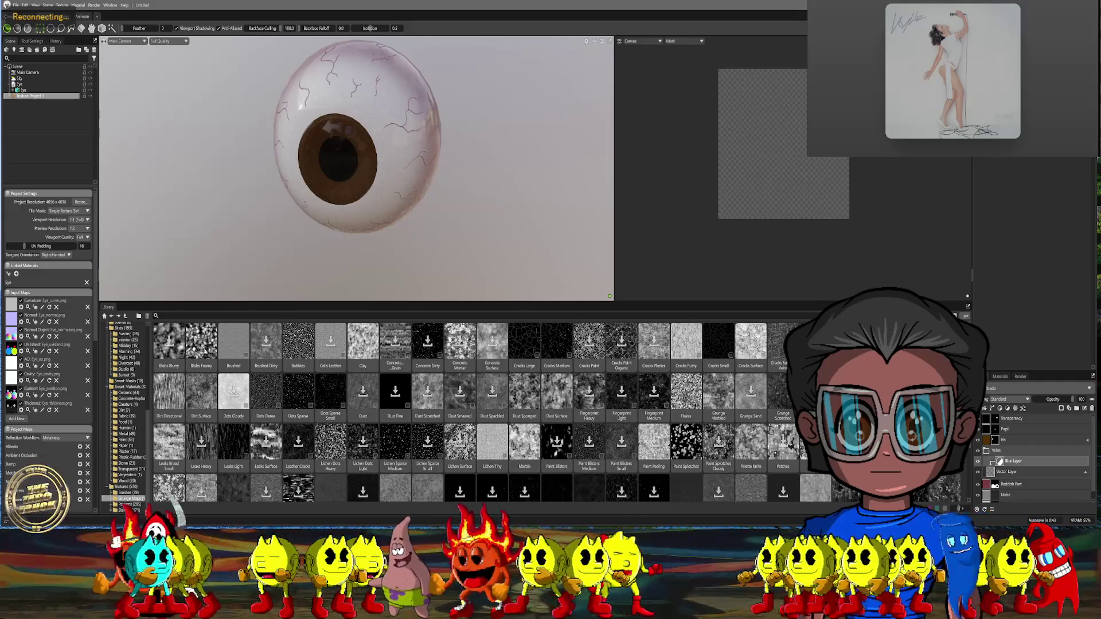
scroll(464, 110, up, 2)
drag(464, 110, 508, 171)
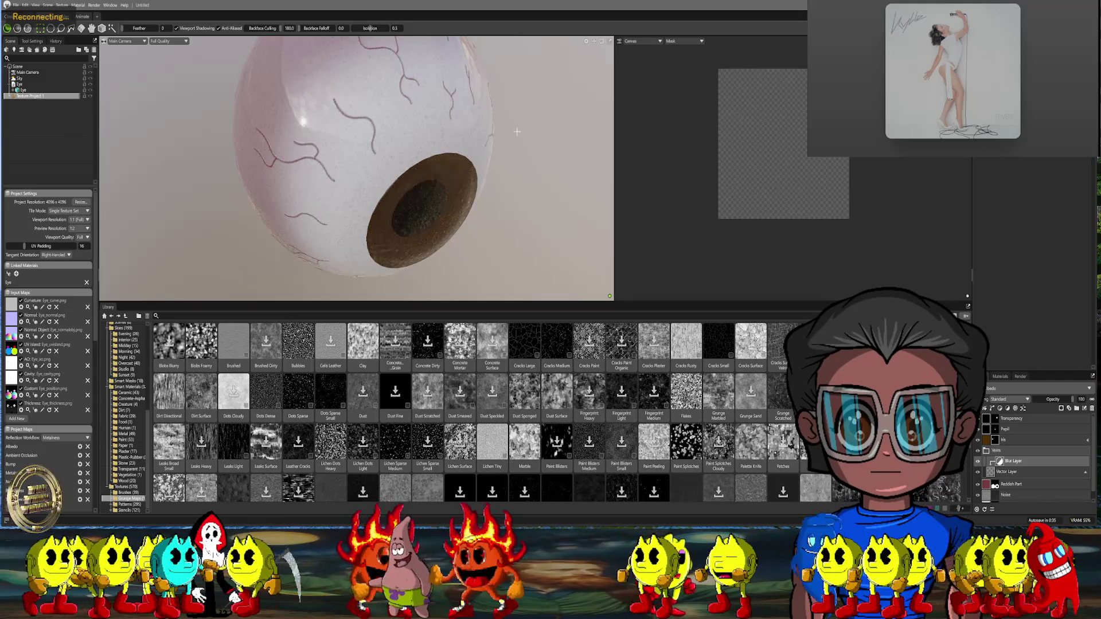
mouse_move(507, 170)
mouse_down()
mouse_move(477, 110)
mouse_move(447, 95)
mouse_up()
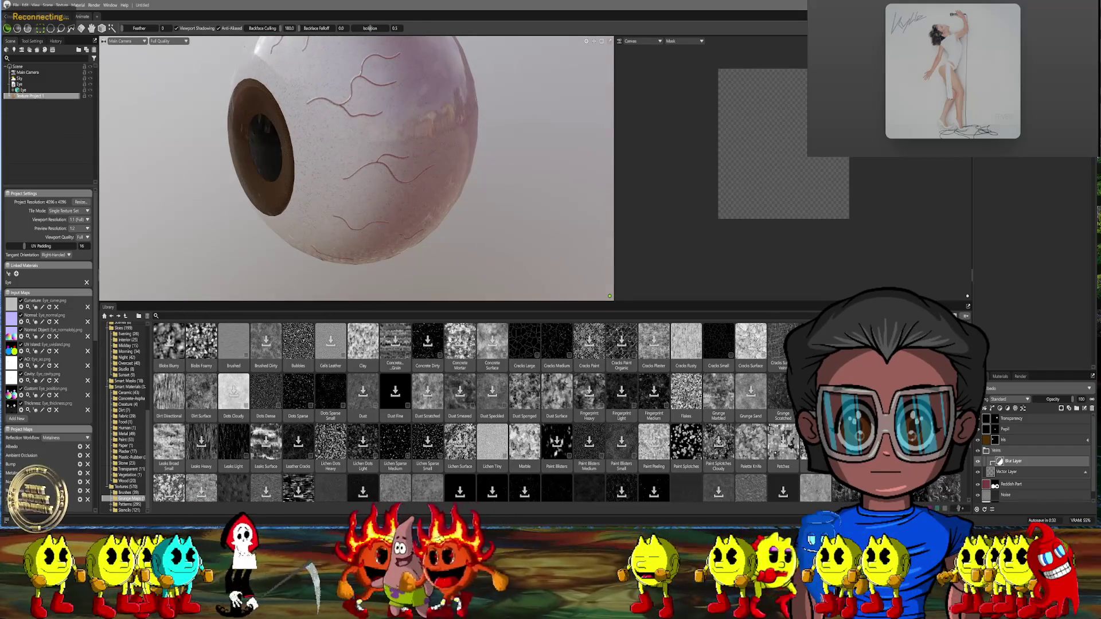
click(1012, 472)
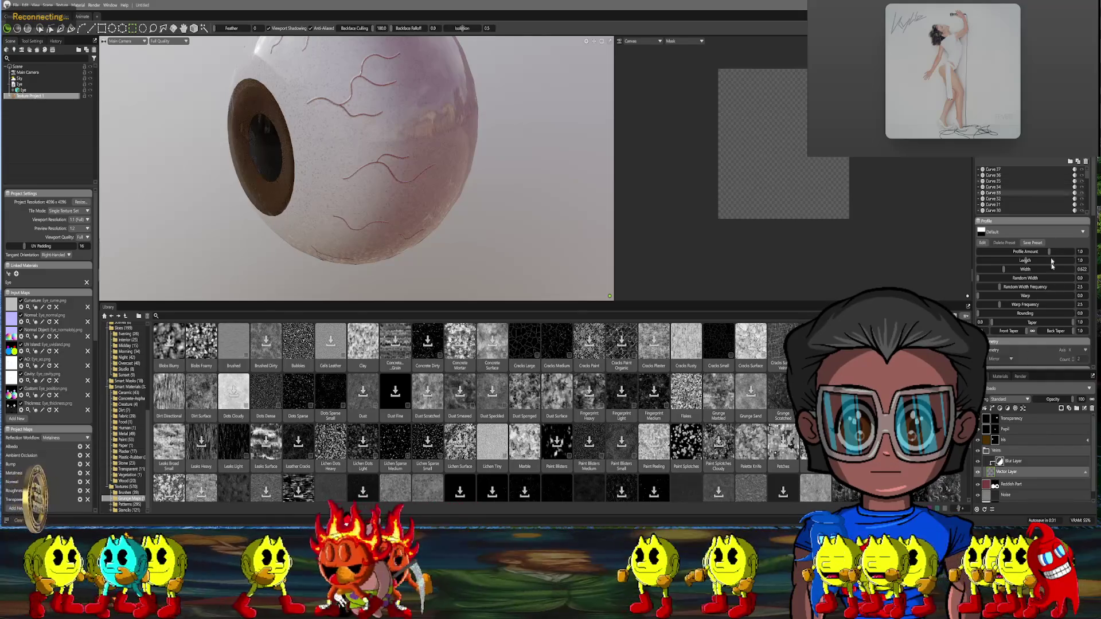
Increase vein stroke rounding, set Warp Frequency to 3.62 and Taper to 0.637
scroll(1049, 265, down, 10)
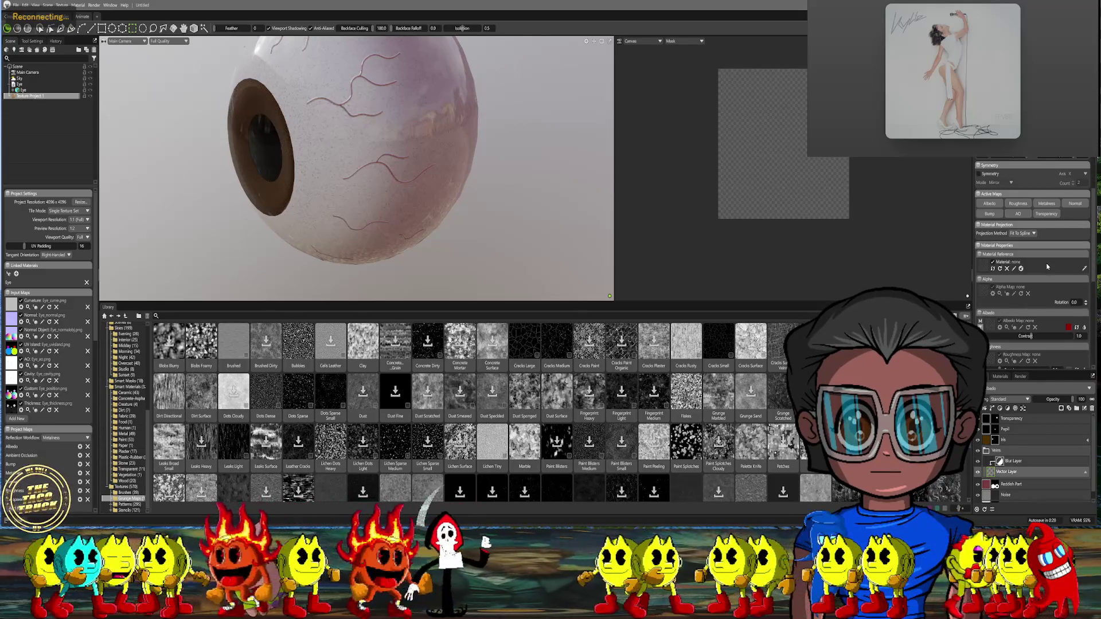
scroll(1047, 267, up, 2)
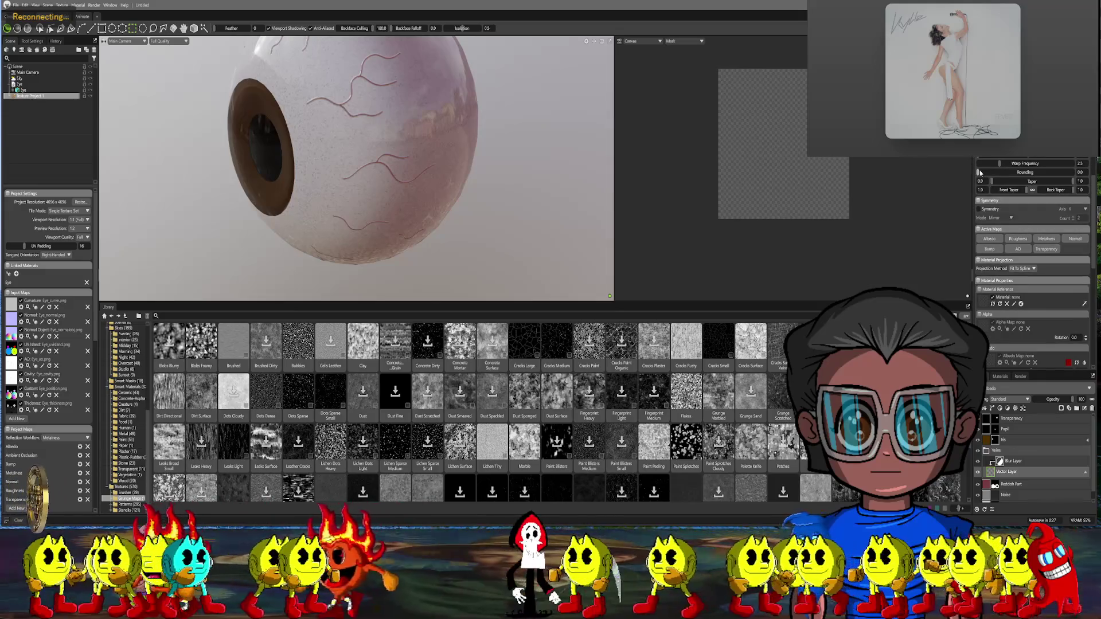
drag(986, 169, 999, 167)
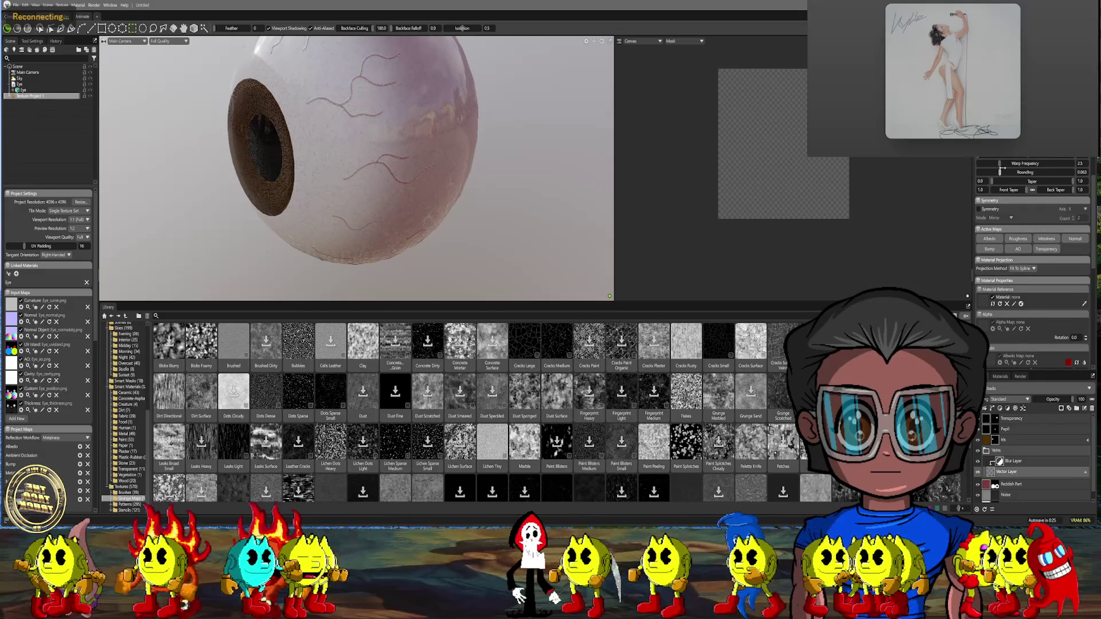
scroll(550, 212, up, 5)
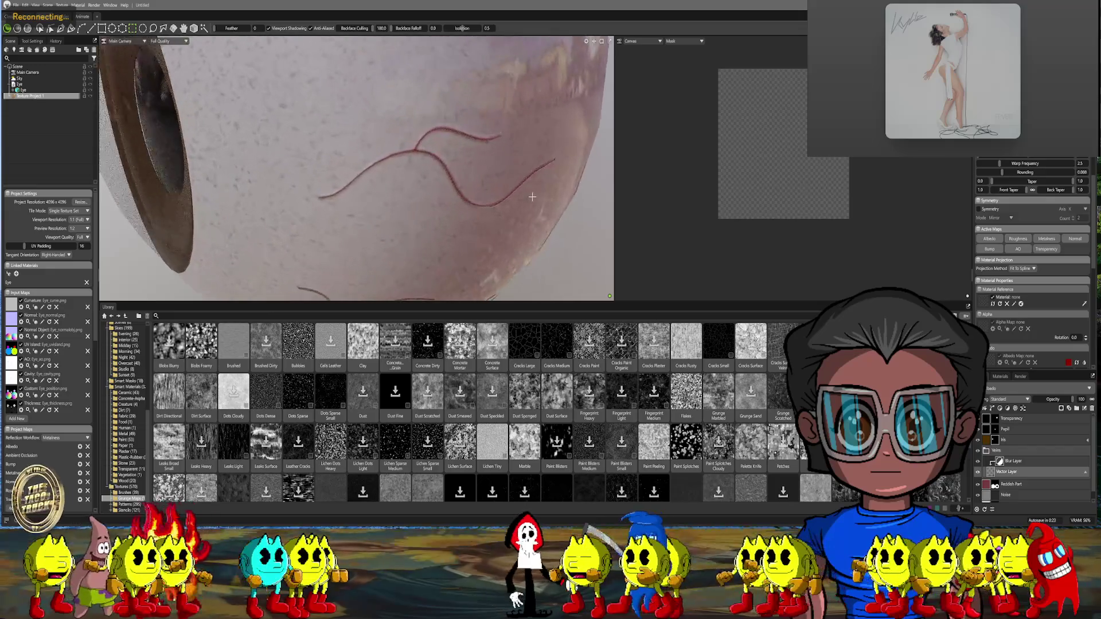
scroll(551, 211, down, 1)
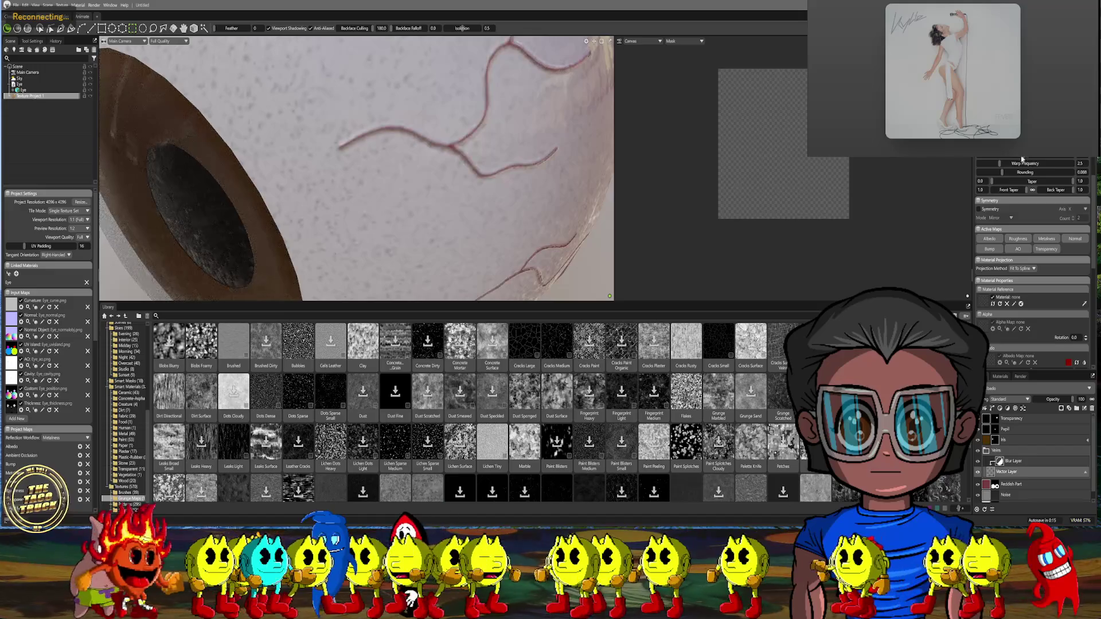
scroll(493, 171, down, 5)
alt+drag(493, 171, 461, 155)
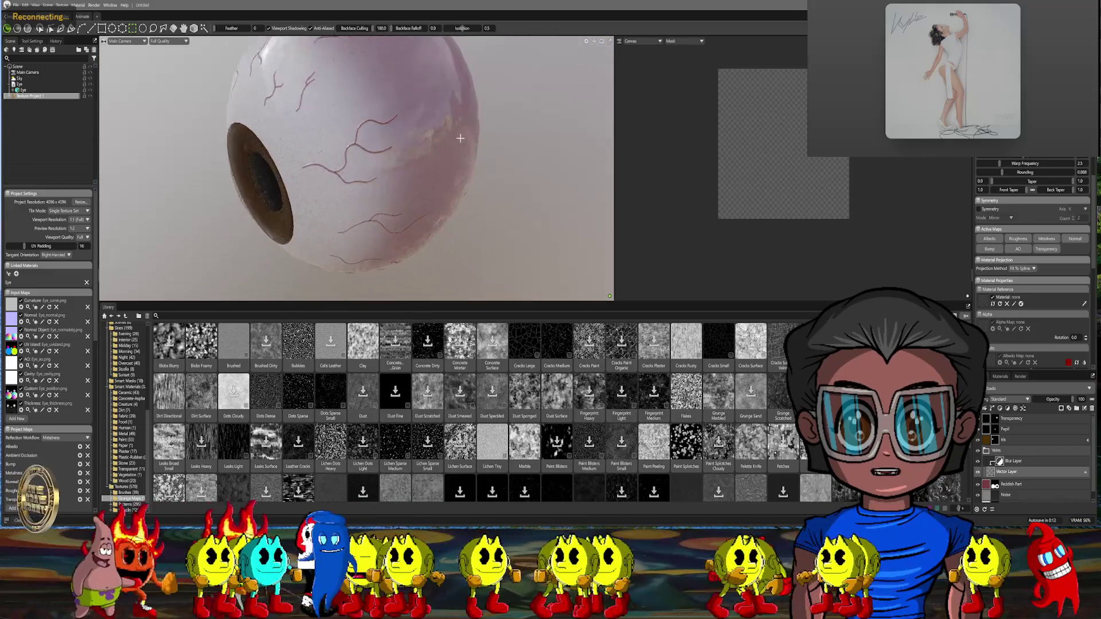
scroll(461, 155, up, 5)
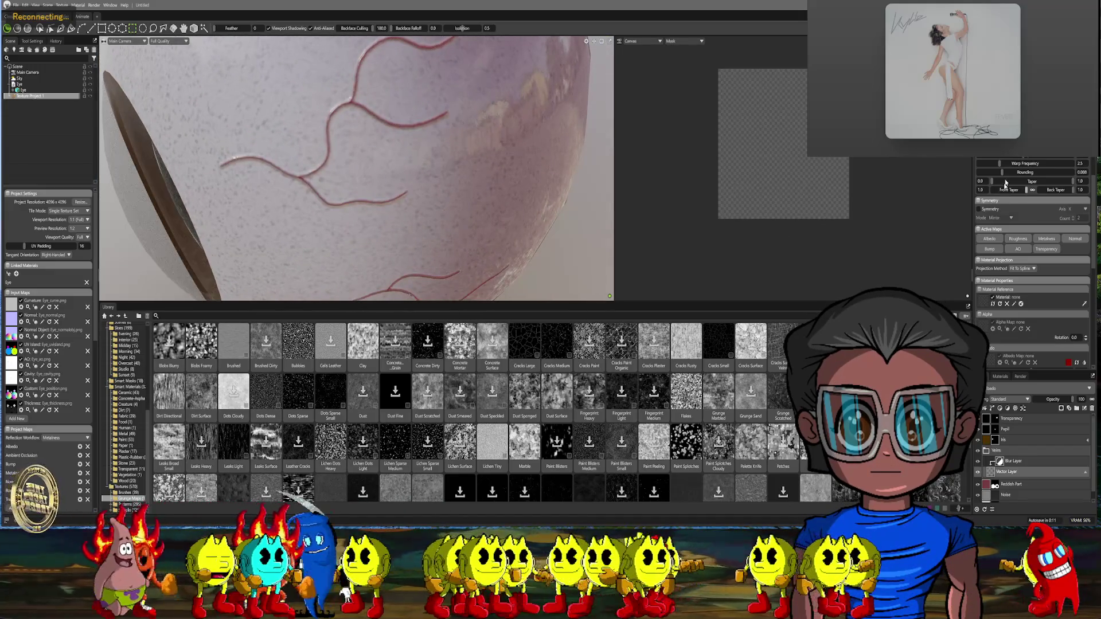
drag(1024, 164, 1036, 164)
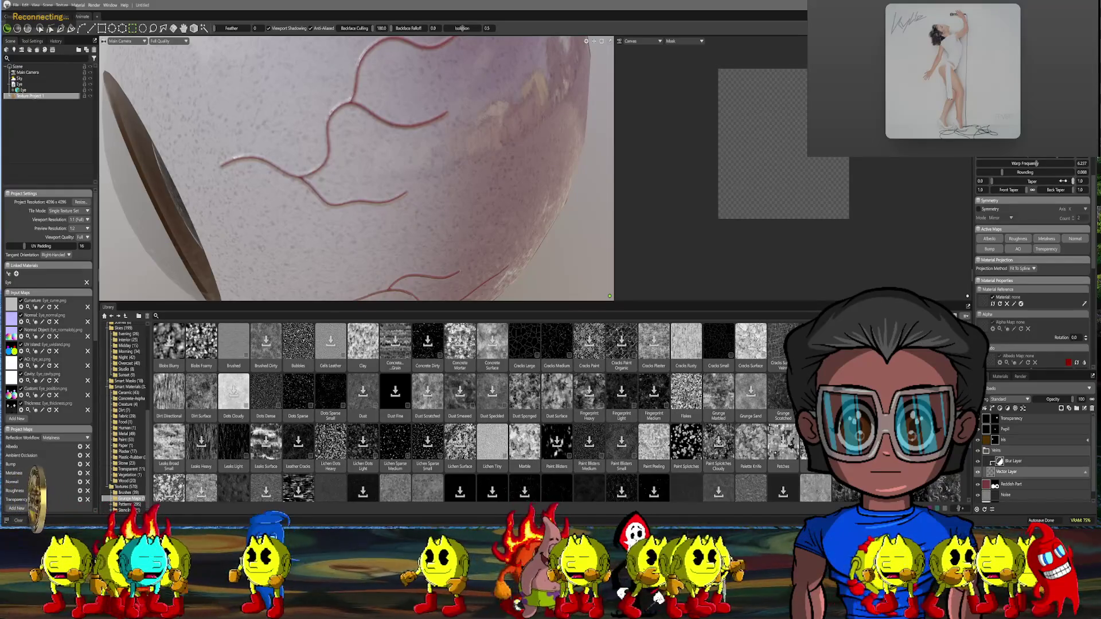
mouse_move(1063, 181)
mouse_down()
mouse_move(1025, 182)
mouse_move(1075, 181)
mouse_up()
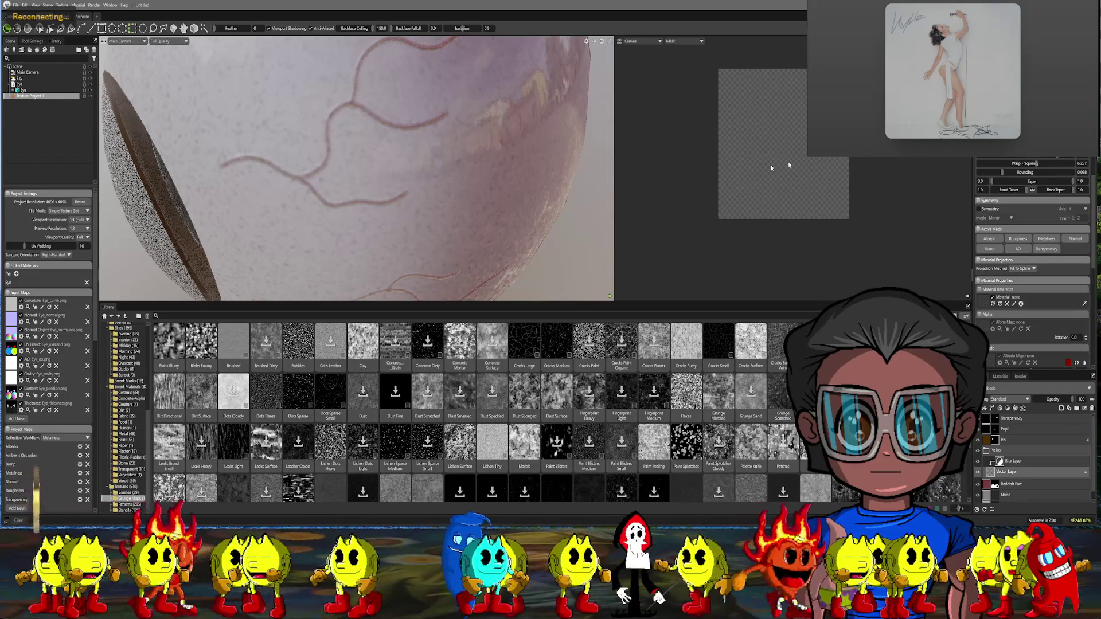
scroll(508, 195, down, 5)
middle_drag(508, 195, 526, 172)
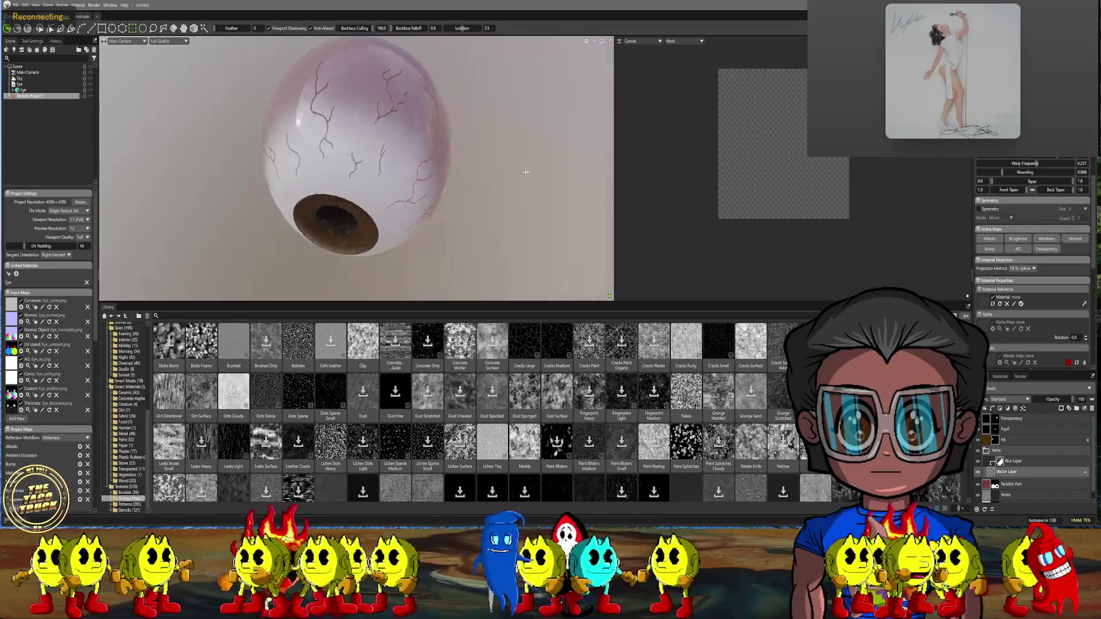
Reselect the vein Vector Layer and lower its Bump strength to a small value
scroll(525, 172, up, 4)
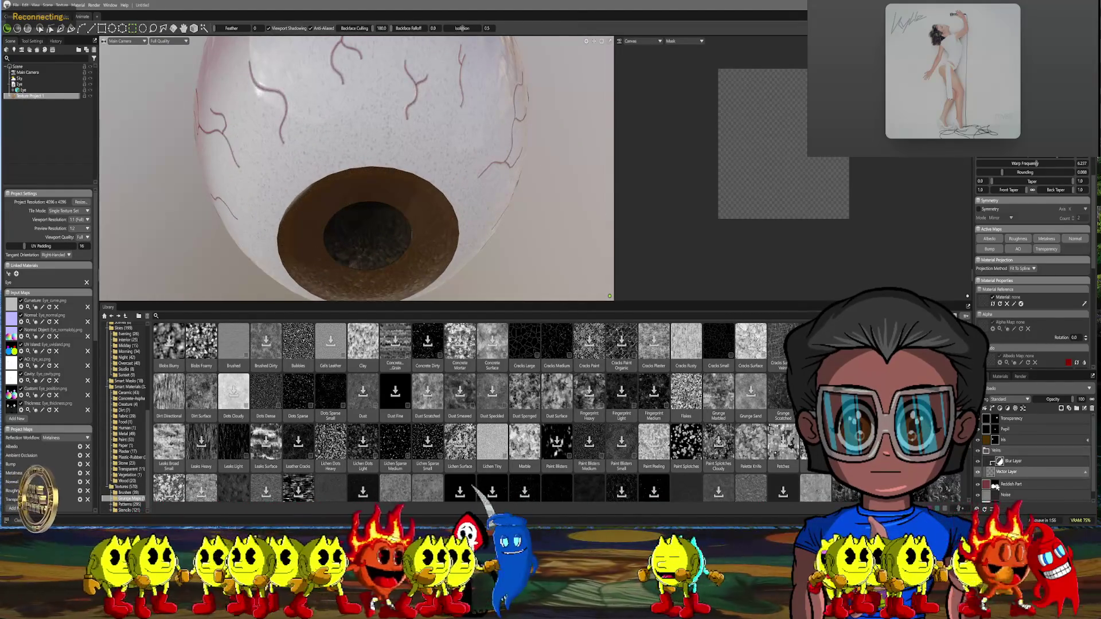
click(1014, 461)
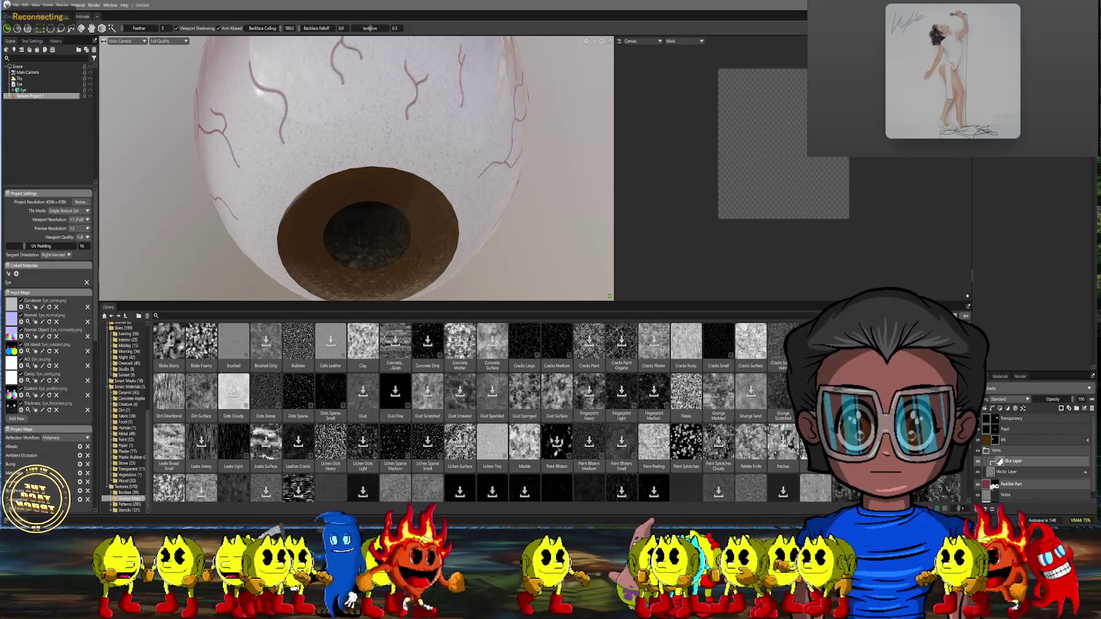
click(990, 474)
scroll(1032, 260, down, 10)
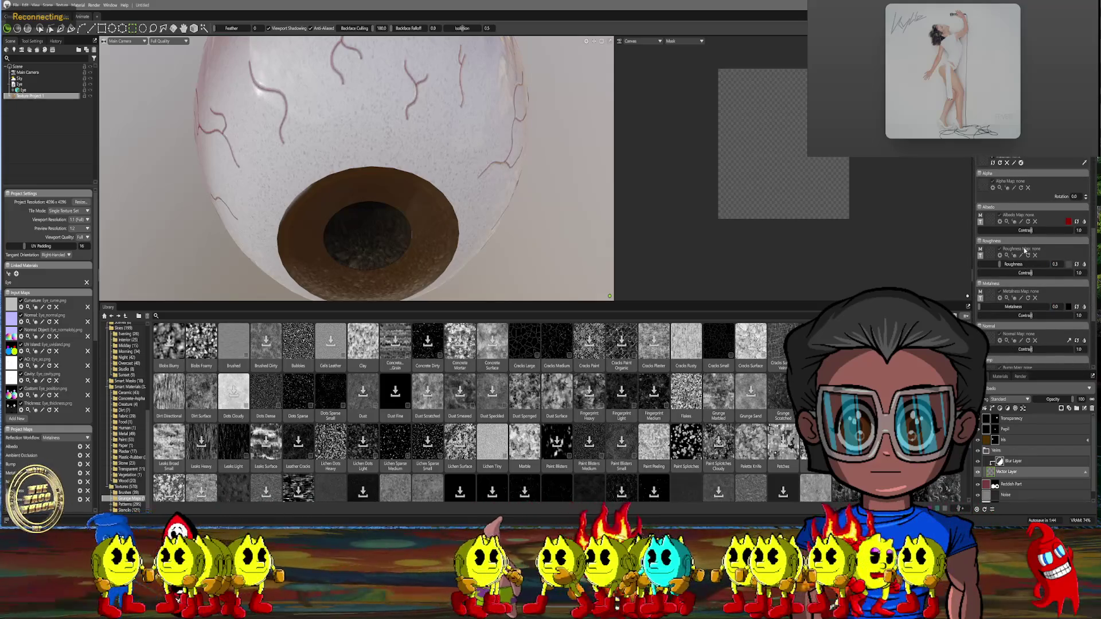
scroll(1025, 250, down, 3)
scroll(1029, 273, down, 2)
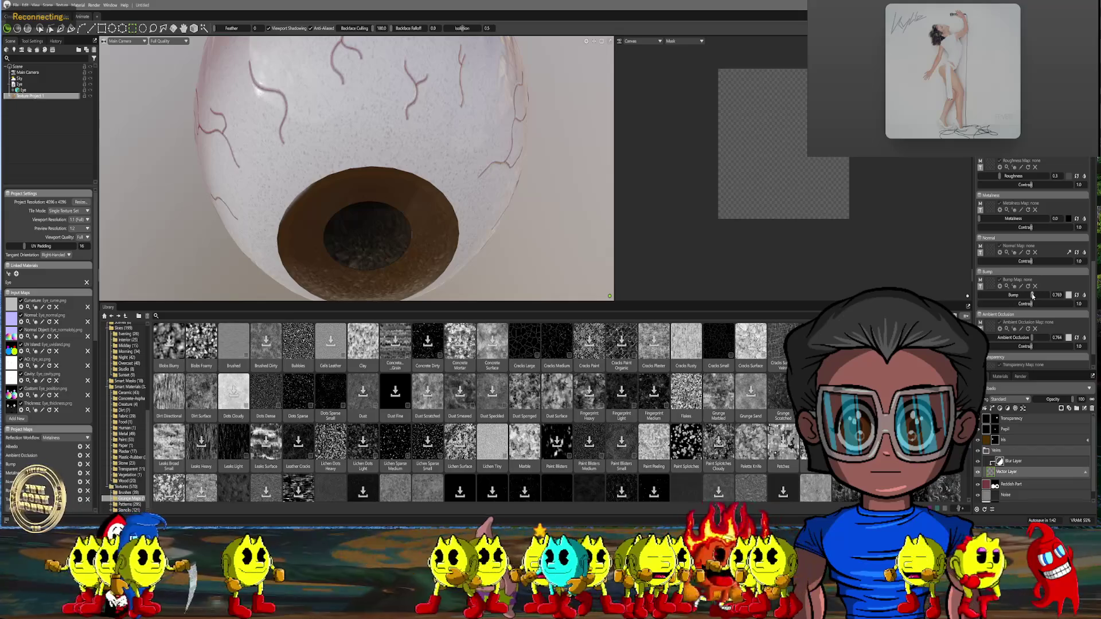
drag(1032, 295, 1028, 295)
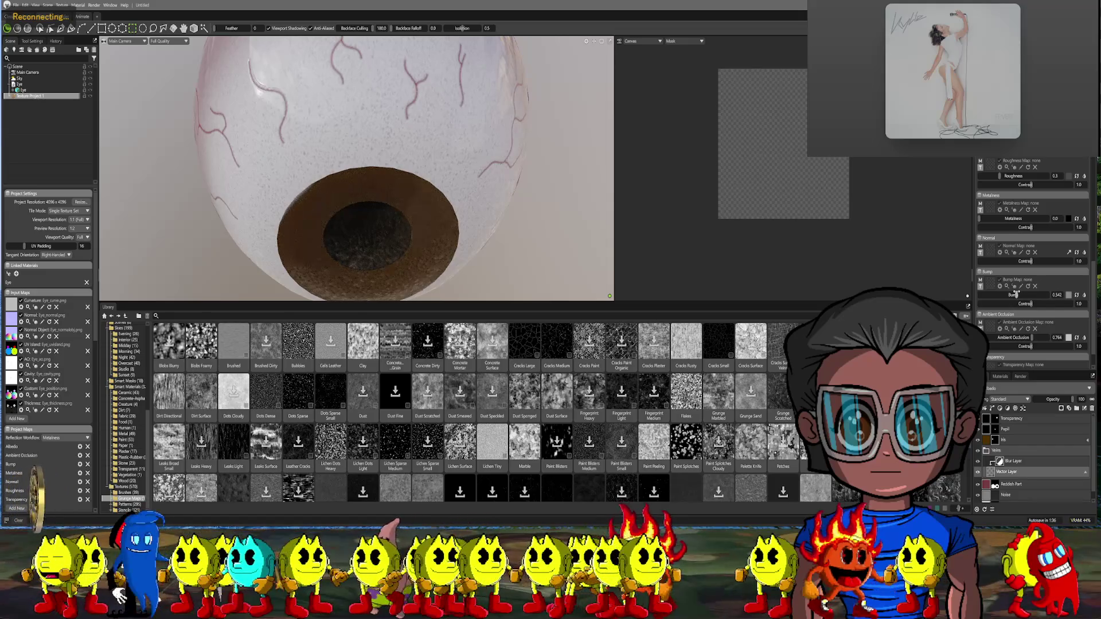
drag(356, 172, 401, 133)
click(137, 42)
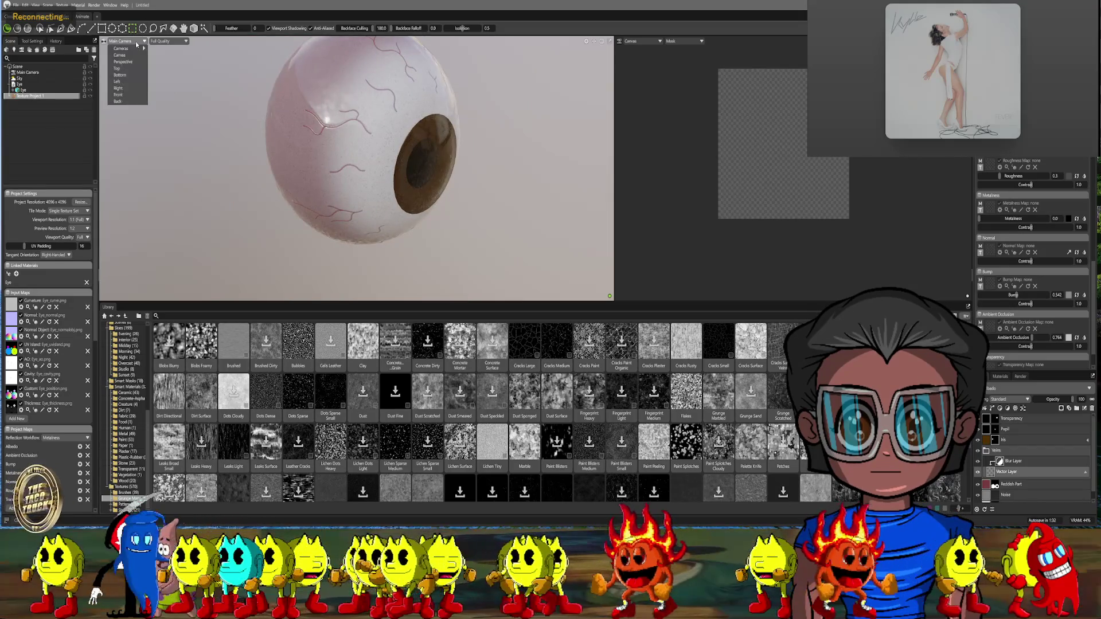
Switch viewport shading to Texture Project > Normal to inspect the vein ridges
click(166, 42)
mouse_move(171, 89)
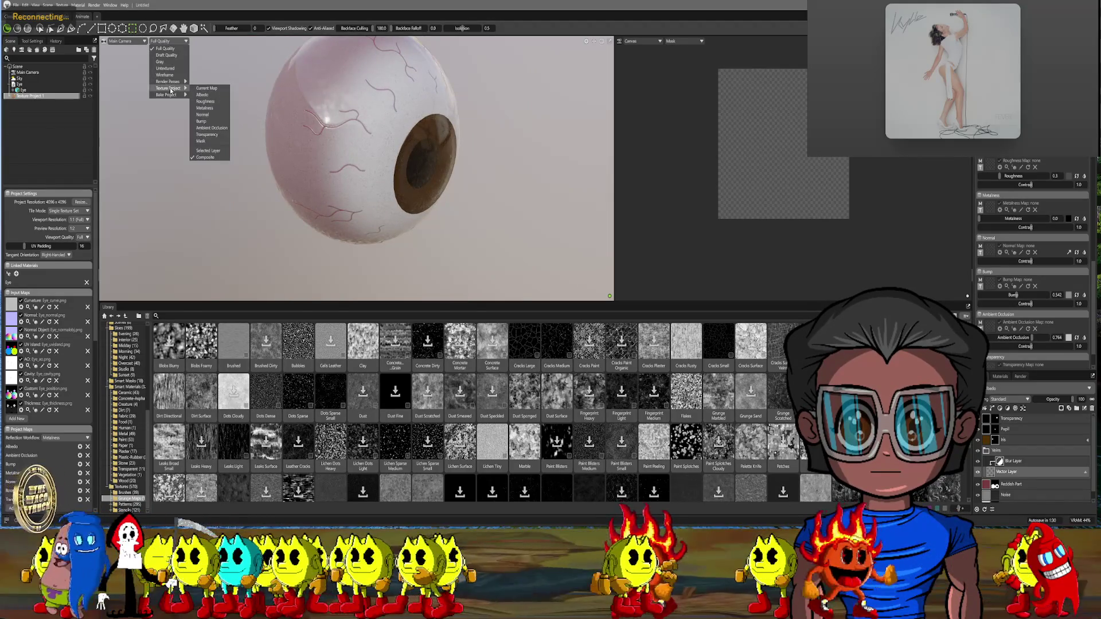
click(203, 115)
scroll(371, 177, up, 3)
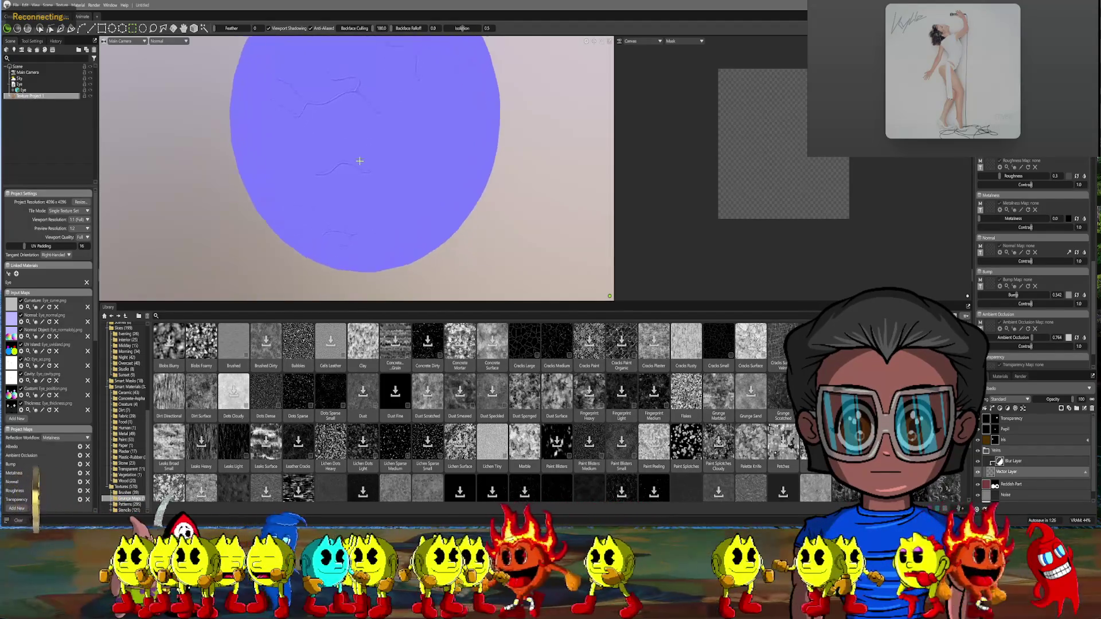
drag(370, 177, 381, 187)
scroll(379, 186, up, 2)
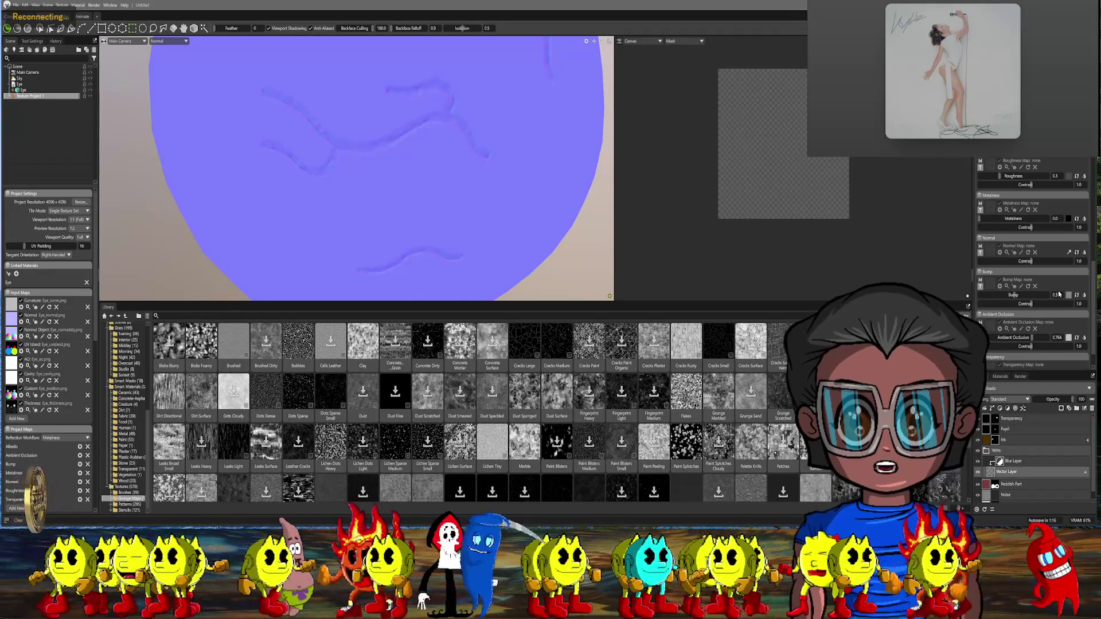
mouse_move(487, 216)
middle_down()
mouse_move(481, 187)
mouse_move(436, 182)
mouse_move(455, 197)
mouse_move(438, 201)
middle_up()
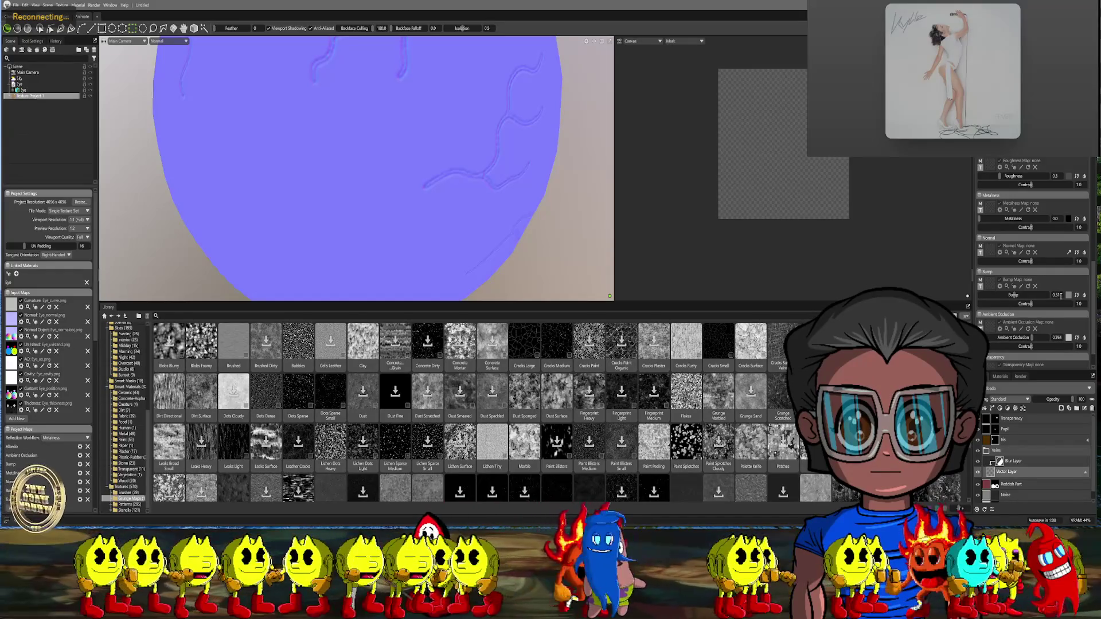
Nudge the vein Bump to 0.52 and return the viewport to Full Quality shading
scroll(1062, 295, up, 1)
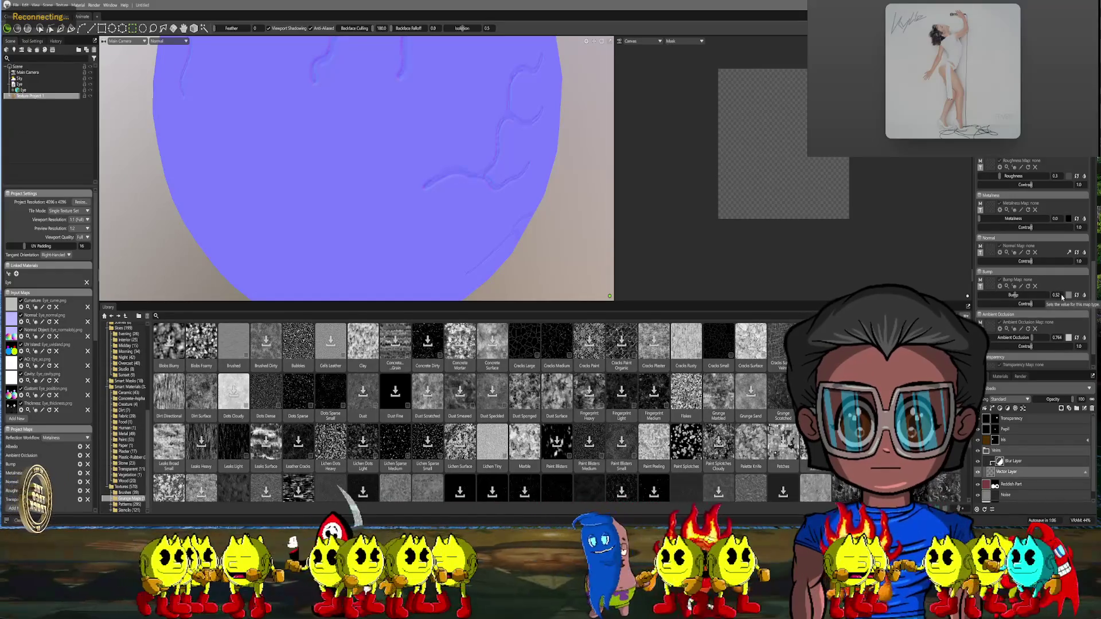
scroll(587, 241, down, 5)
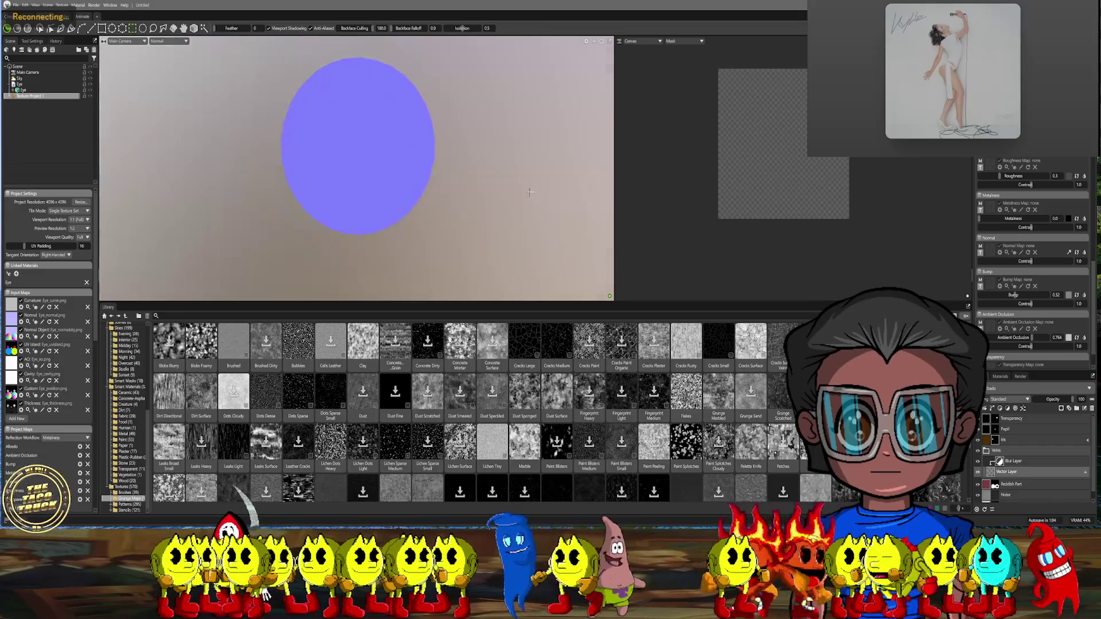
click(162, 41)
click(158, 49)
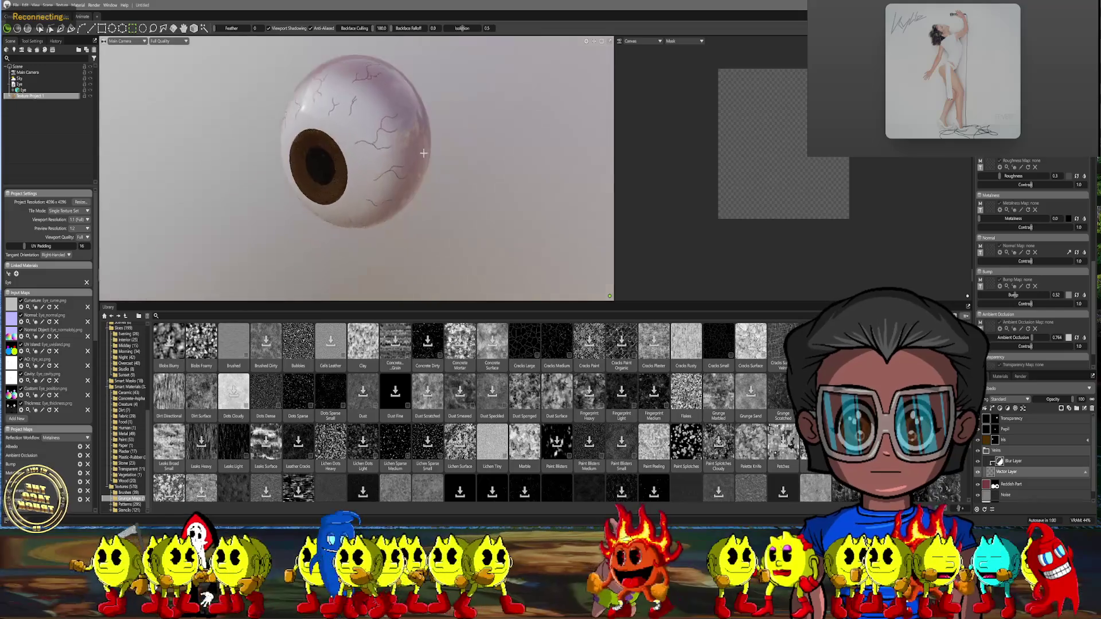
Switch to the Move tool and refresh the render so the iris shows brown
click(39, 28)
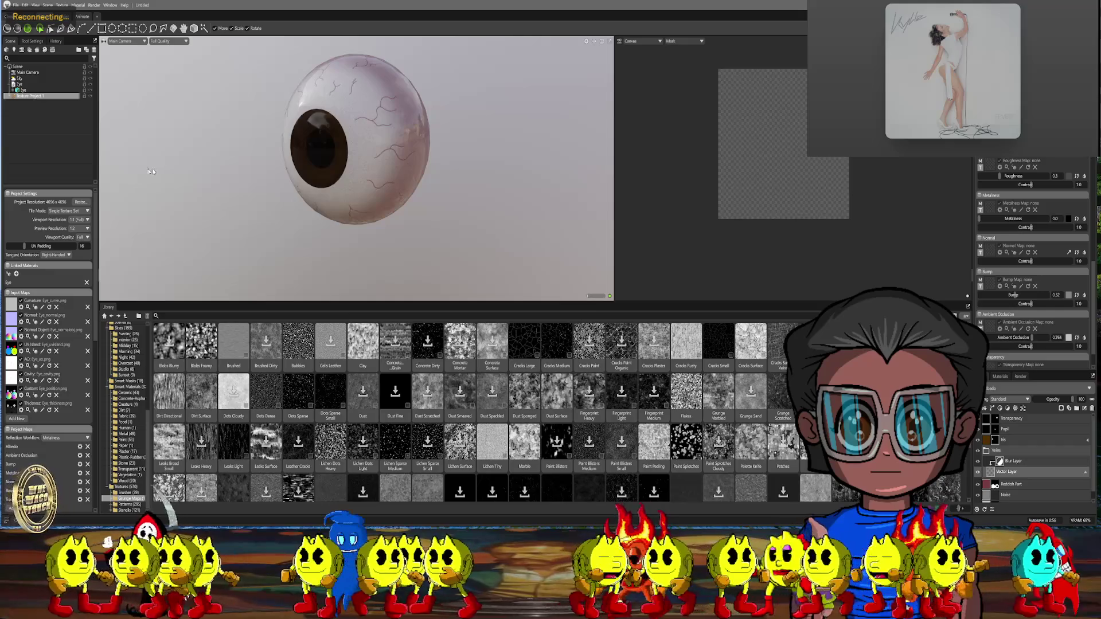
mouse_move(151, 172)
middle_down()
mouse_move(204, 157)
mouse_move(286, 190)
mouse_move(265, 206)
mouse_move(233, 206)
mouse_move(280, 211)
middle_up()
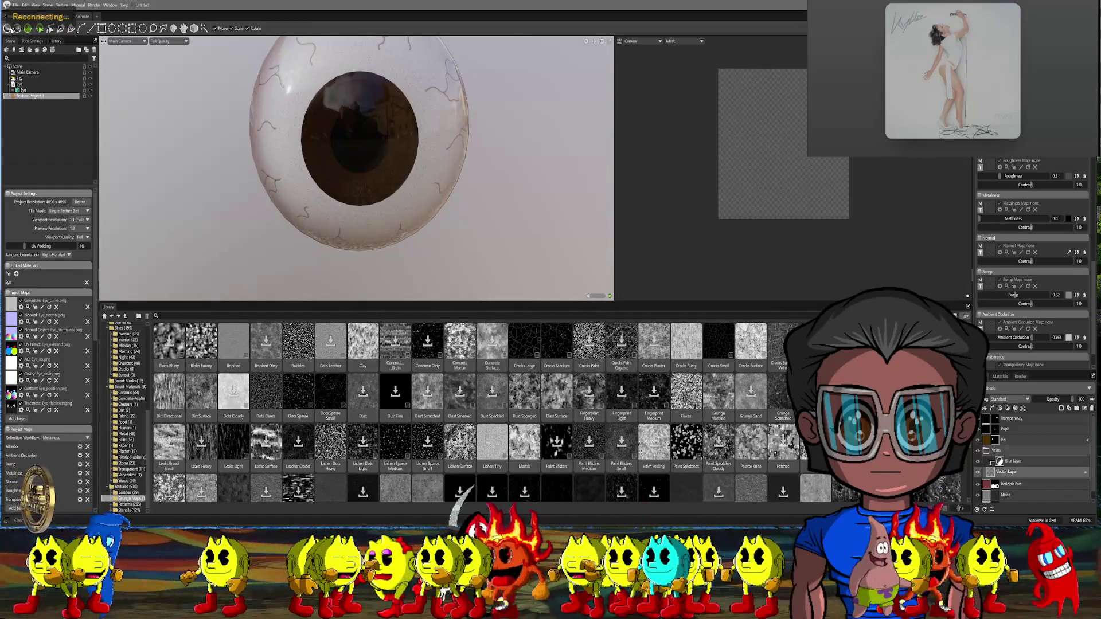
click(8, 28)
mouse_move(344, 185)
middle_down()
mouse_move(397, 193)
mouse_move(353, 199)
middle_up()
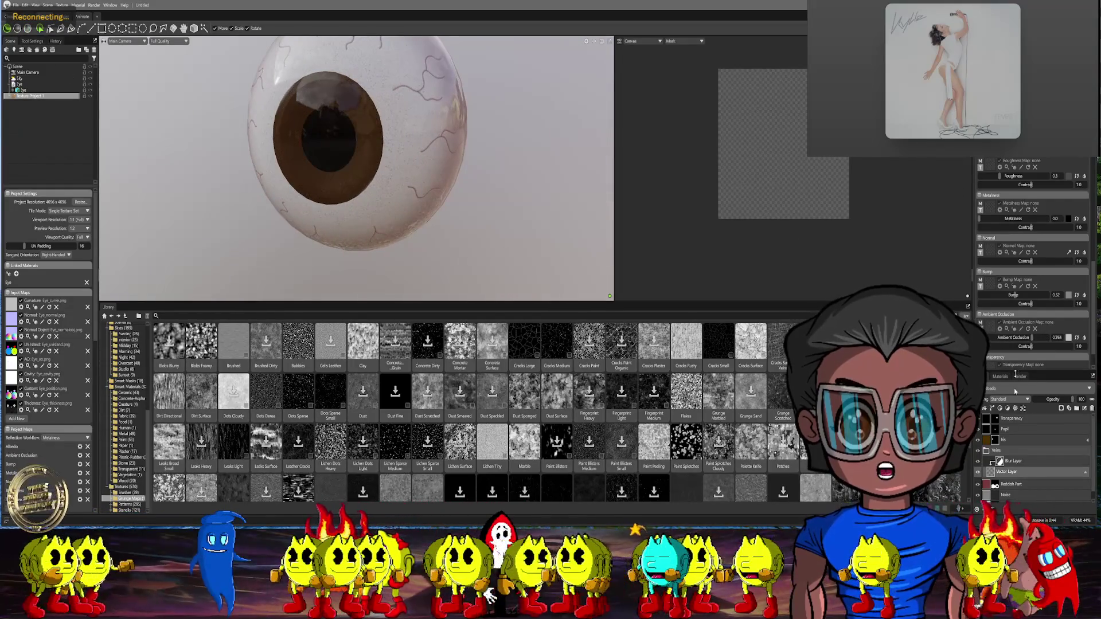
Collapse the Veins folder, select the Transparency layer, and inspect the eyeball from several angles
click(996, 451)
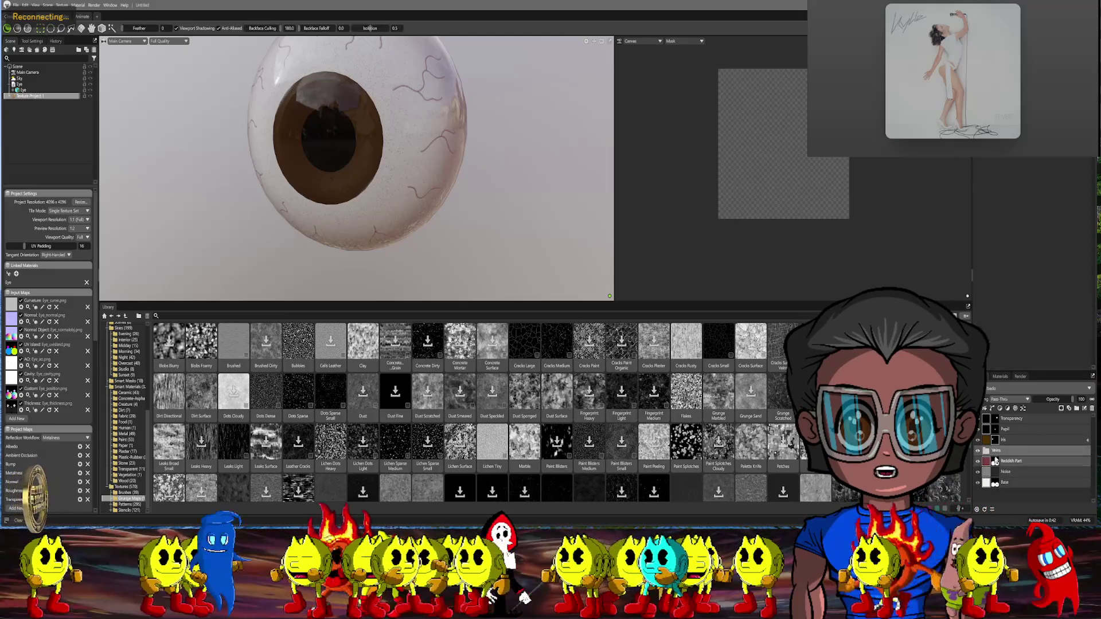
click(996, 422)
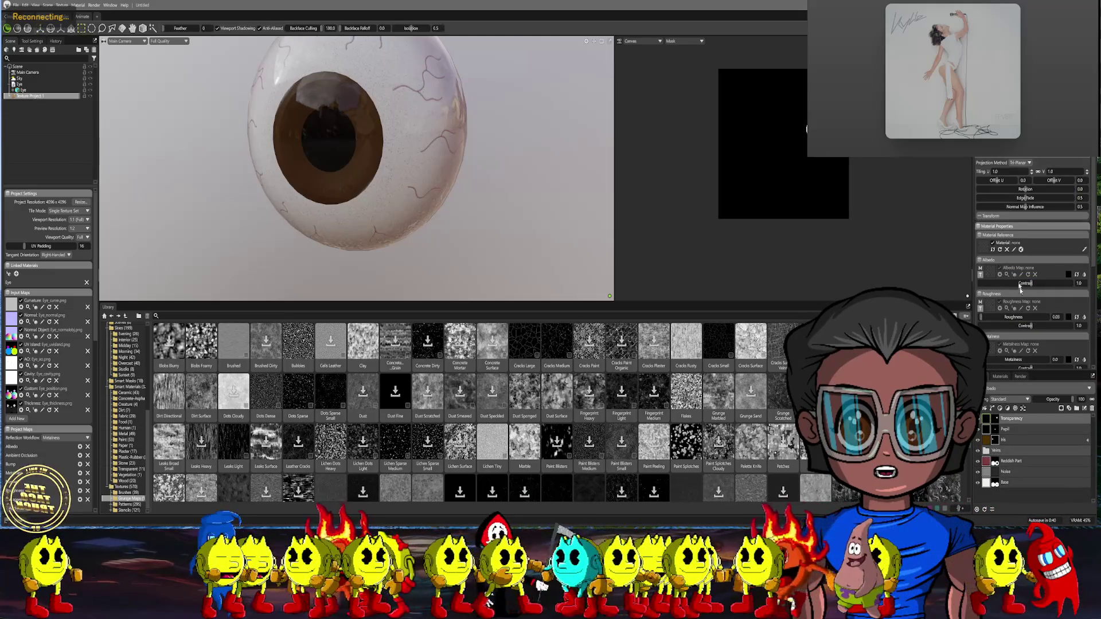
scroll(1022, 289, down, 3)
scroll(1024, 299, down, 2)
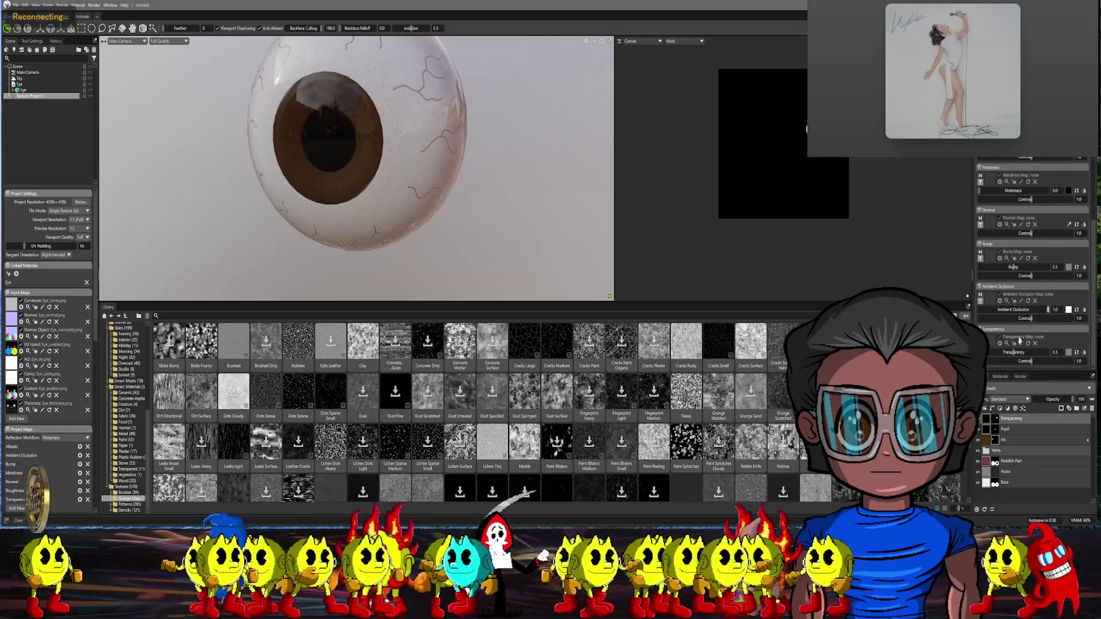
mouse_move(396, 207)
alt+mouse_down()
mouse_move(405, 213)
mouse_move(386, 158)
mouse_move(376, 178)
mouse_move(347, 173)
mouse_move(423, 164)
mouse_move(476, 125)
mouse_move(411, 151)
mouse_move(388, 122)
alt+mouse_up()
scroll(394, 205, up, 4)
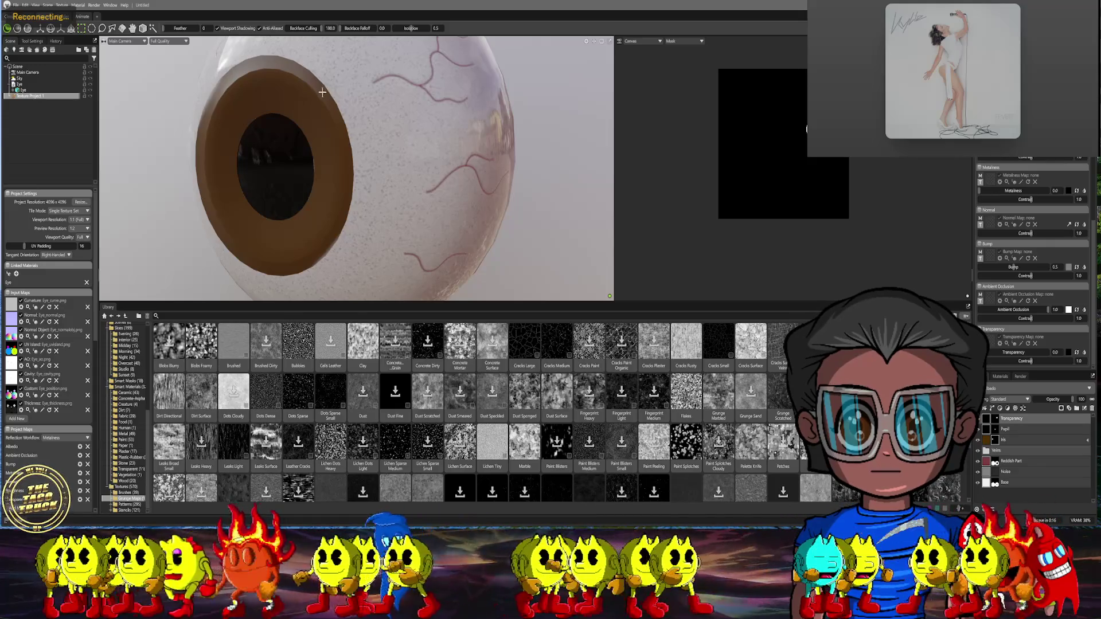
mouse_move(322, 91)
alt+mouse_down()
mouse_move(407, 90)
mouse_move(379, 90)
alt+mouse_up()
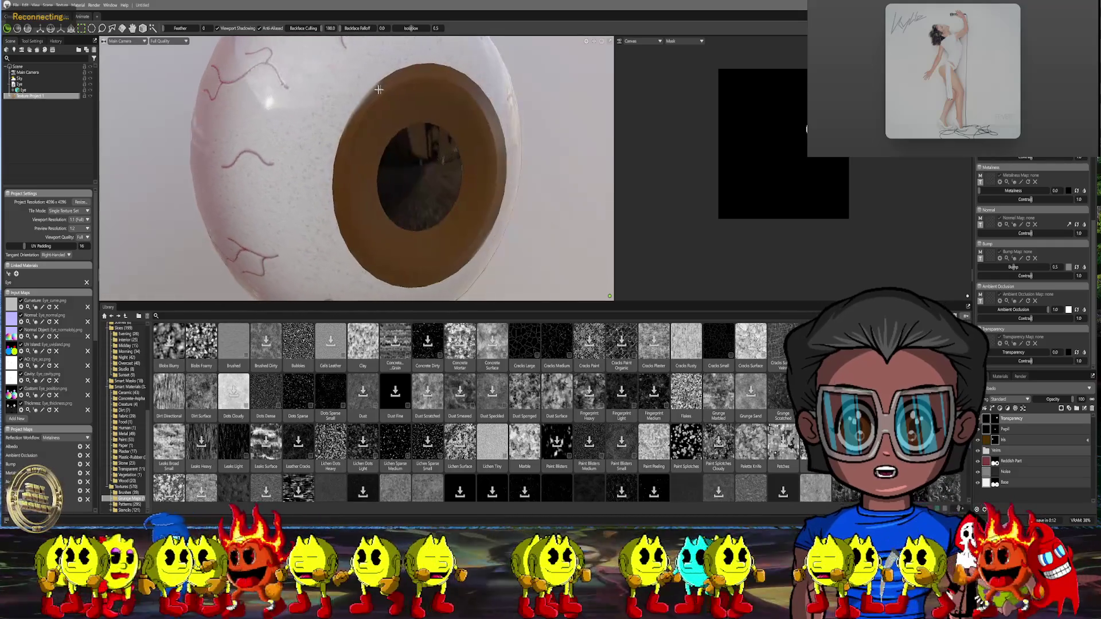
mouse_move(446, 139)
middle_down()
mouse_move(428, 137)
mouse_move(443, 124)
mouse_move(430, 112)
middle_up()
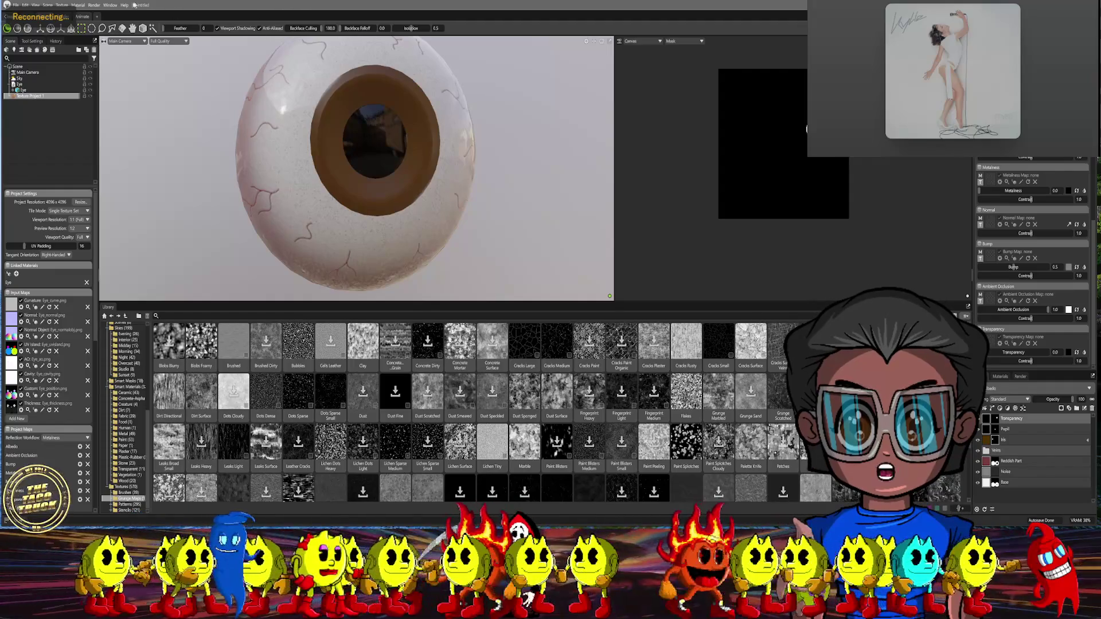
Look through the editing and texture menus, then enlarge the 3D viewport over the library
click(26, 6)
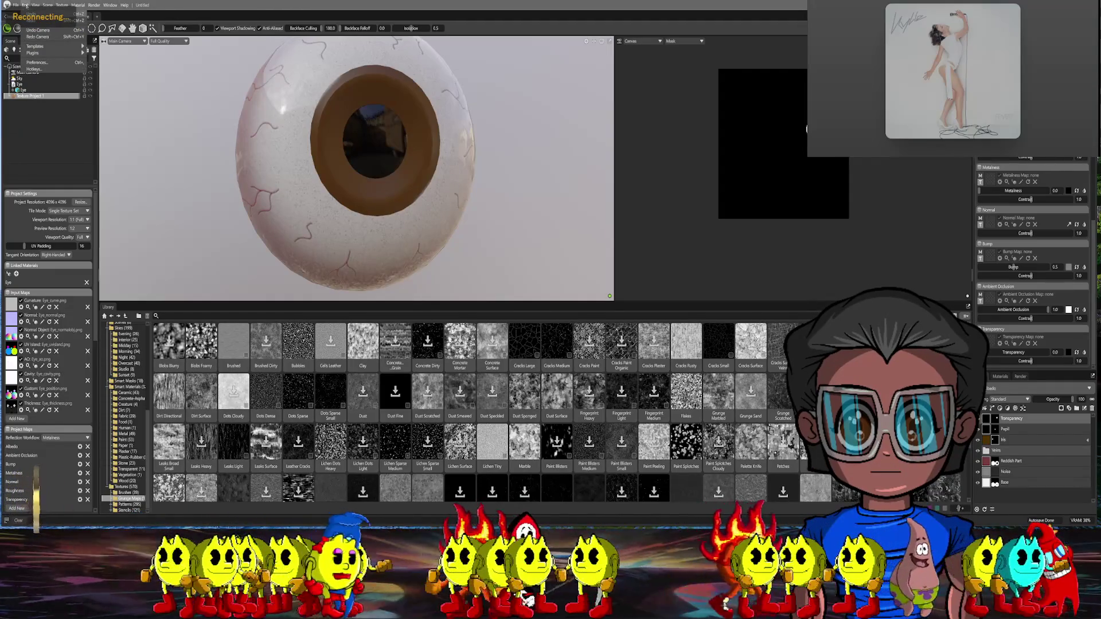
mouse_move(38, 6)
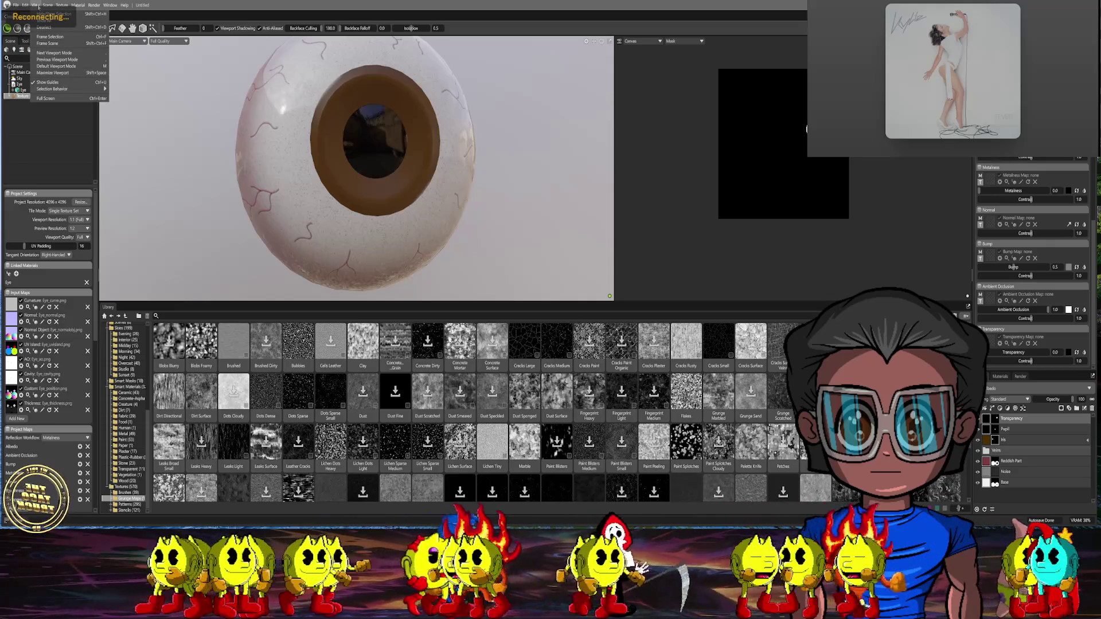
click(38, 7)
click(62, 6)
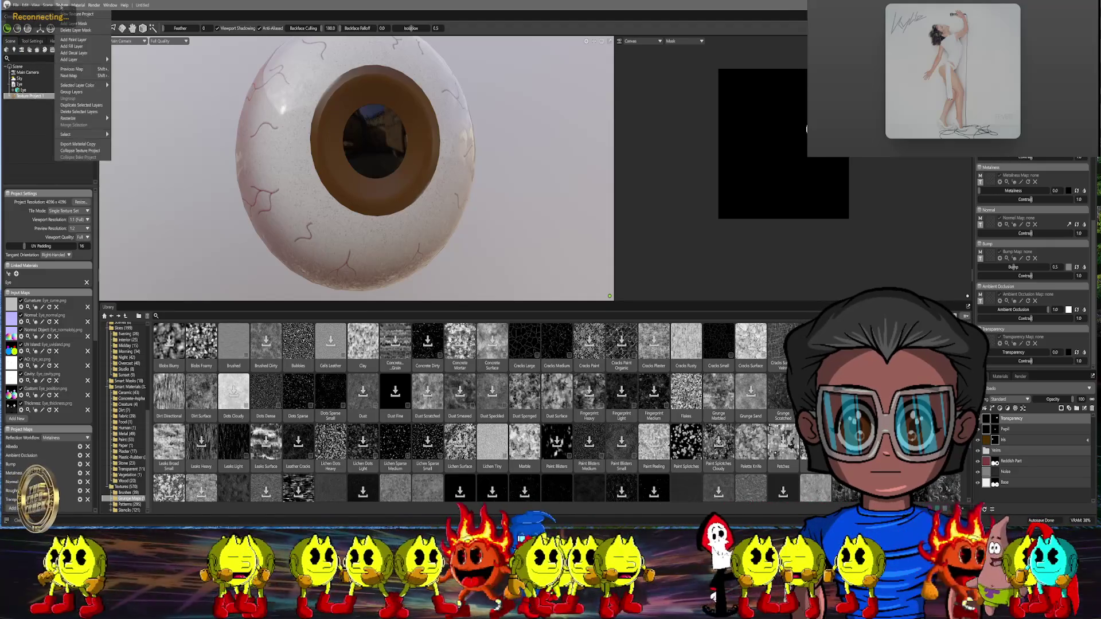
mouse_move(75, 6)
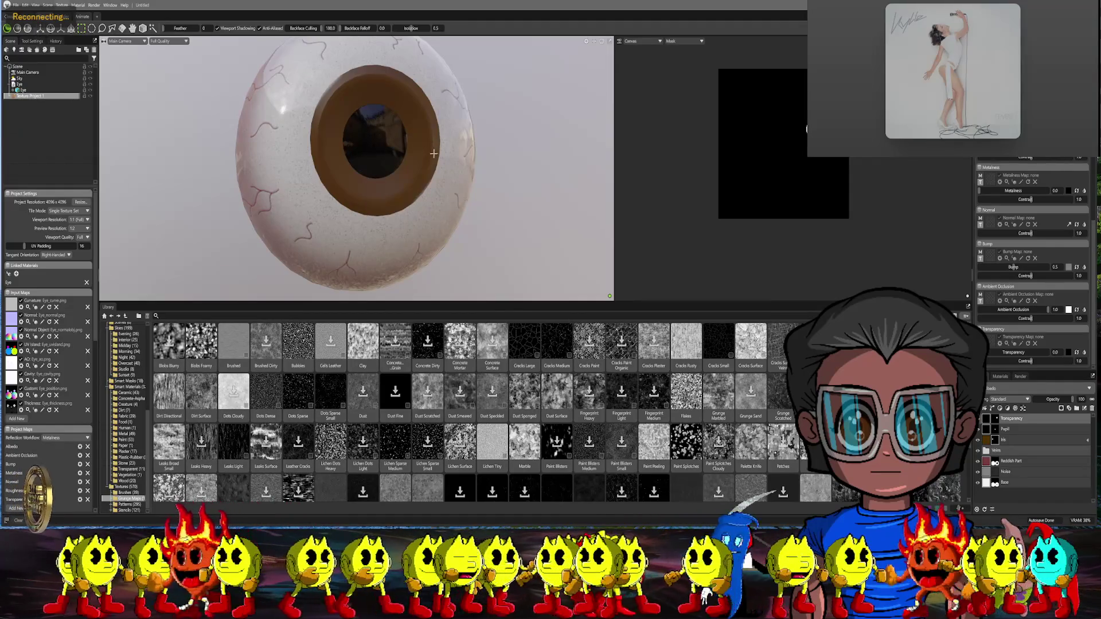
scroll(502, 168, down, 3)
drag(502, 169, 443, 260)
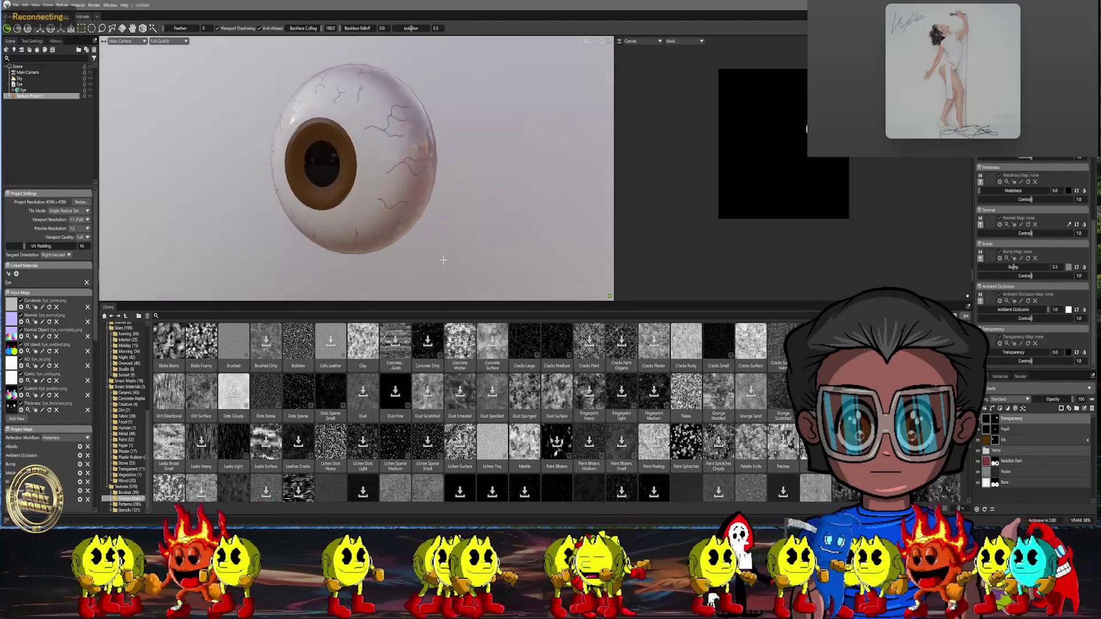
drag(418, 302, 418, 364)
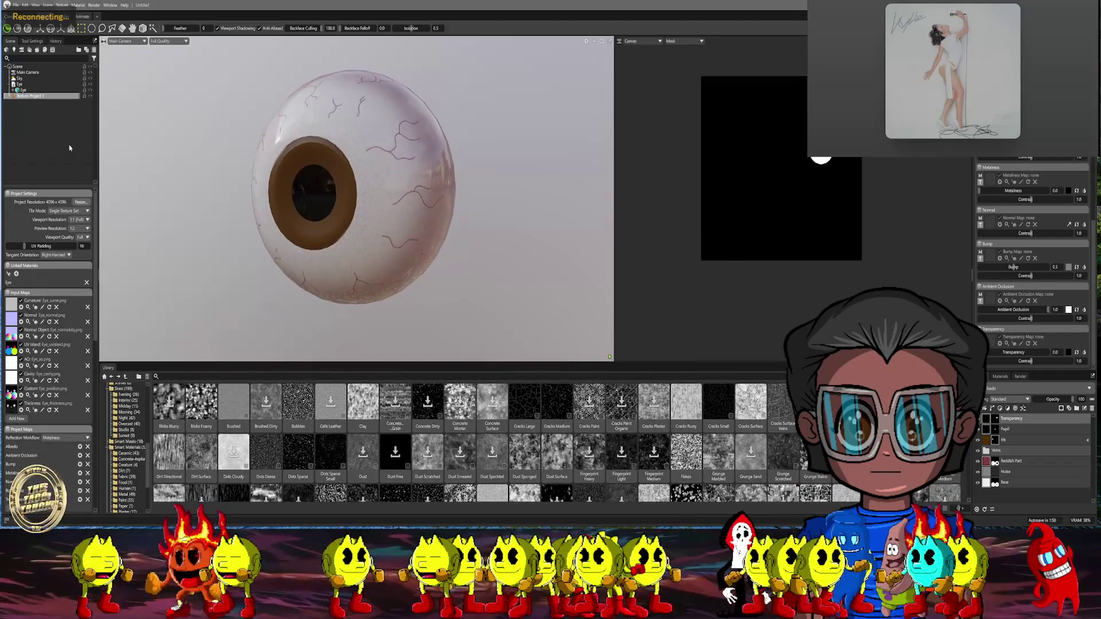
Set the Sky's Backdrop Mode to Sky and rotate the sky to -115.8
click(21, 78)
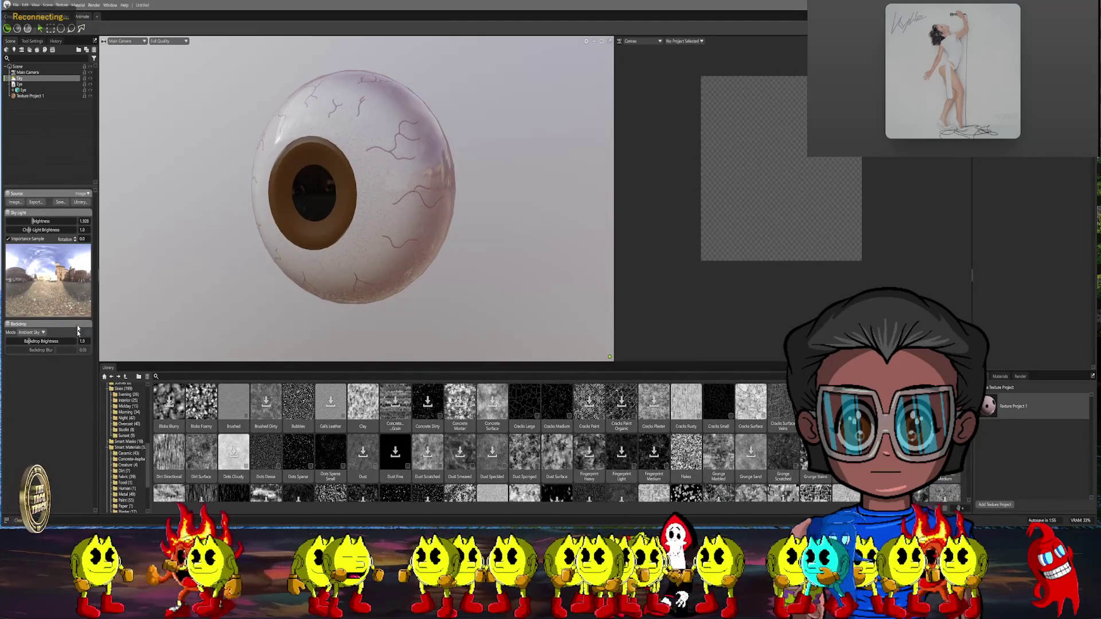
click(31, 333)
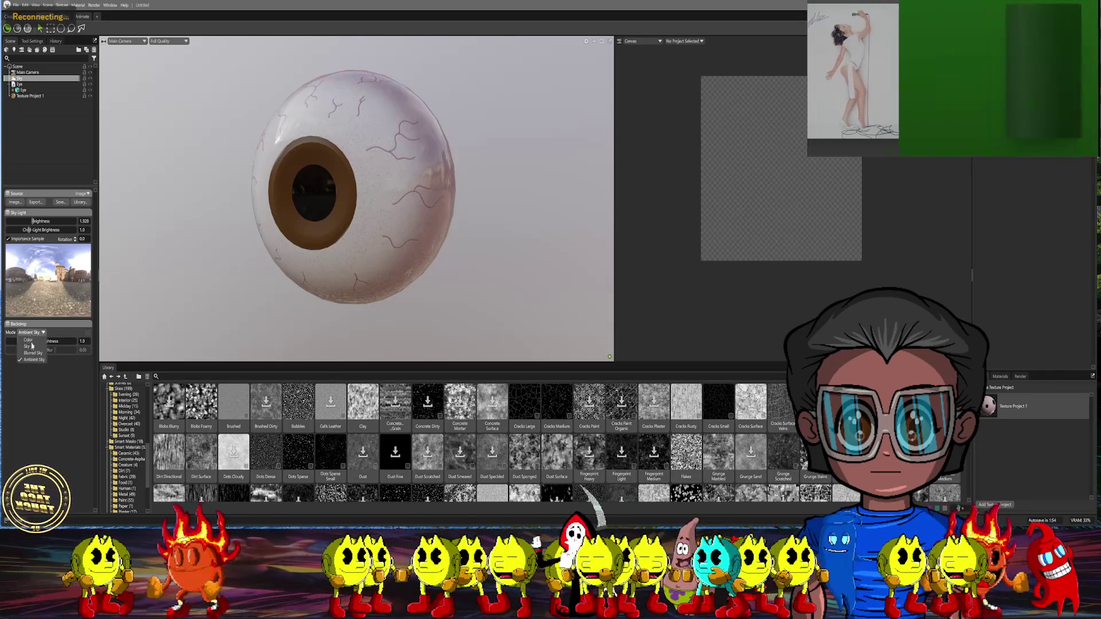
click(27, 347)
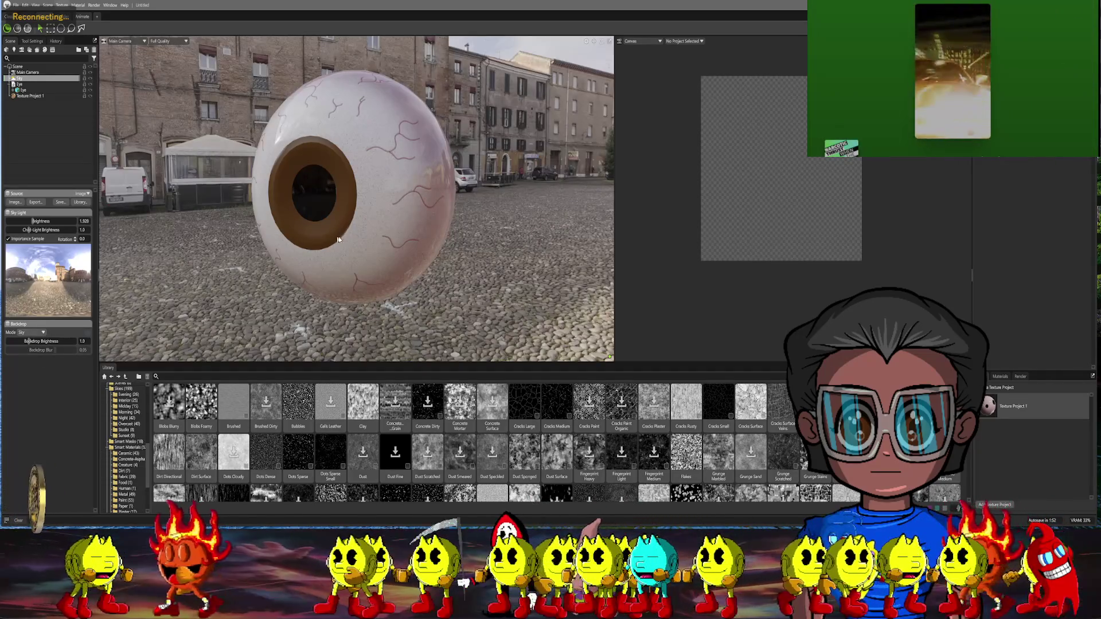
mouse_move(338, 240)
mouse_down()
mouse_move(373, 215)
mouse_move(297, 288)
mouse_move(351, 288)
mouse_move(223, 291)
mouse_move(232, 287)
mouse_up()
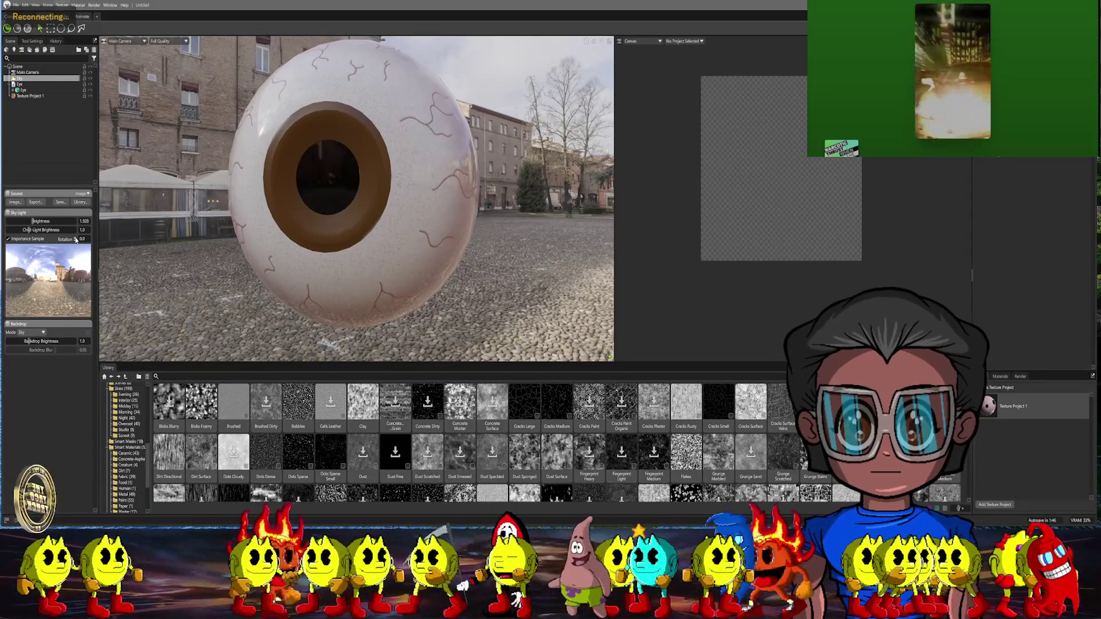
drag(75, 240, 75, 293)
drag(241, 172, 220, 313)
scroll(129, 459, down, 3)
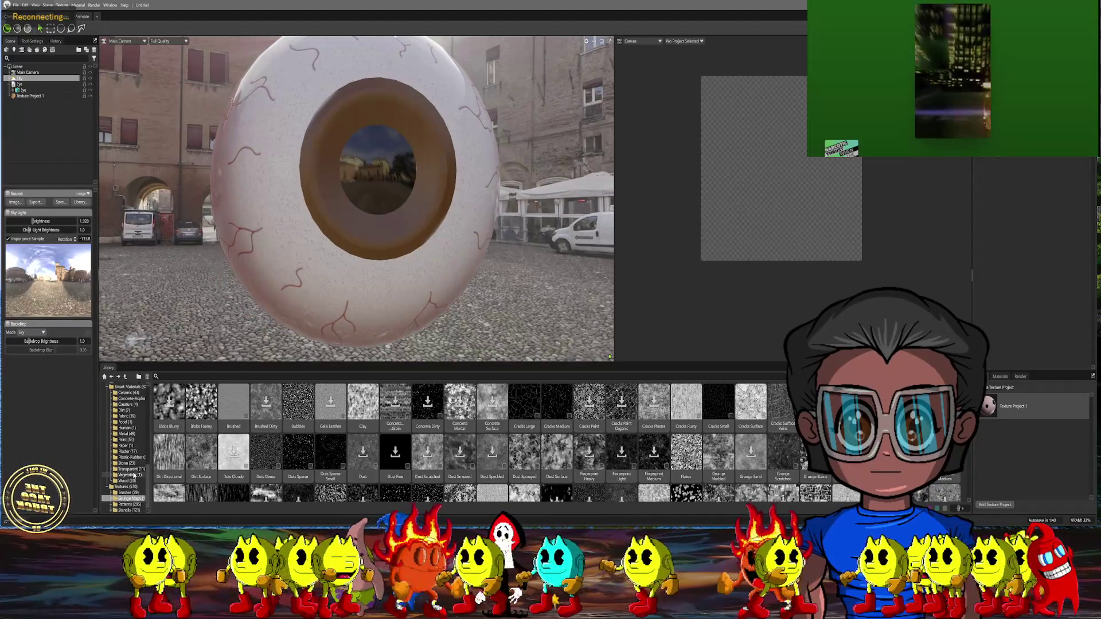
scroll(129, 457, up, 5)
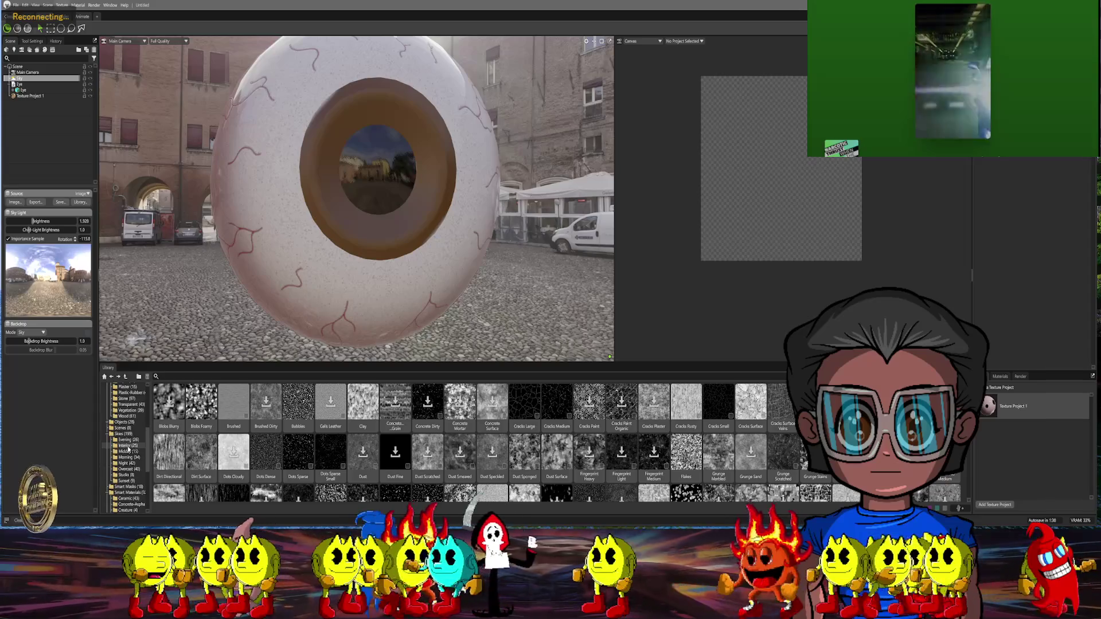
Apply the Courtyard Round morning sky from the Library and raise sky Brightness to 1.928
click(129, 457)
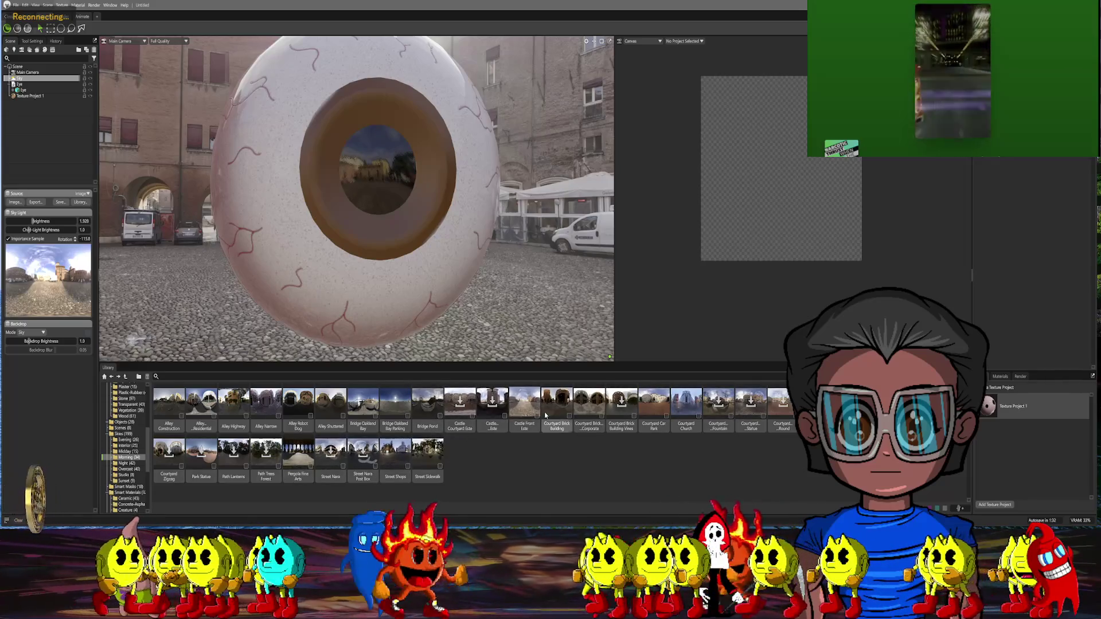
click(654, 402)
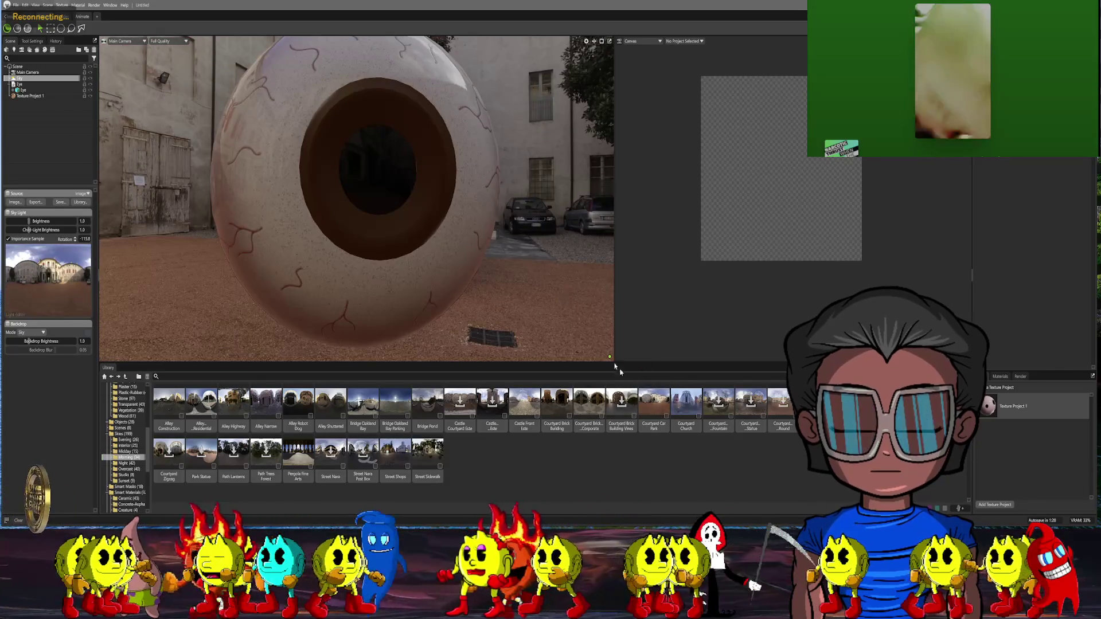
click(686, 401)
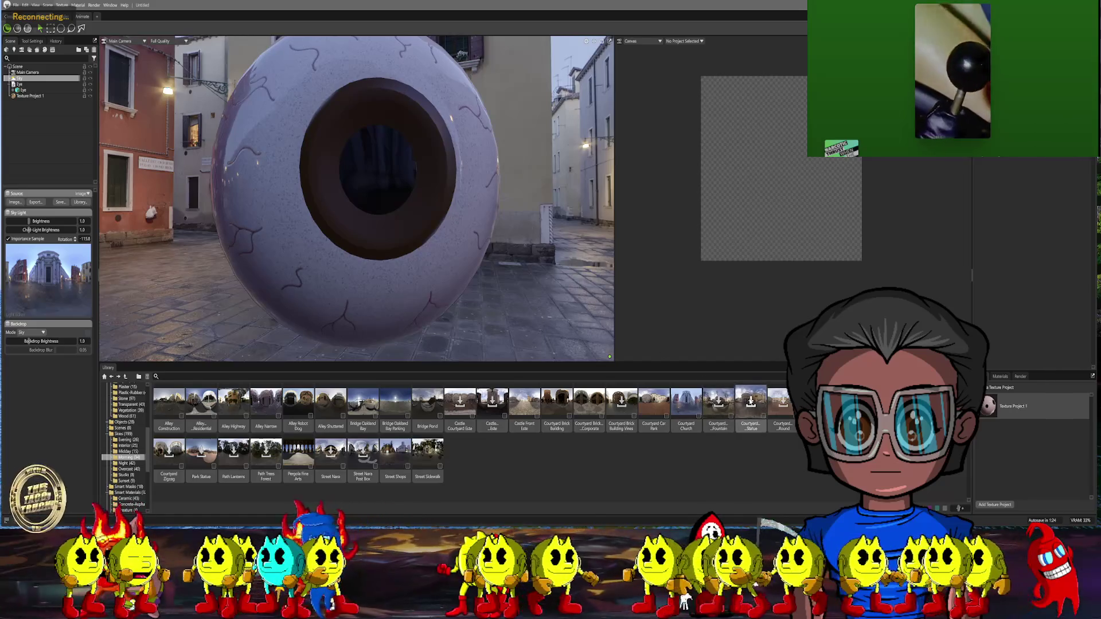
click(782, 404)
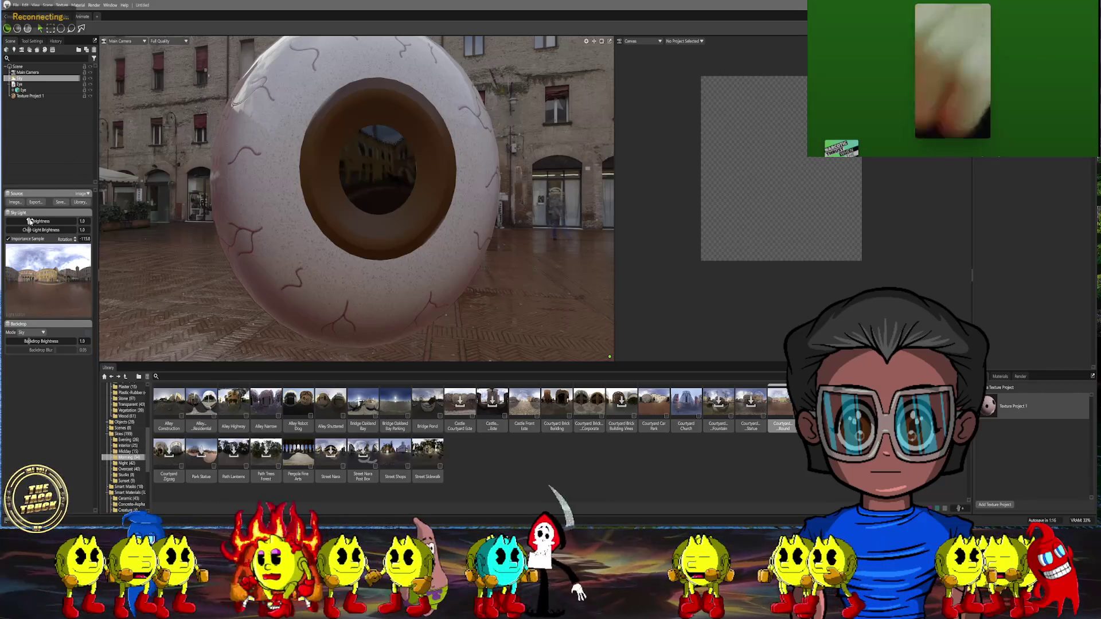
drag(30, 221, 33, 222)
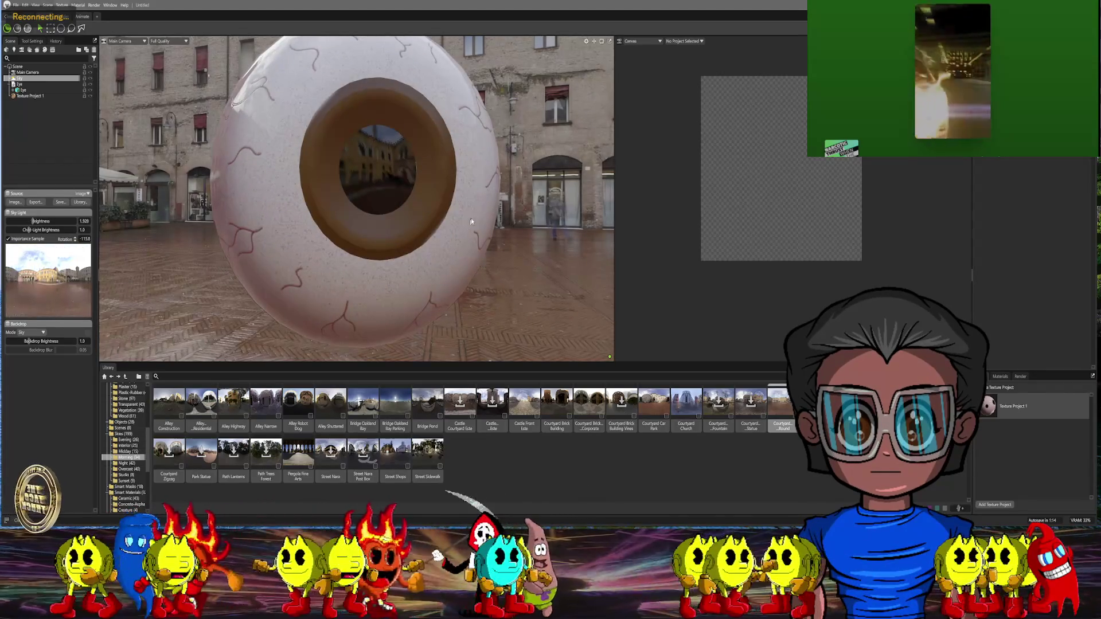
mouse_move(530, 218)
mouse_down()
mouse_move(452, 234)
mouse_move(536, 203)
mouse_move(524, 208)
mouse_up()
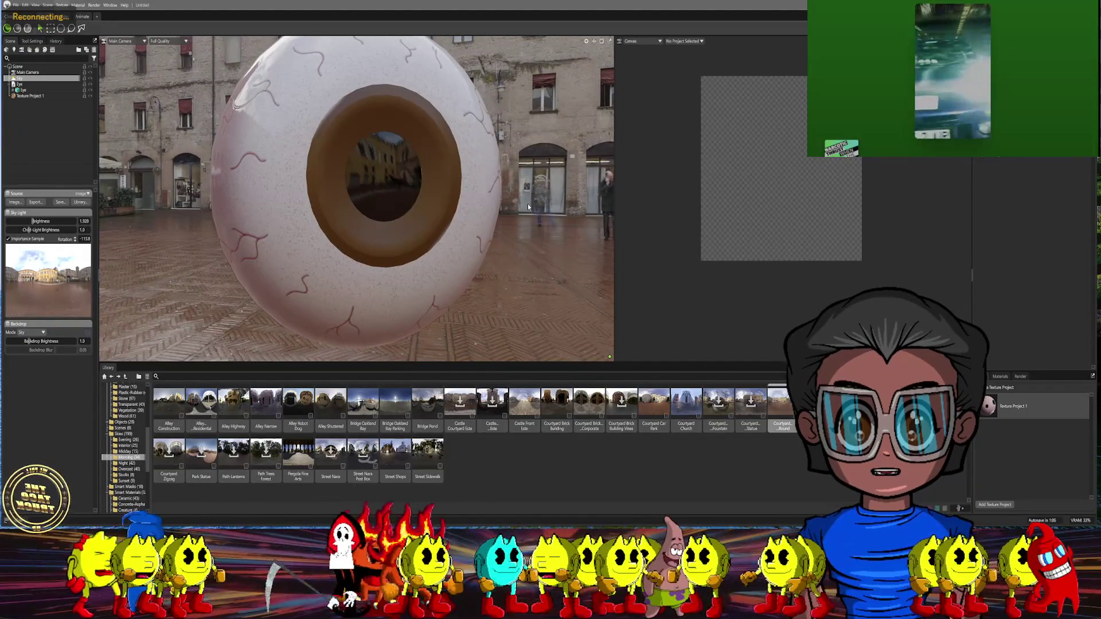
Select Texture Project 1 and its Iris layer, browsing the Library's grunge maps
click(994, 405)
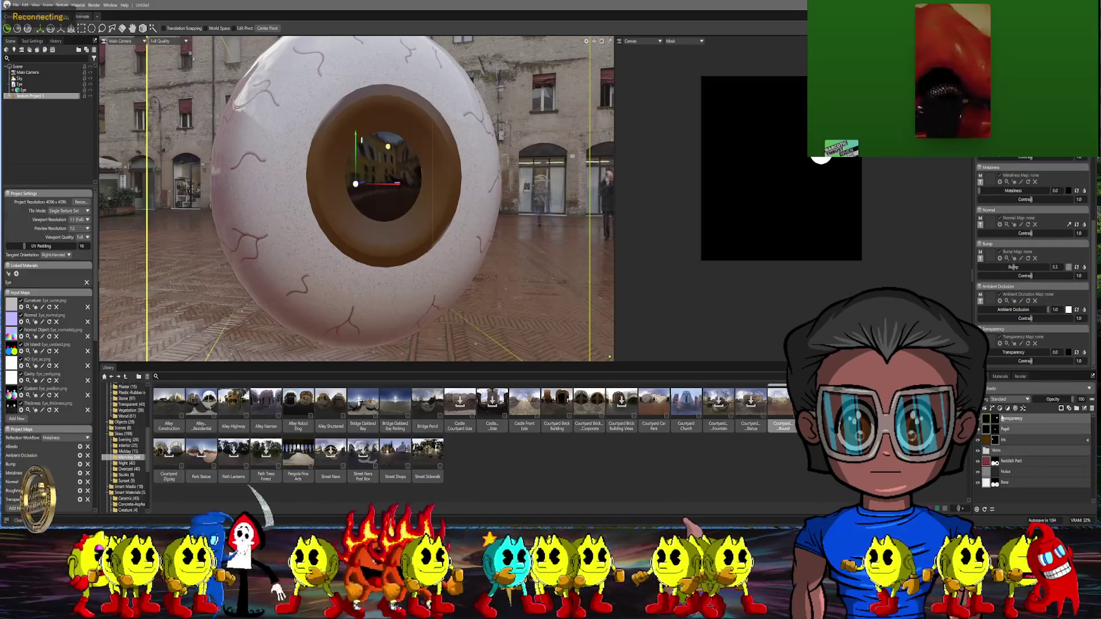
click(990, 440)
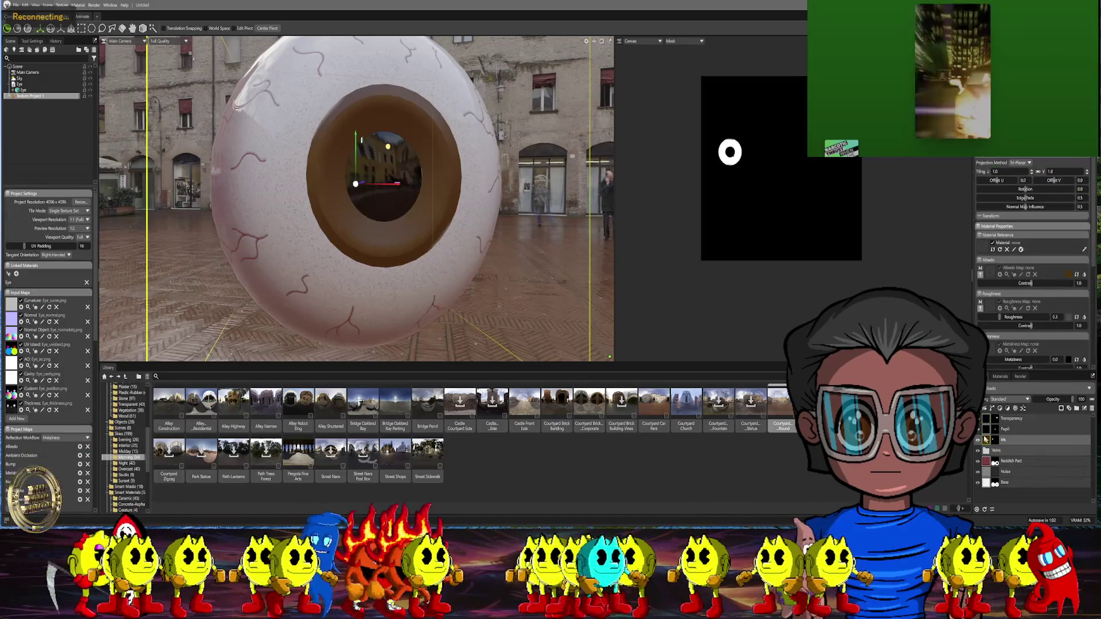
drag(551, 252, 436, 255)
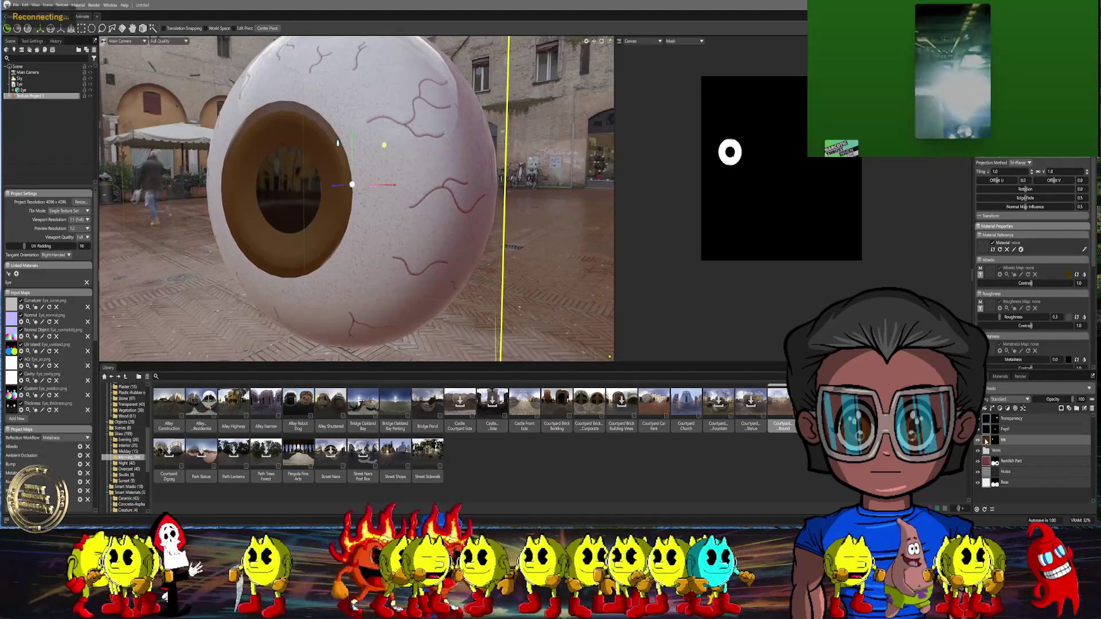
scroll(135, 493, down, 5)
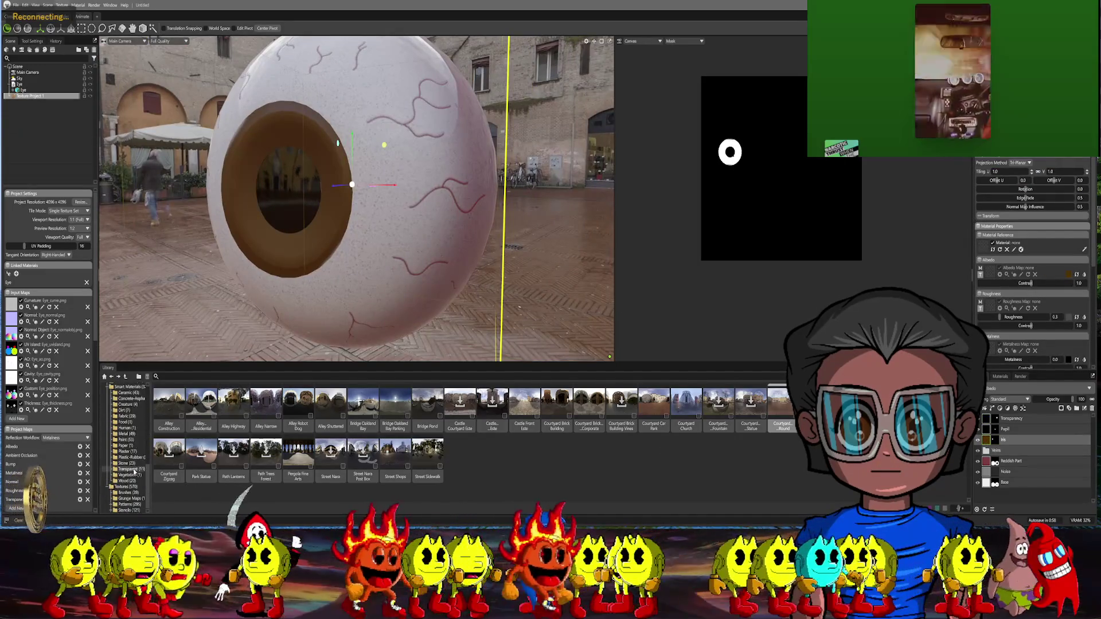
click(130, 499)
scroll(425, 437, down, 3)
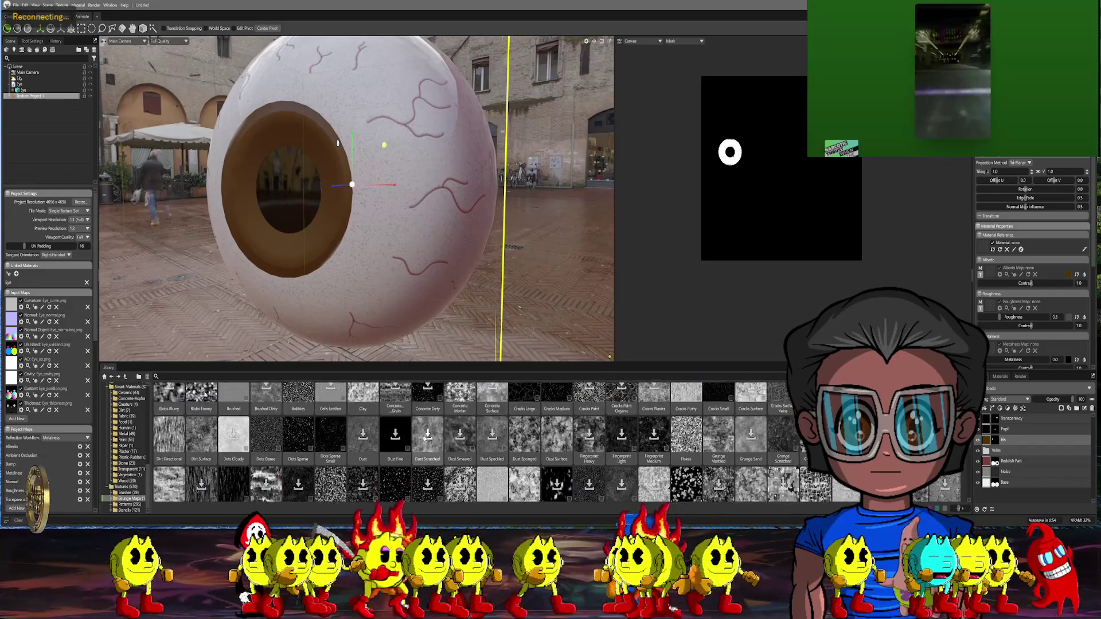
scroll(424, 433, up, 5)
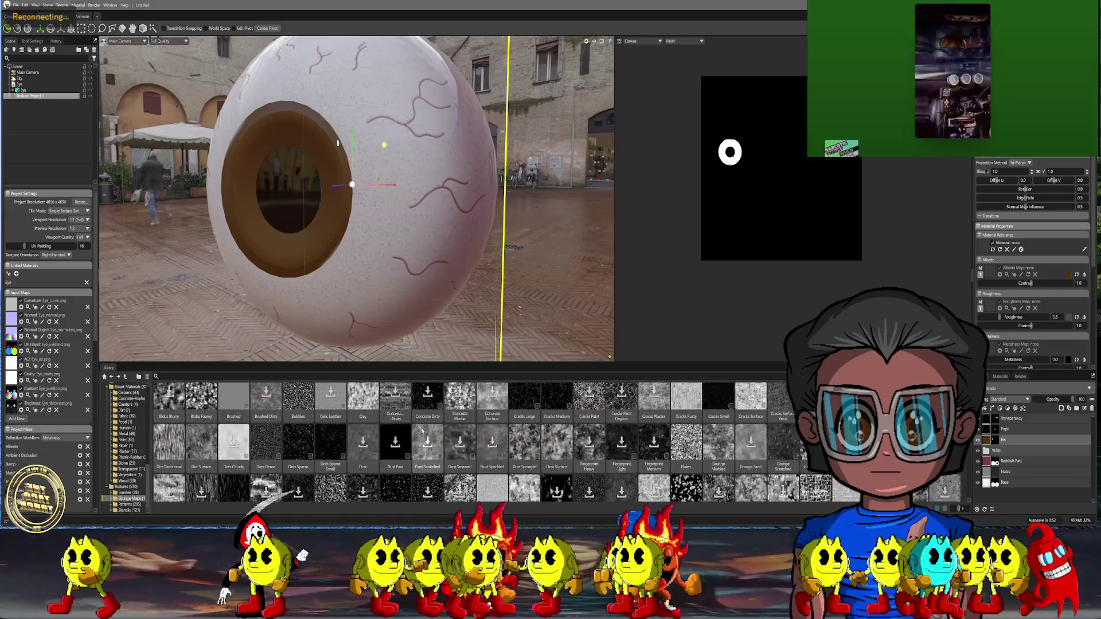
Add a Gradient Map adjustment layer and start editing its dark stop colour
right_click(991, 443)
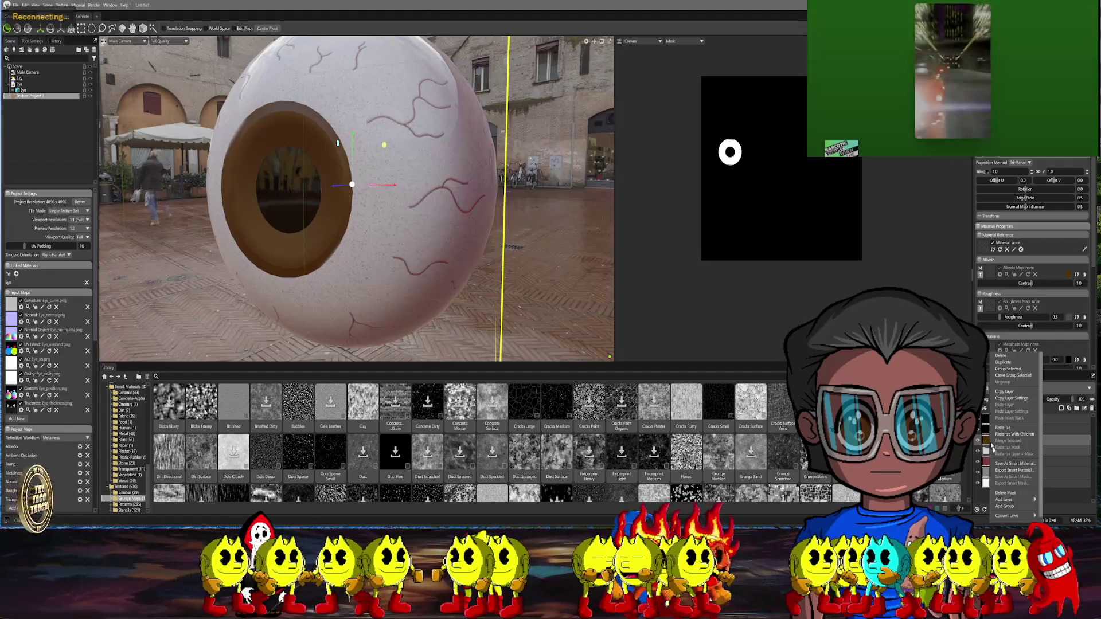
mouse_move(1021, 504)
mouse_move(1055, 487)
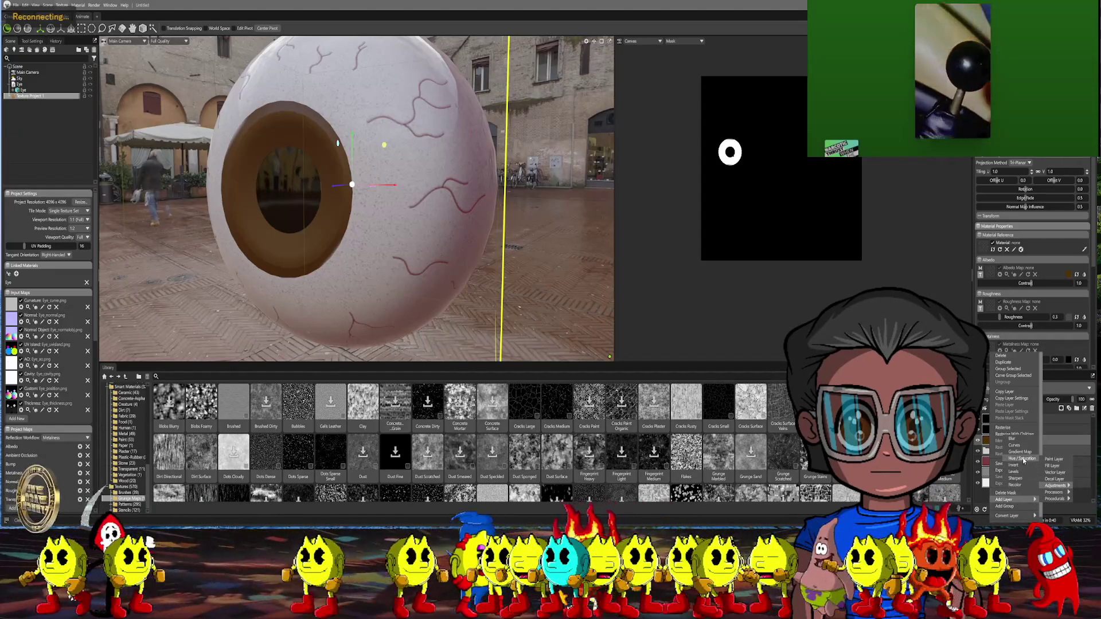
click(1021, 453)
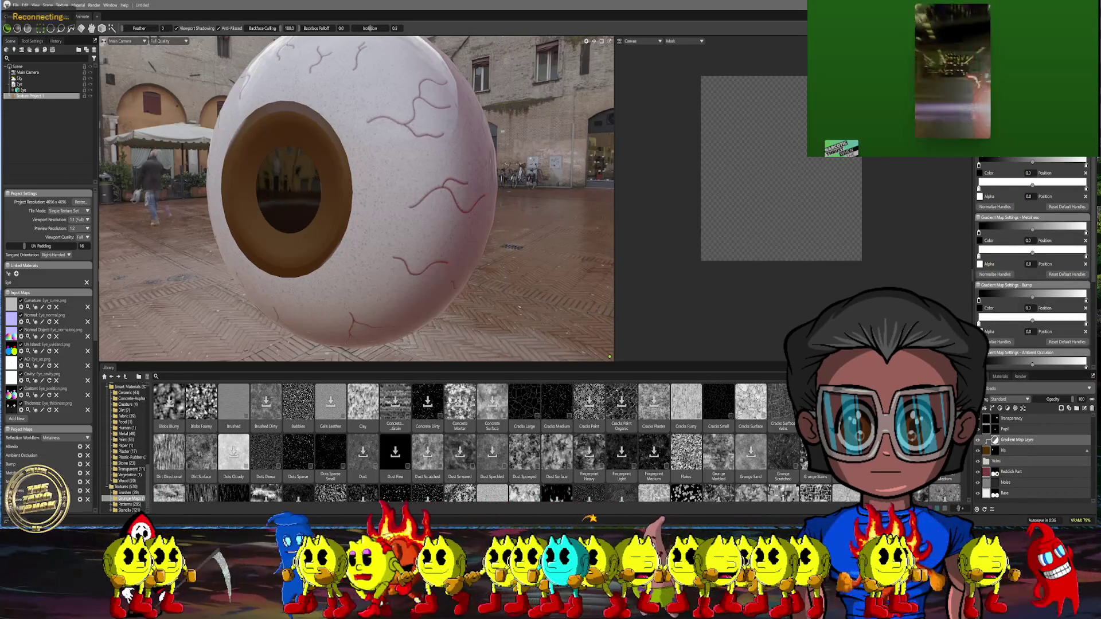
scroll(1033, 259, down, 2)
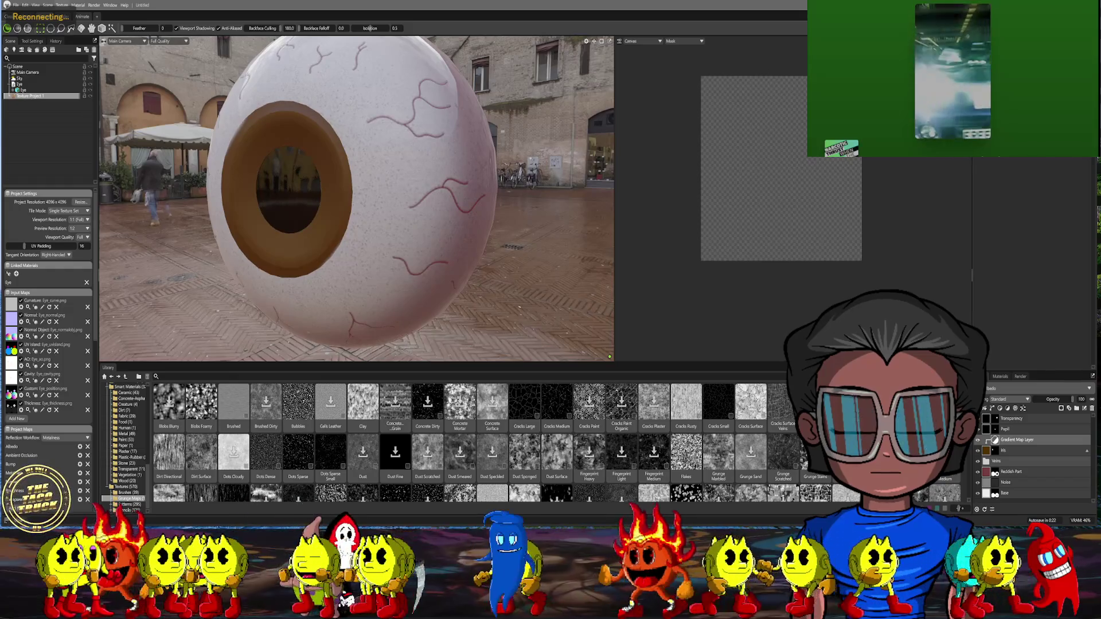
click(514, 264)
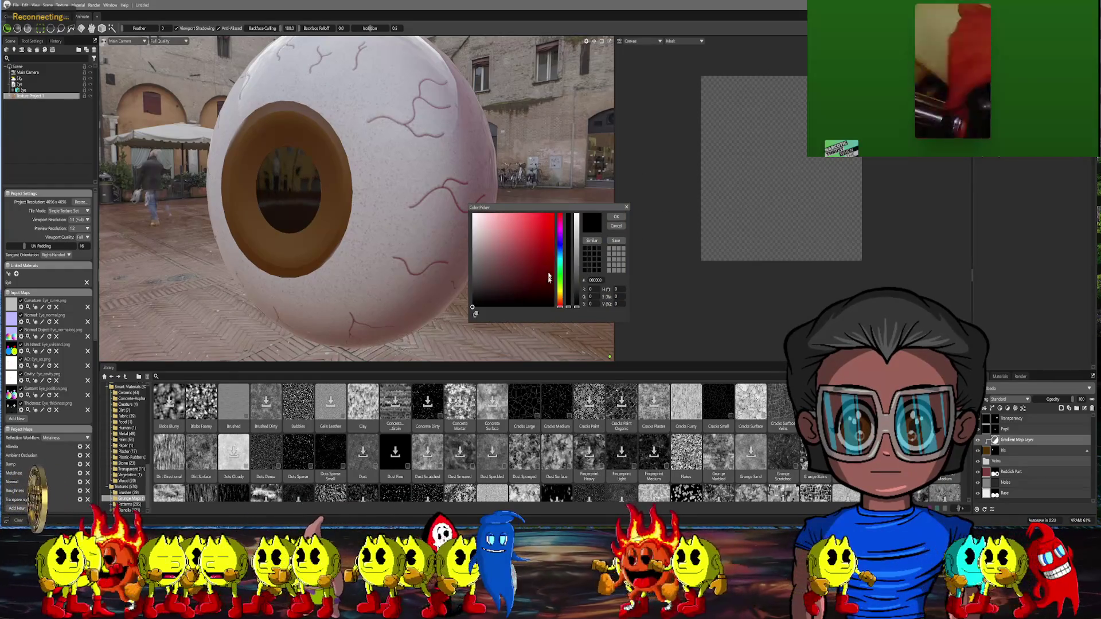
Set the Gradient Map stops to dark orange-brown and pale yellow, facing the iris toward the camera
mouse_move(561, 304)
mouse_down()
mouse_move(554, 289)
mouse_move(558, 300)
mouse_up()
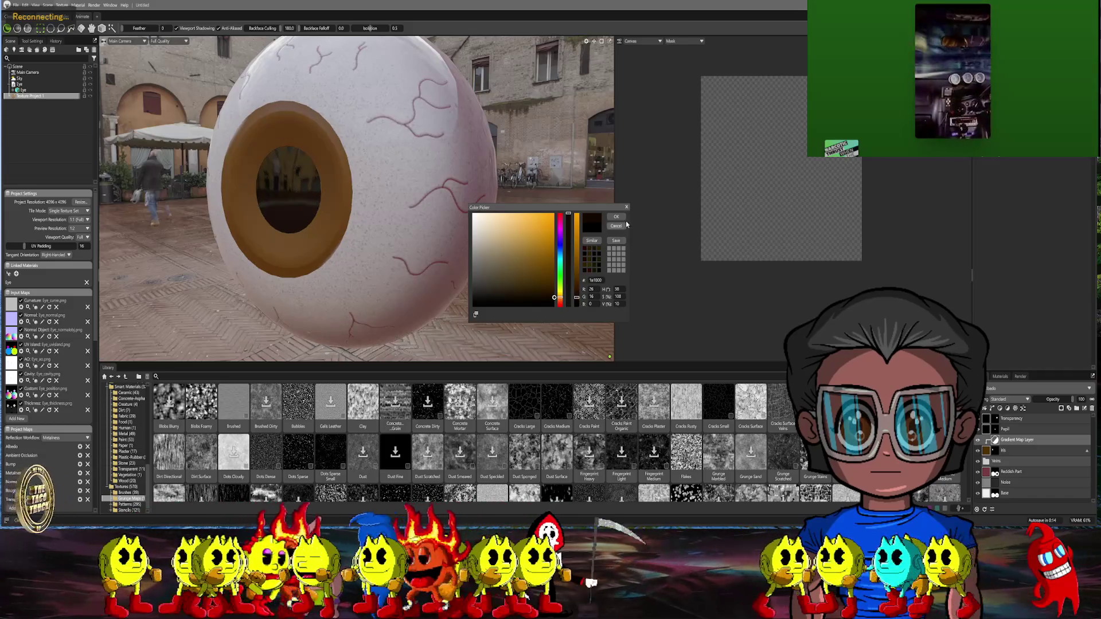
click(616, 217)
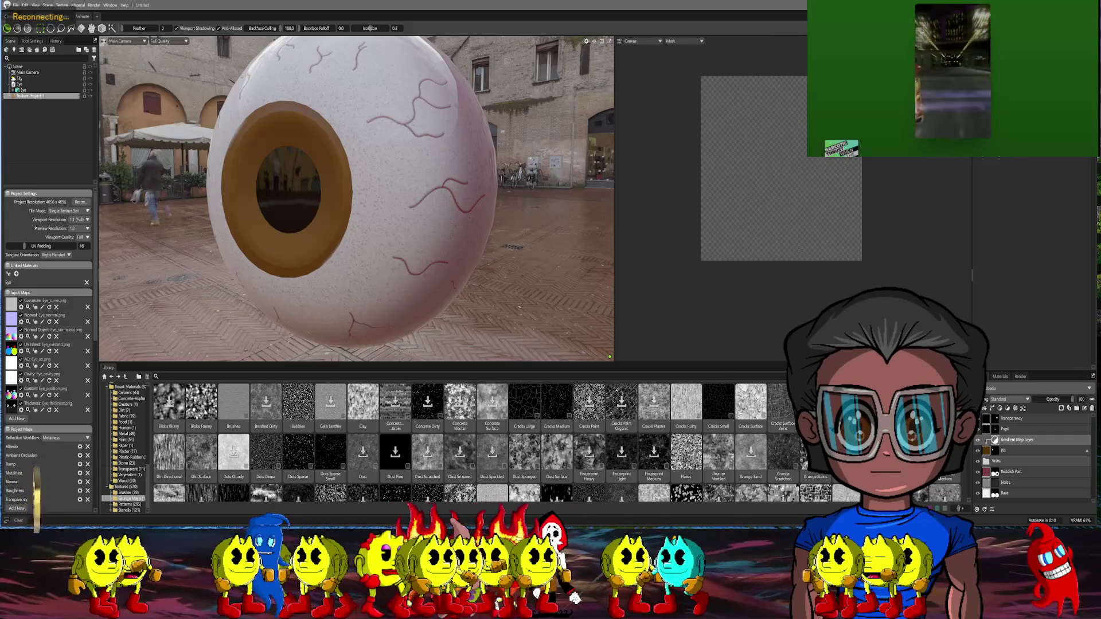
click(933, 160)
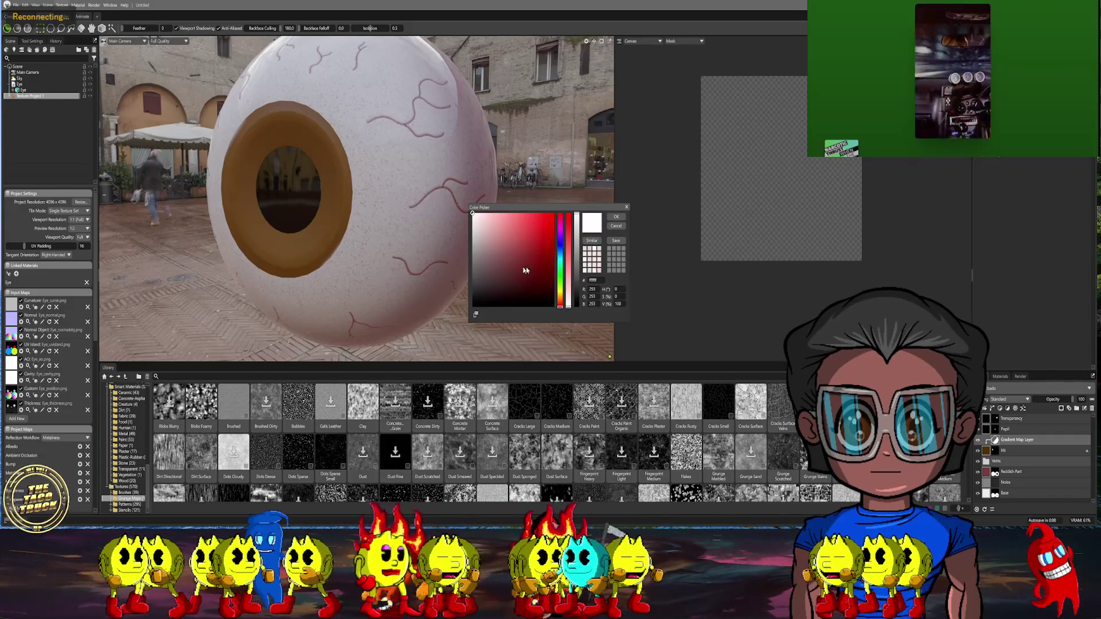
click(561, 296)
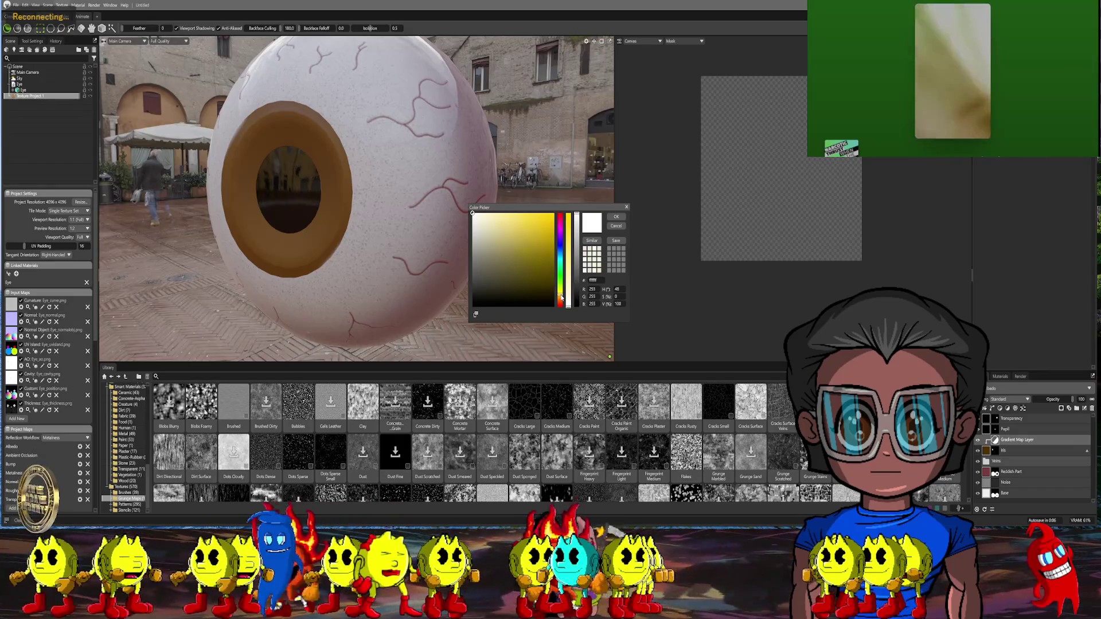
drag(537, 257, 525, 216)
click(616, 217)
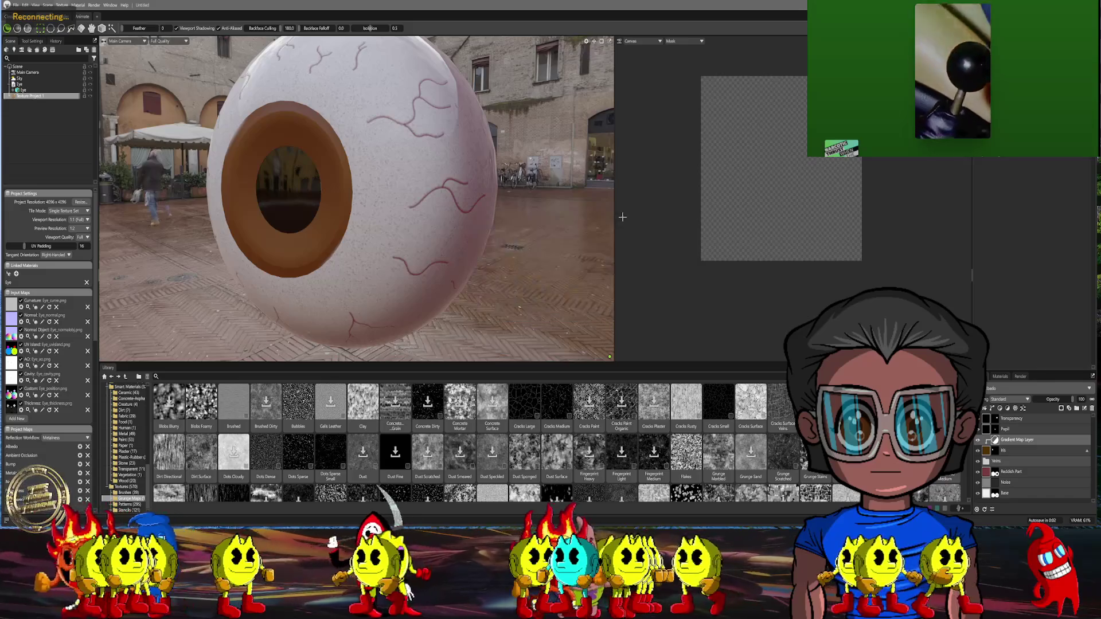
middle_drag(528, 241, 494, 245)
Zoom in close on the brown iris, then zoom back out to frame the whole veined eyeball
scroll(495, 245, up, 2)
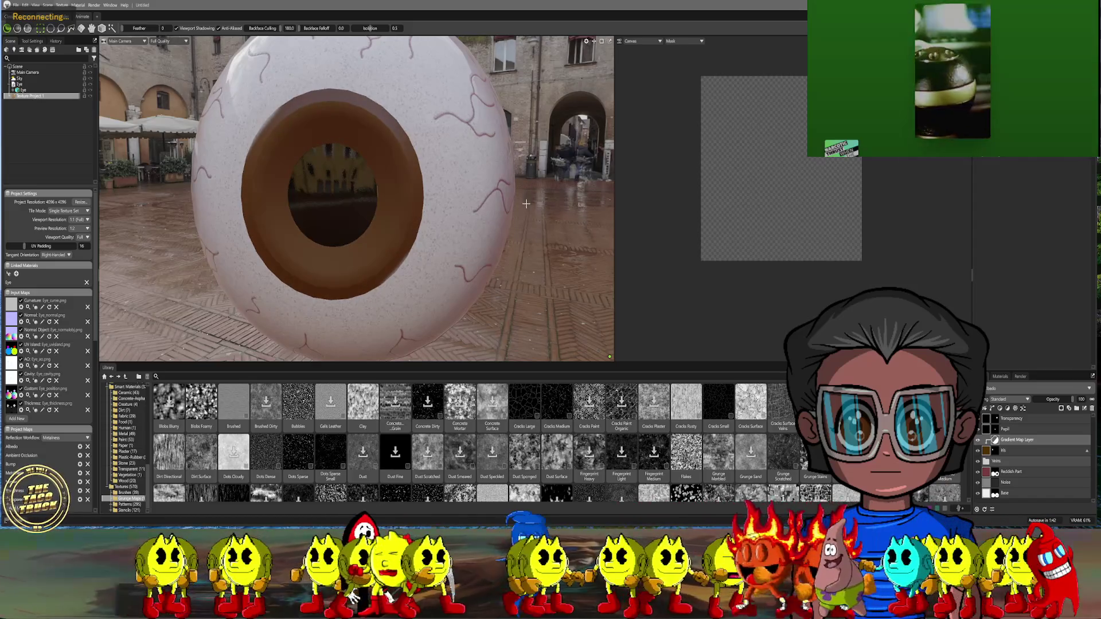
scroll(530, 176, down, 6)
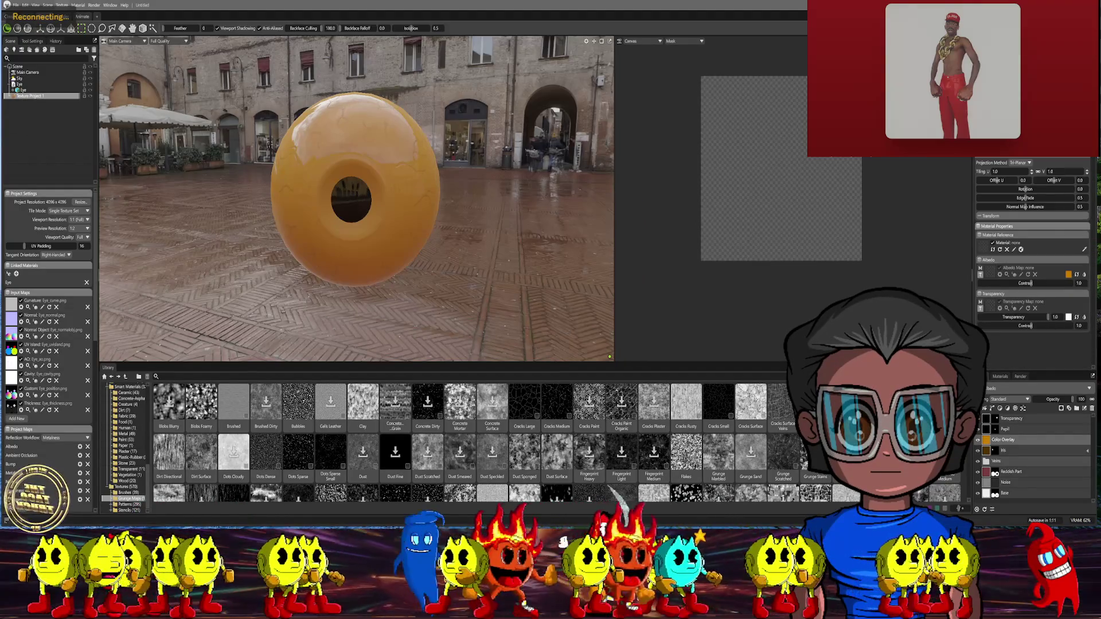
Bring up the orange Color Overlay layer's context menu to add a mask
right_click(988, 443)
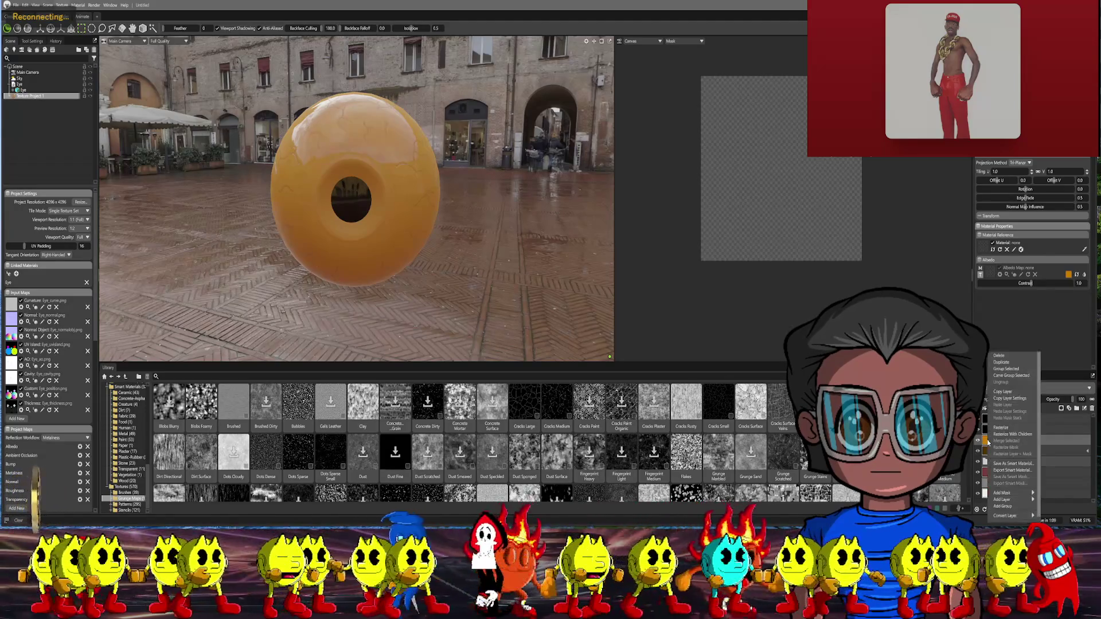
Add a black Paint Mask to the Color Overlay layer and view the eye from Front
mouse_move(1018, 495)
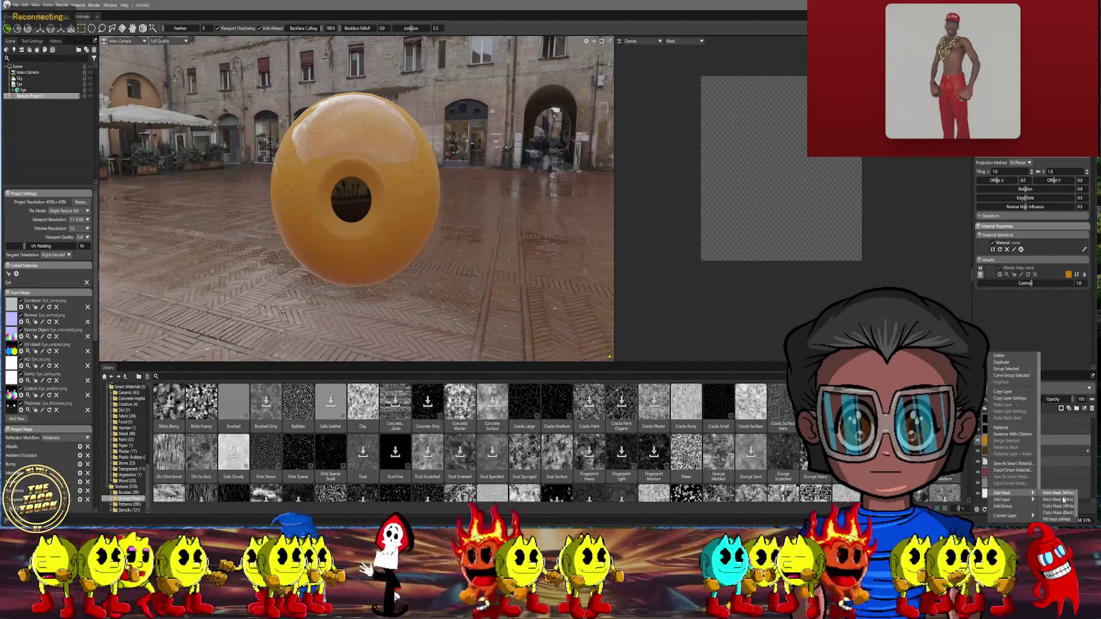
click(1058, 499)
scroll(459, 199, up, 3)
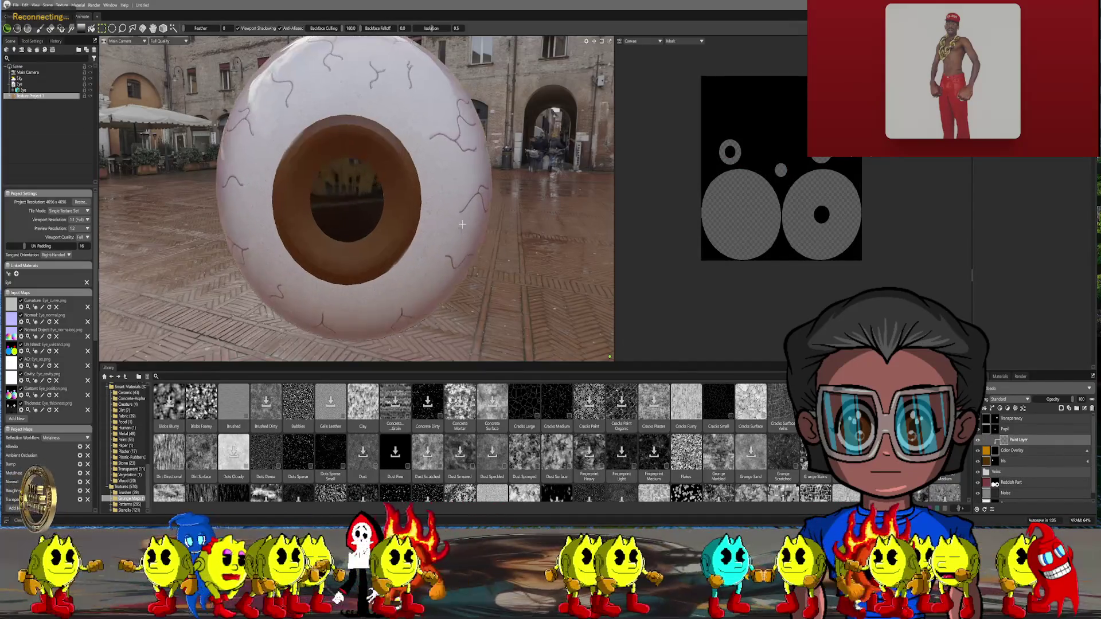
drag(459, 199, 486, 229)
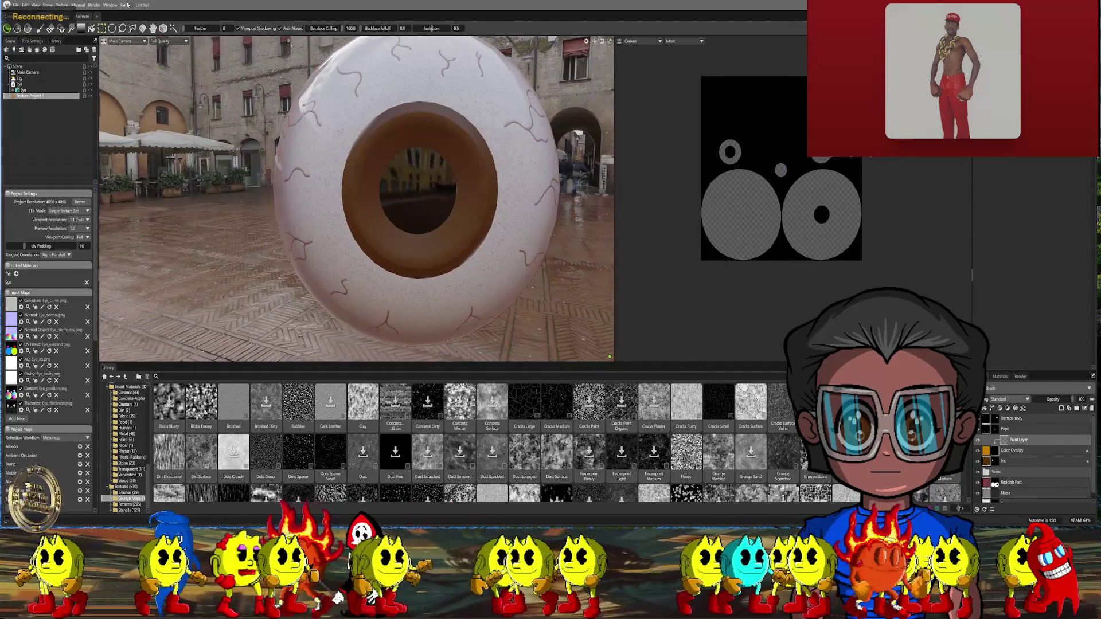
click(124, 40)
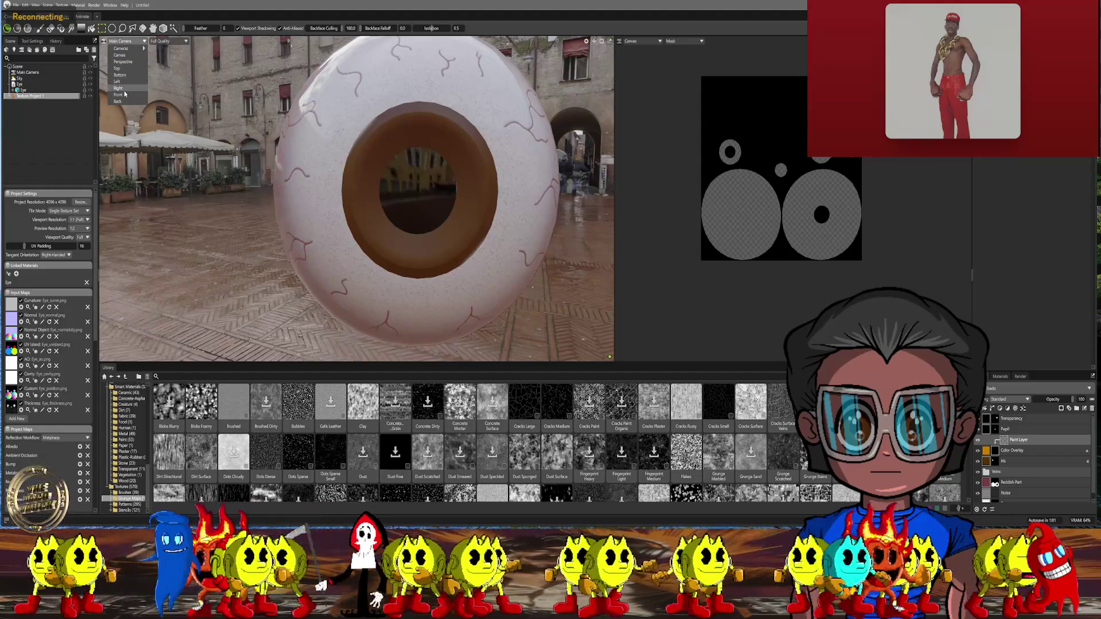
click(119, 95)
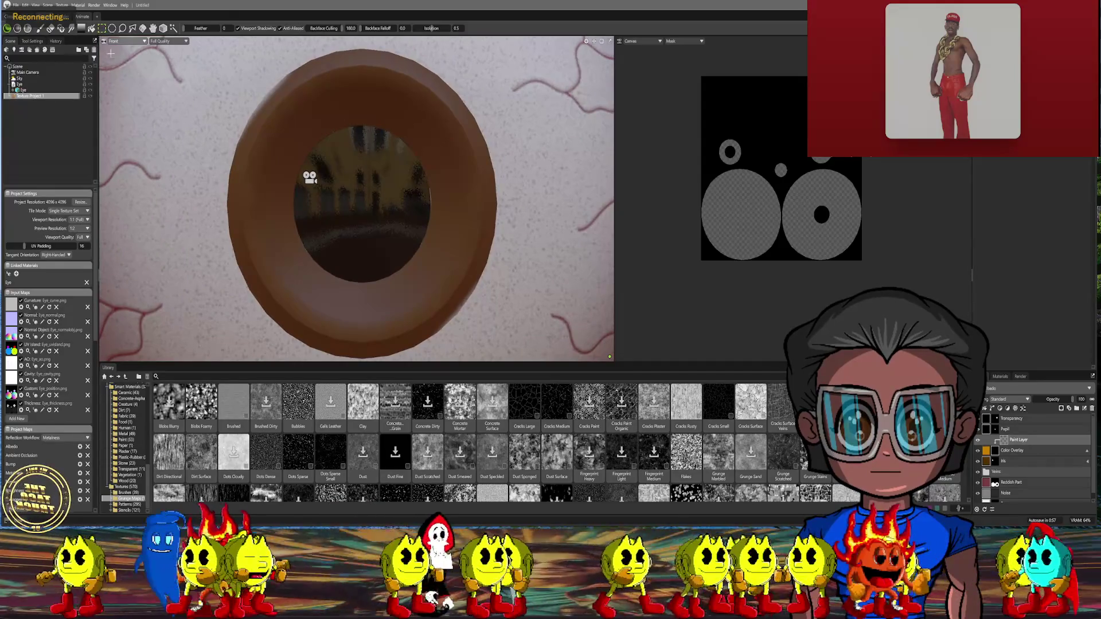
Reorder the layer stack, keeping the Paint Layer above Color Overlay
click(1013, 450)
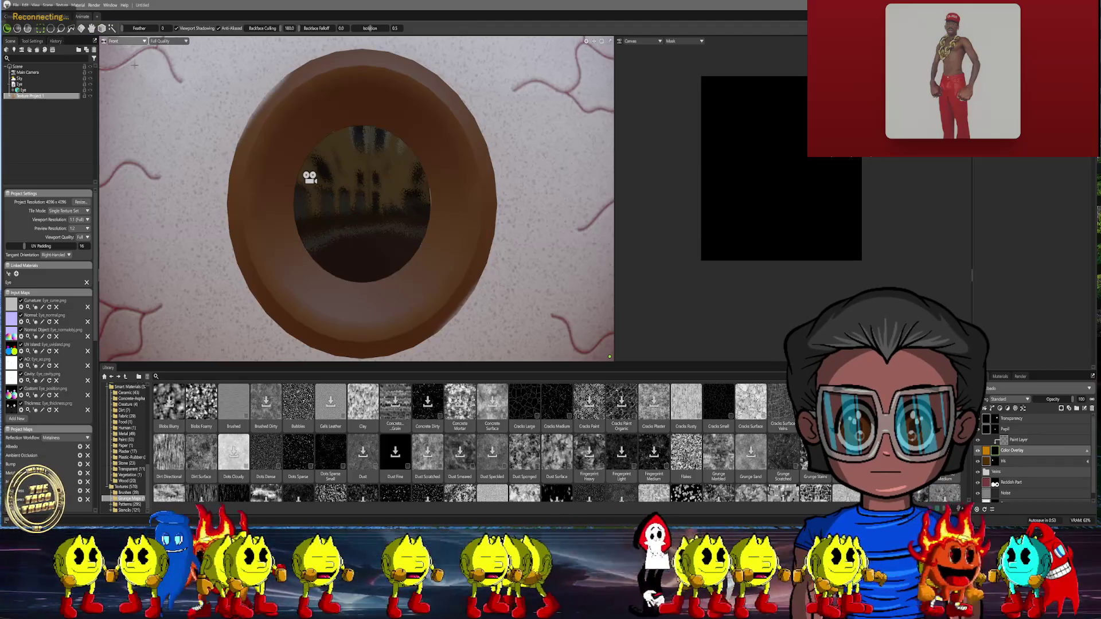
drag(987, 453, 991, 443)
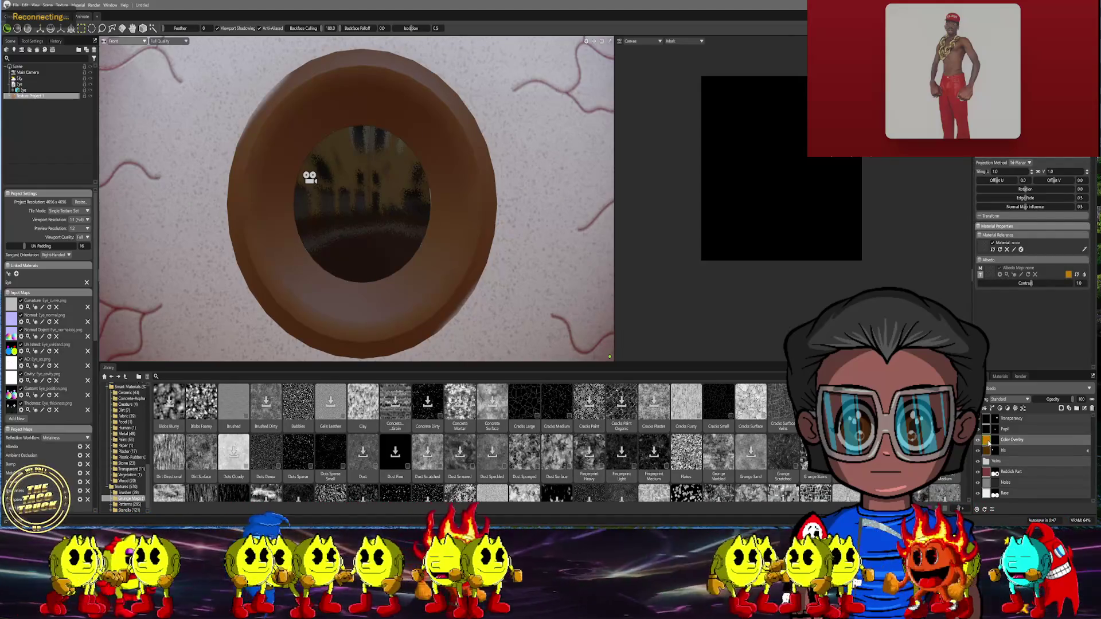
drag(997, 442, 1004, 440)
click(999, 407)
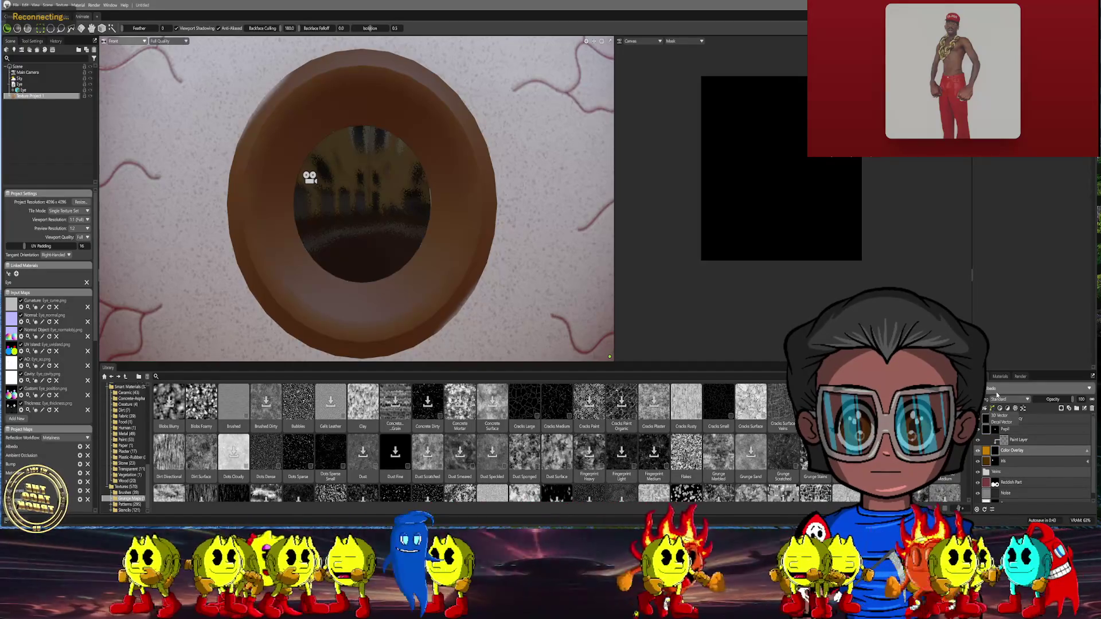
Add a new 3D Vector layer to the layer stack
click(1001, 423)
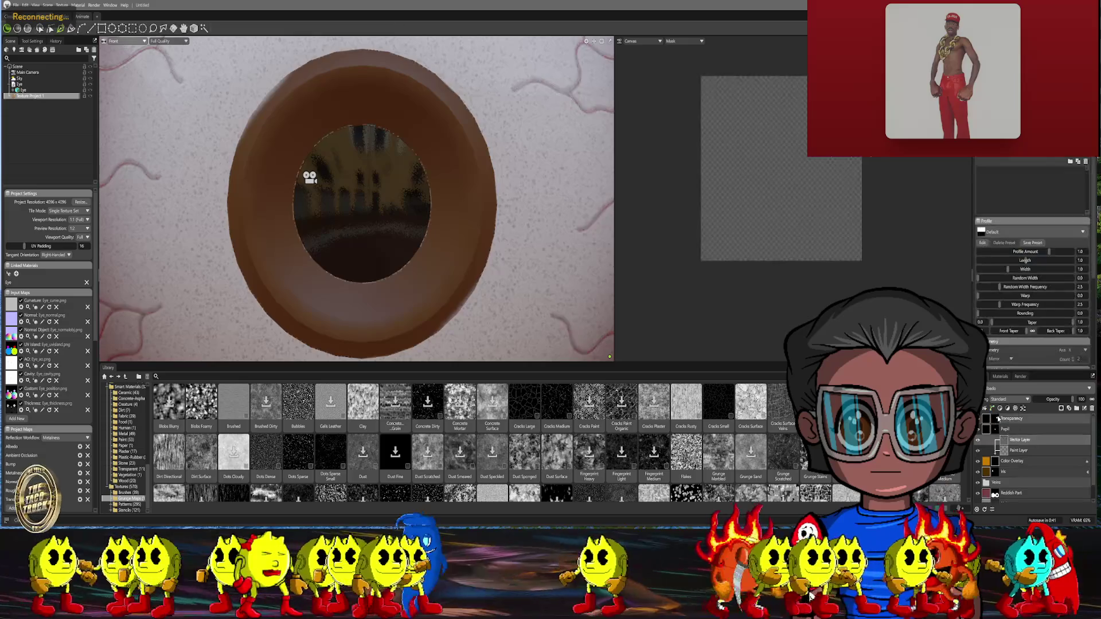
click(1008, 446)
right_click(1008, 446)
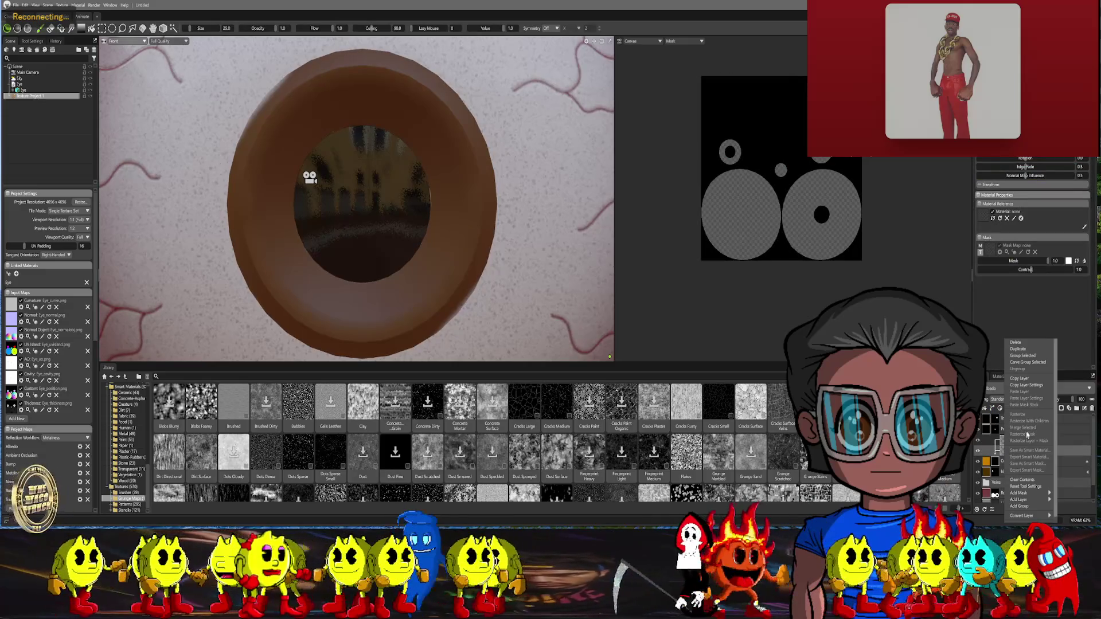
click(1022, 349)
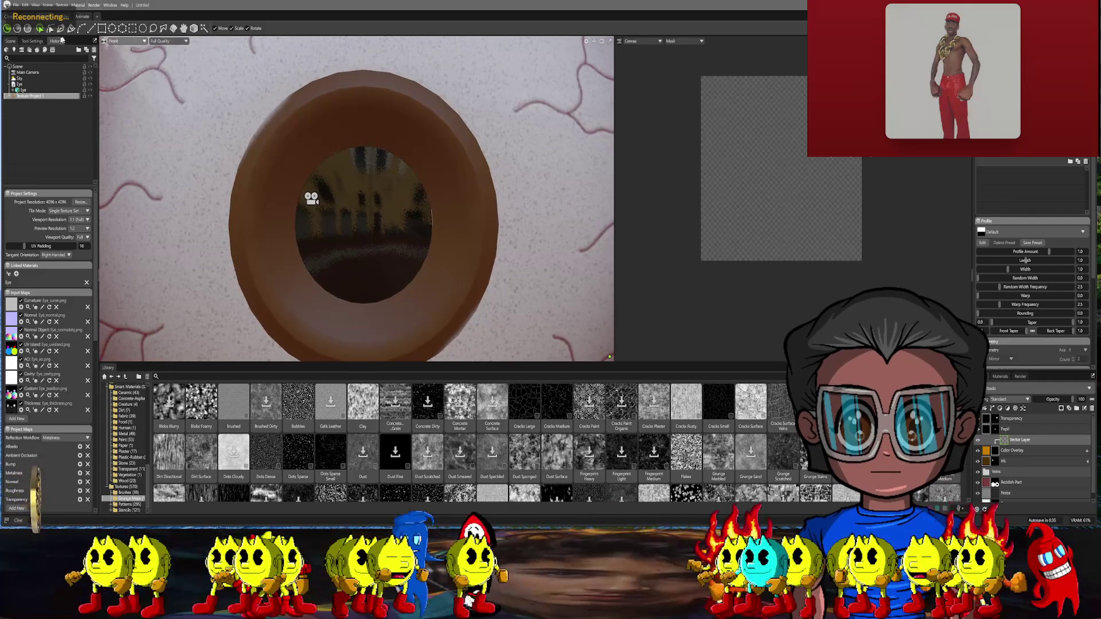
Pick the spline curve tool and return to Main Camera with the iris centred
click(81, 28)
scroll(368, 119, up, 2)
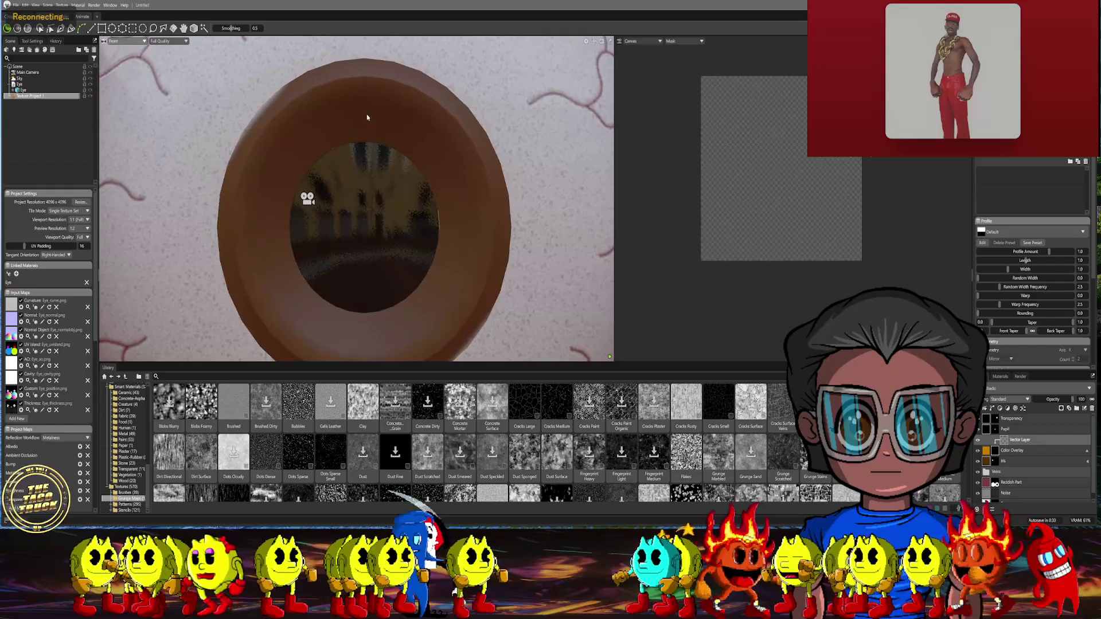
click(364, 110)
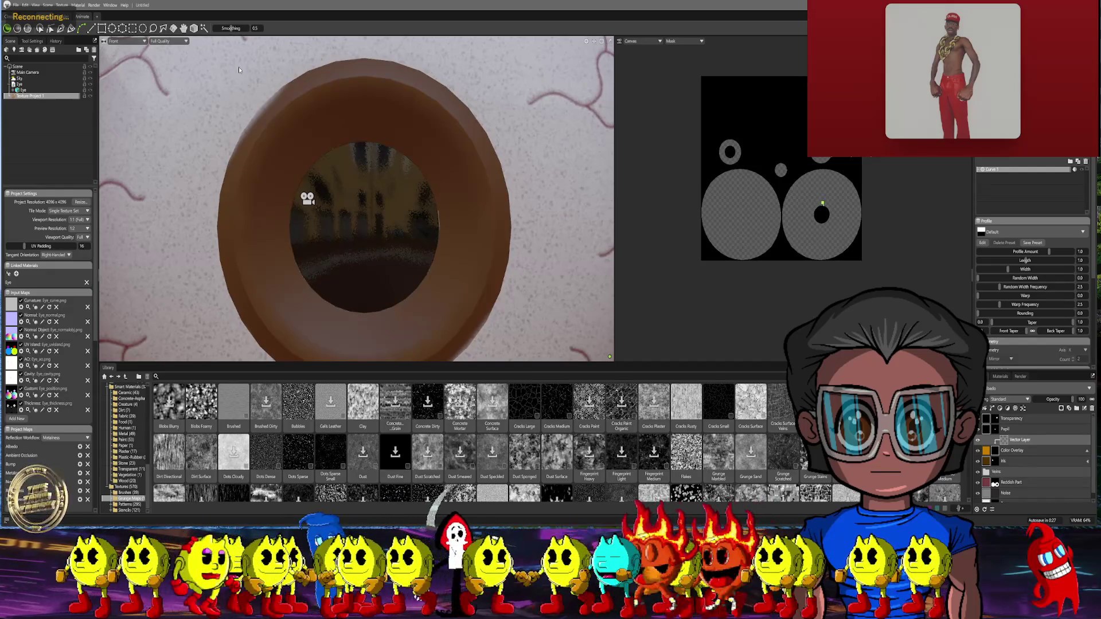
scroll(346, 130, down, 3)
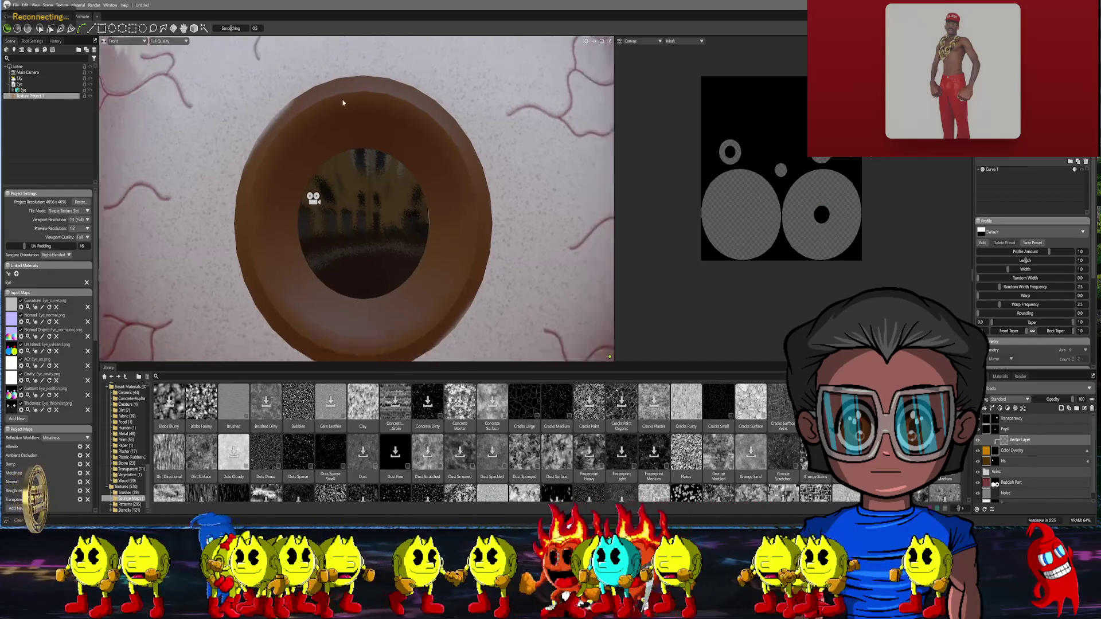
click(122, 41)
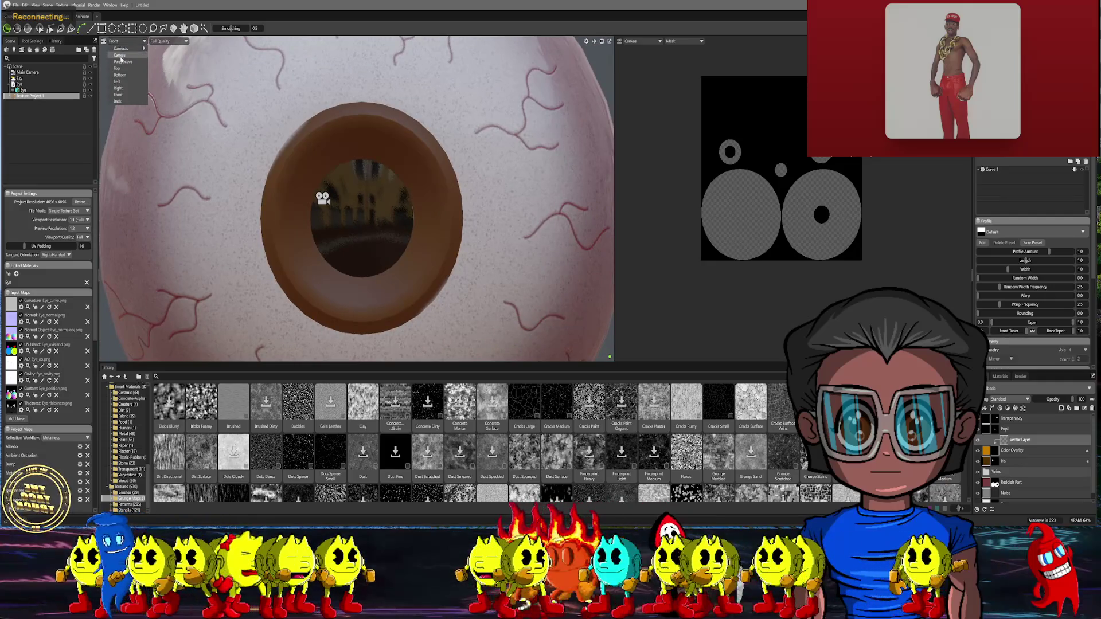
mouse_move(122, 51)
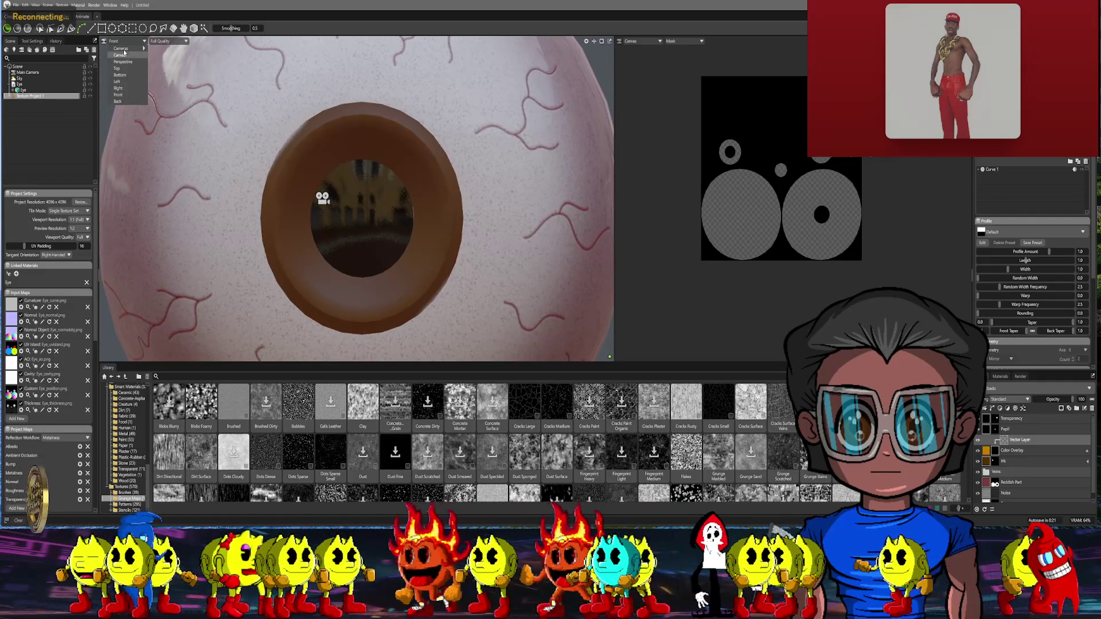
click(173, 50)
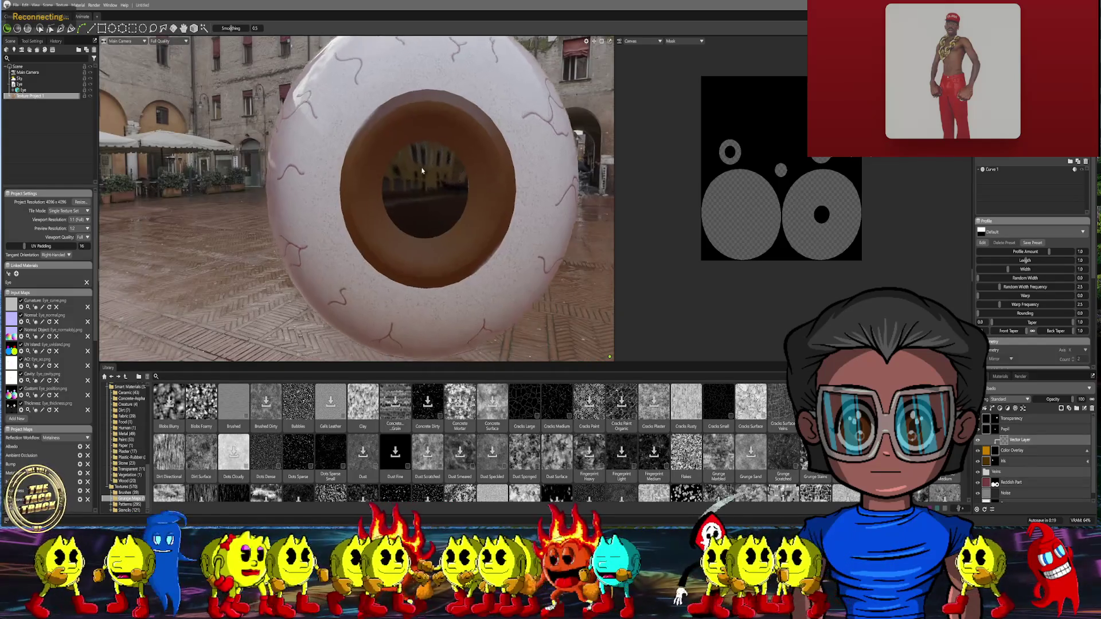
mouse_move(422, 180)
middle_down()
mouse_move(405, 214)
mouse_move(376, 222)
middle_up()
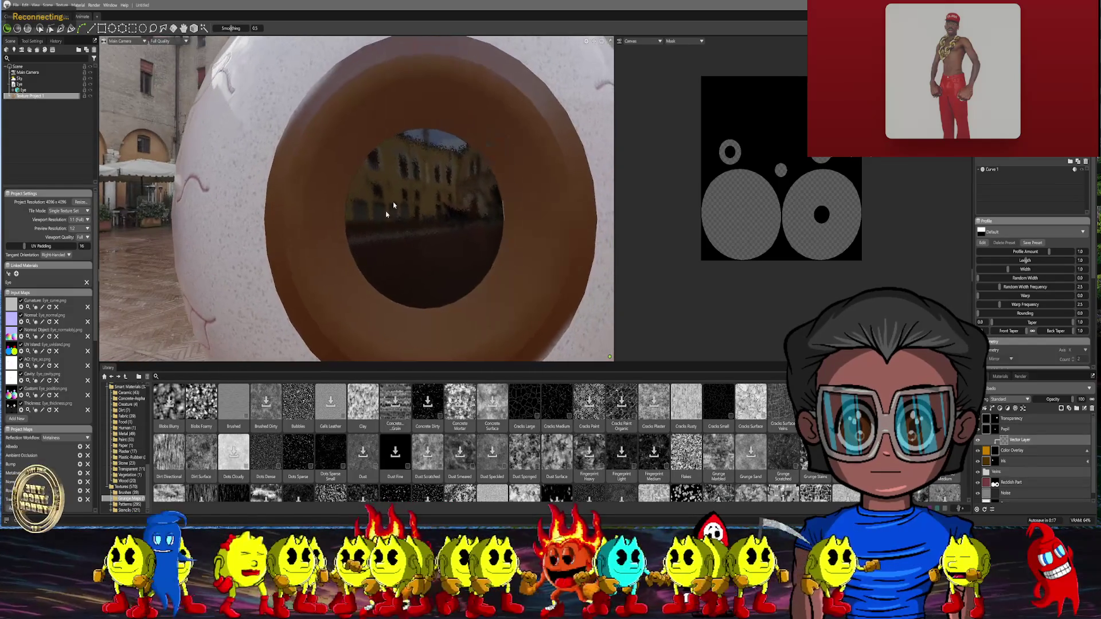
Trace a closed four-point ring around the iris and widen its stroke Profile Width
click(423, 100)
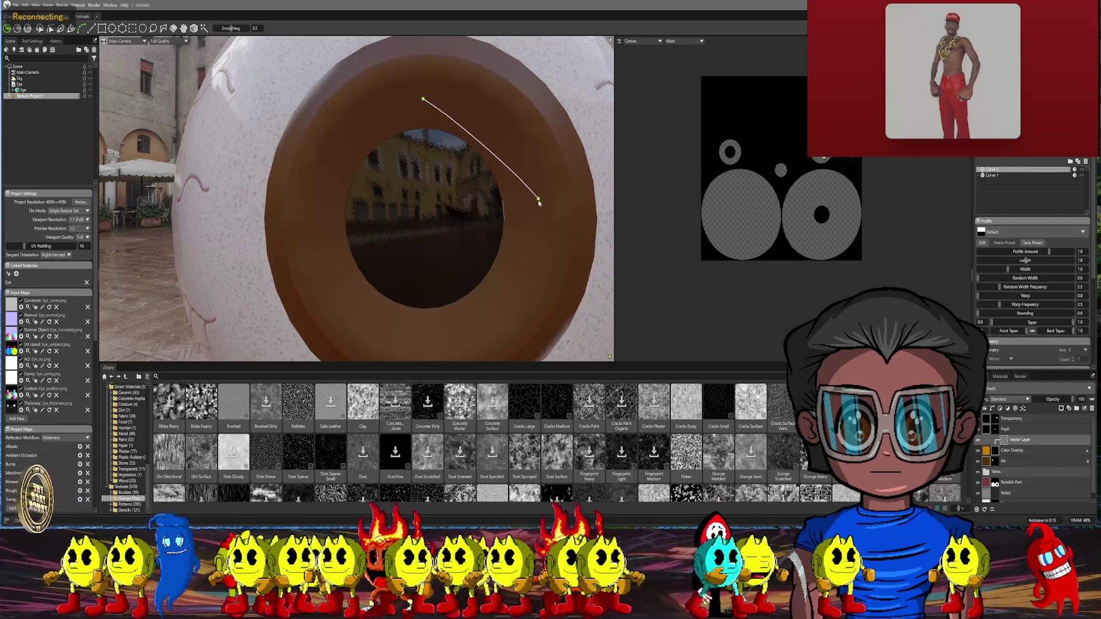
click(531, 214)
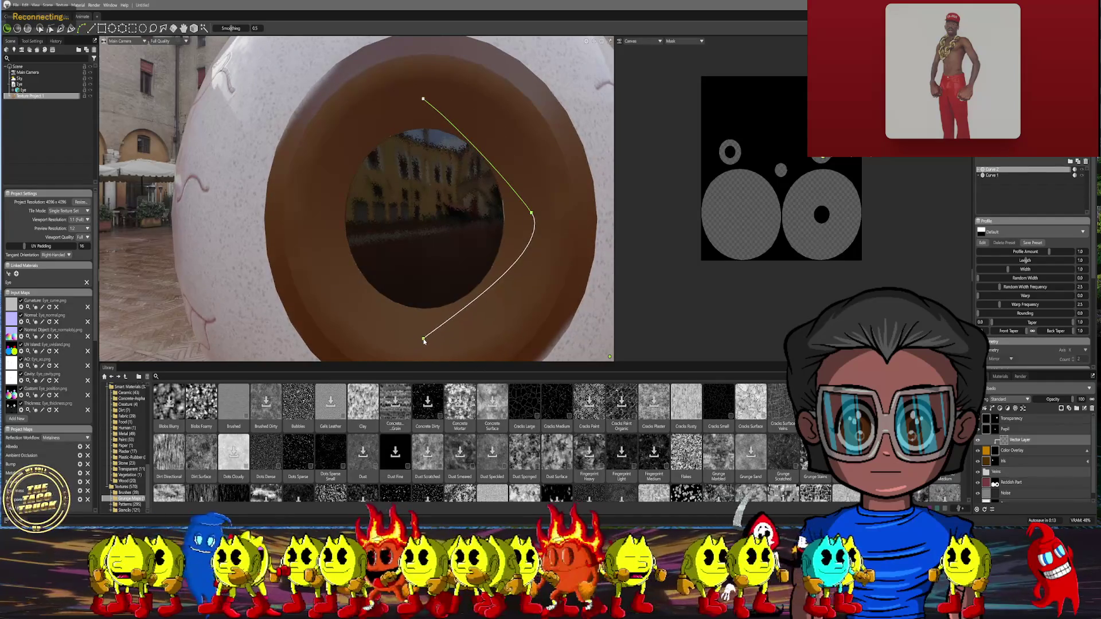
click(426, 335)
click(320, 208)
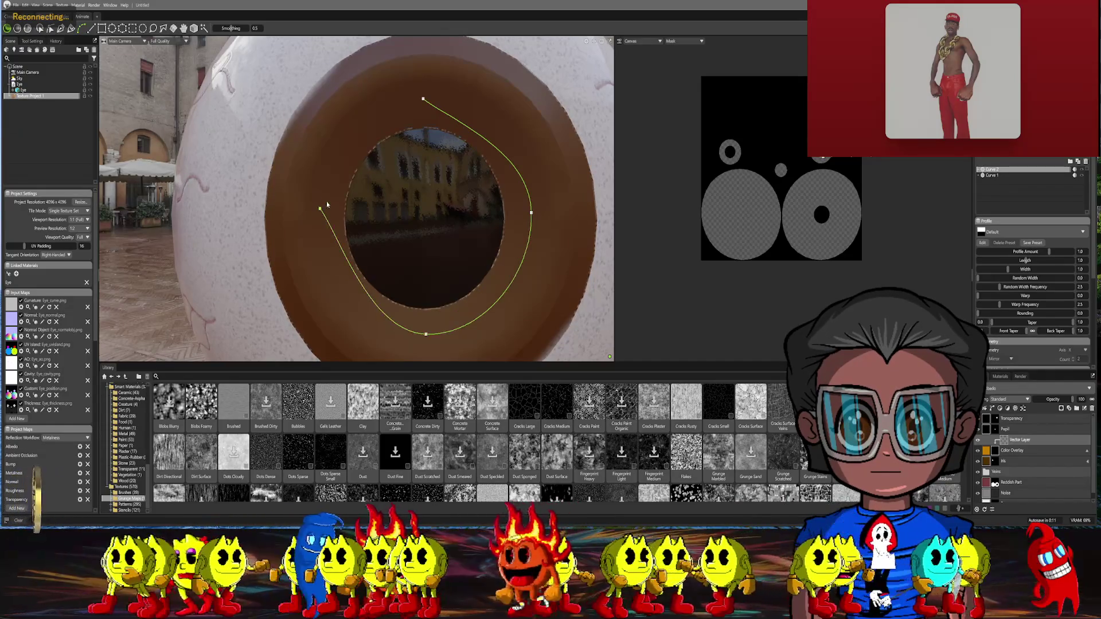
click(423, 100)
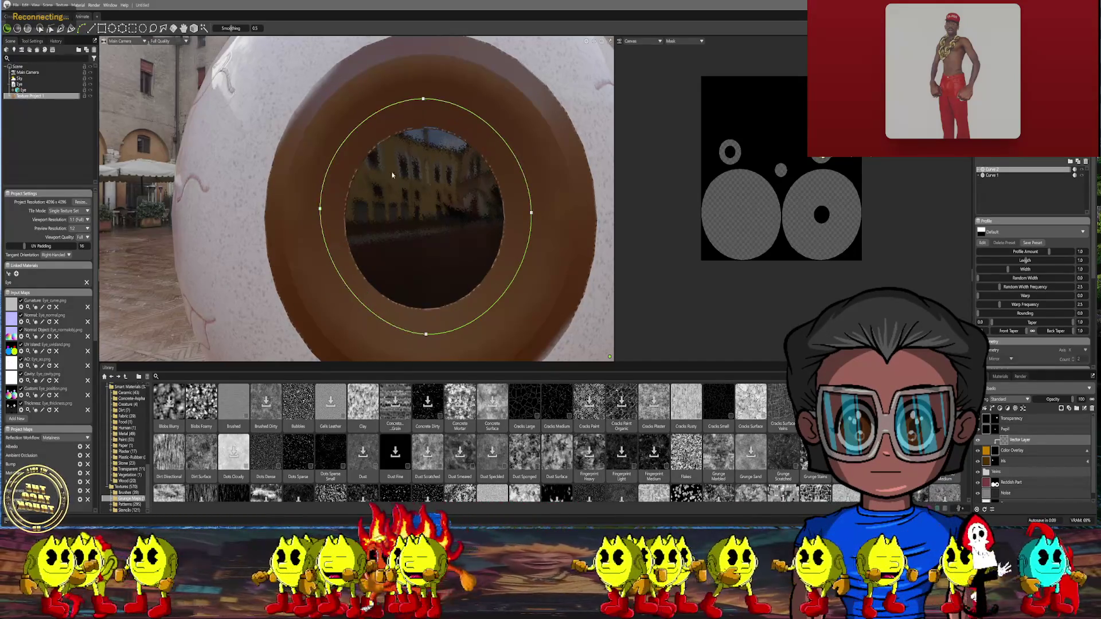
scroll(482, 190, down, 3)
scroll(491, 201, up, 3)
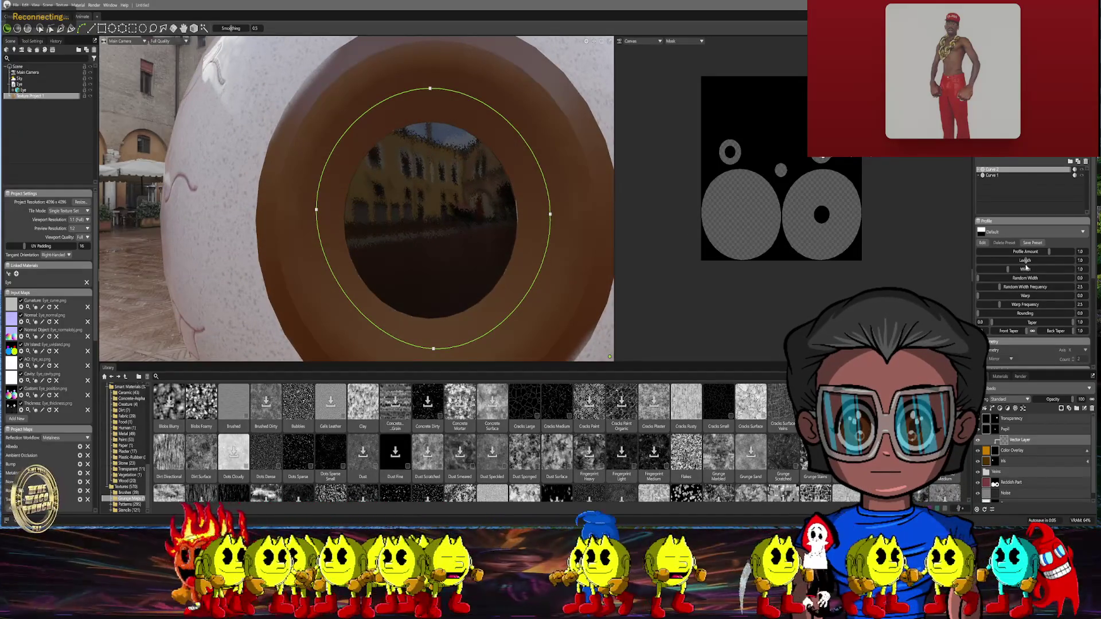
drag(1015, 270, 1040, 269)
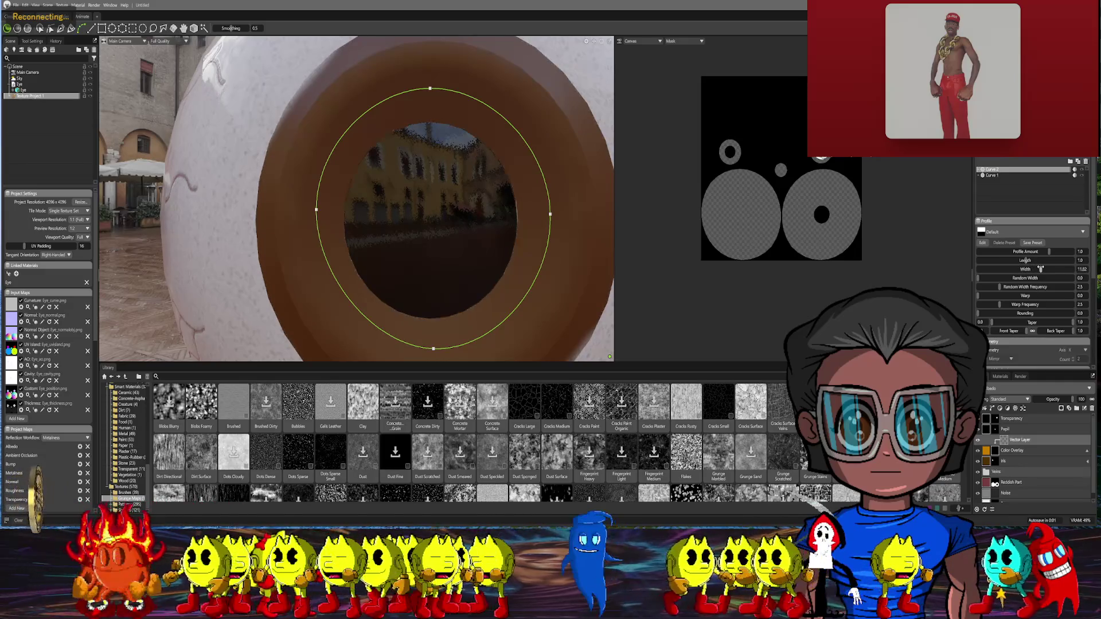
Orbit to a closer frontal view of the iris
scroll(487, 189, down, 3)
alt+drag(483, 194, 503, 213)
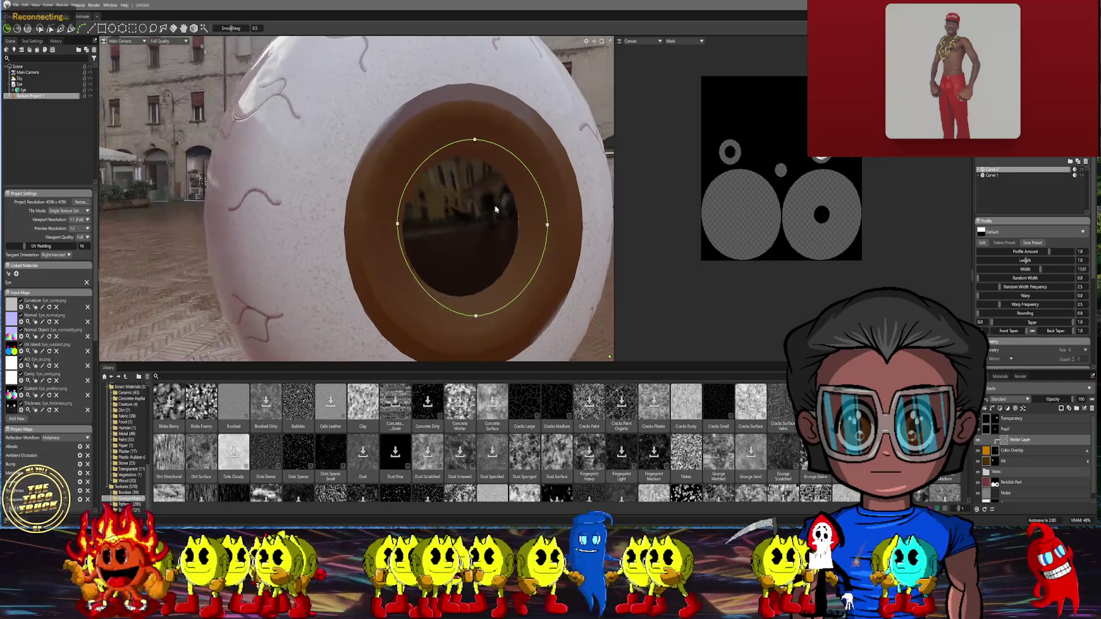
mouse_move(326, 190)
alt+mouse_down()
mouse_move(373, 217)
mouse_move(319, 205)
mouse_move(348, 199)
alt+mouse_up()
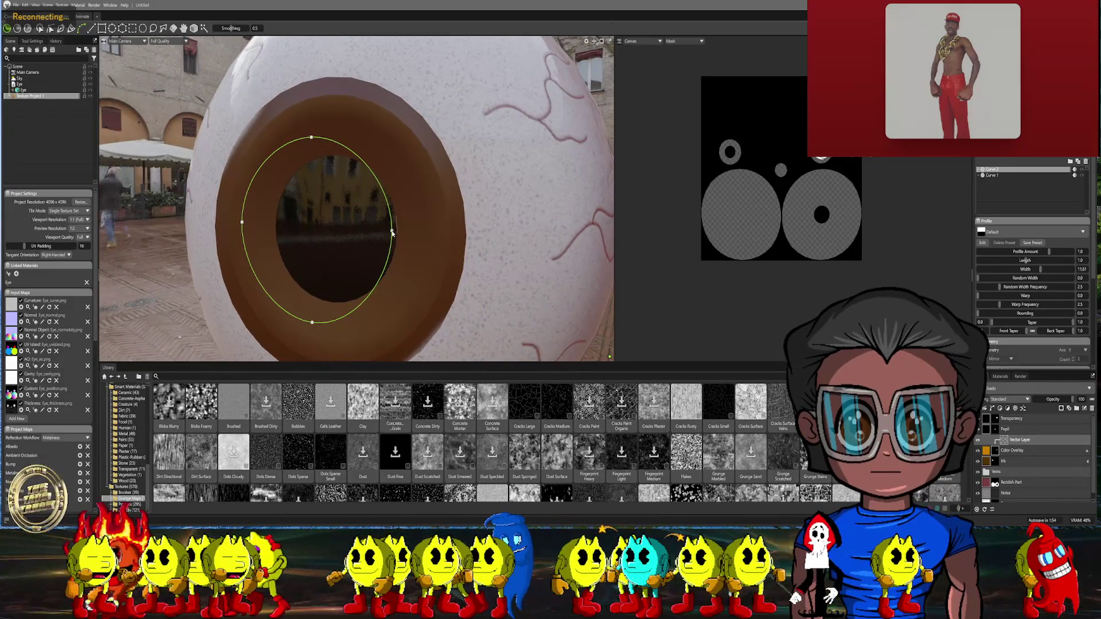
click(393, 232)
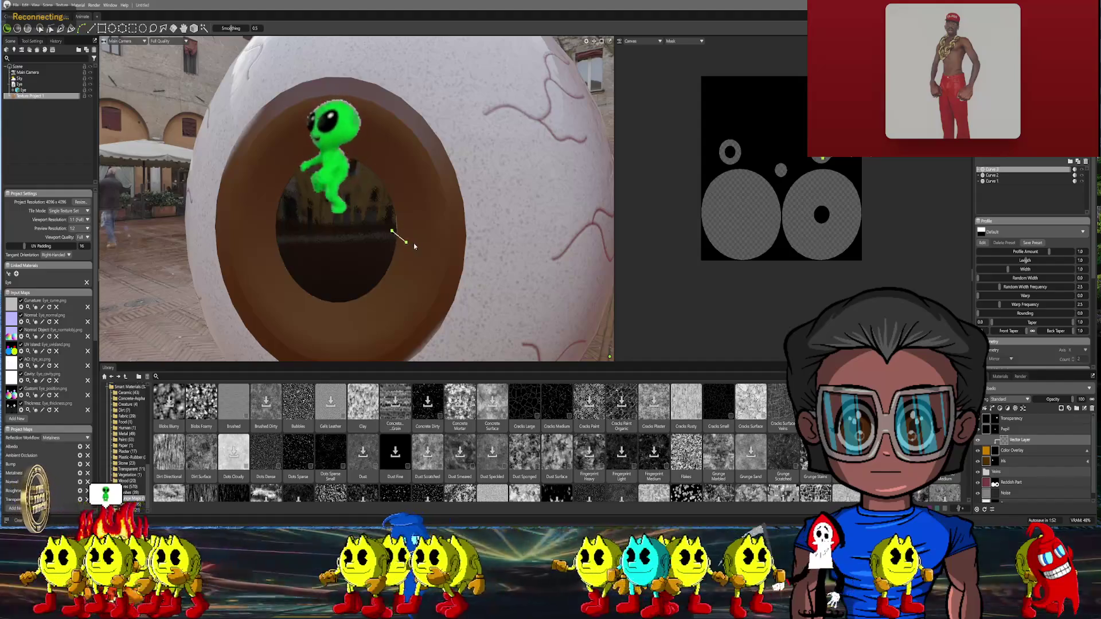
After cancelling false starts, draw a straight orange stroke across the iris
key(Escape)
alt+drag(394, 239, 323, 235)
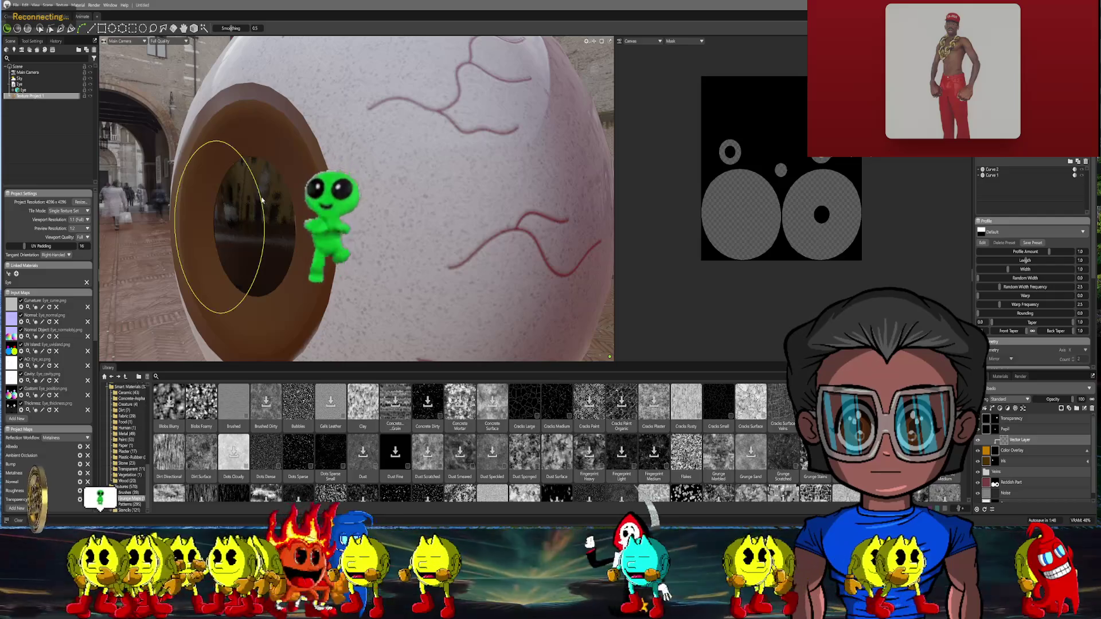
click(261, 199)
key(Escape)
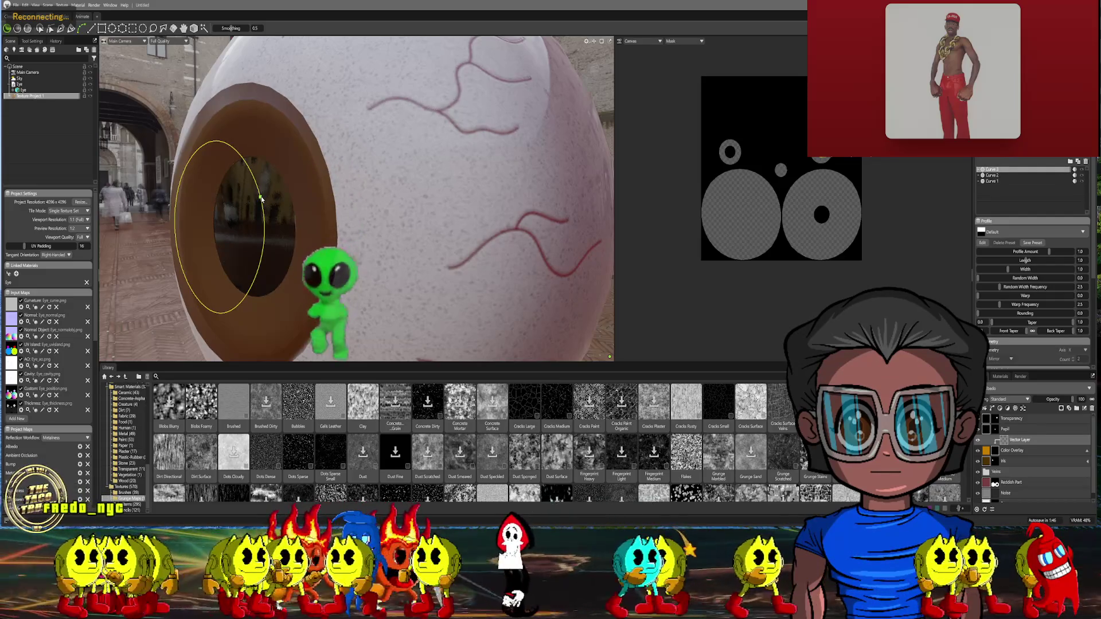
scroll(295, 195, up, 10)
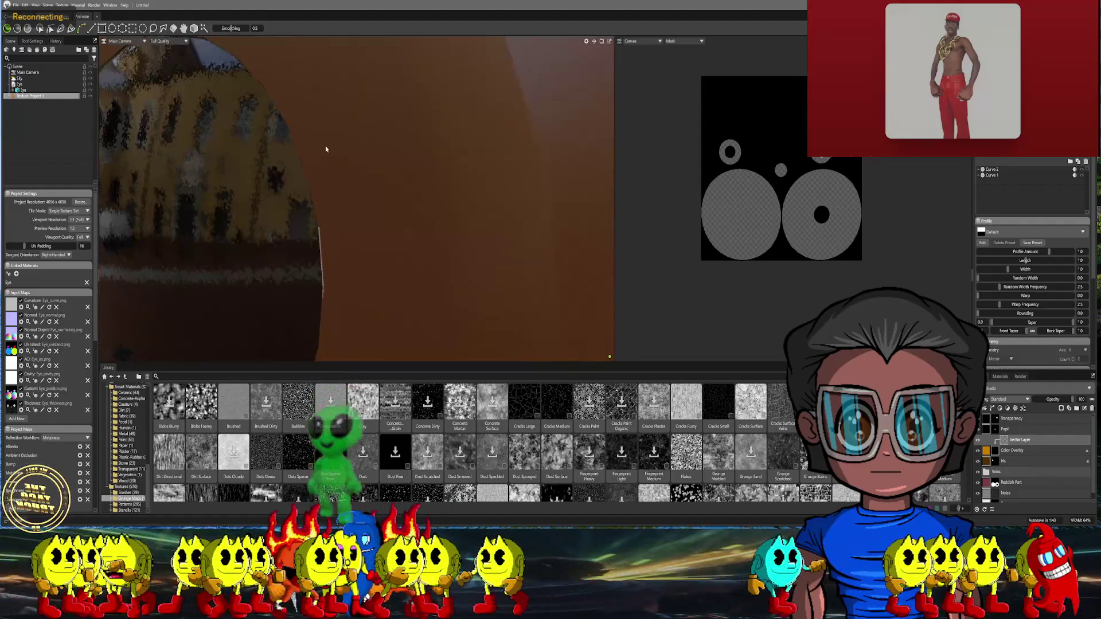
click(338, 111)
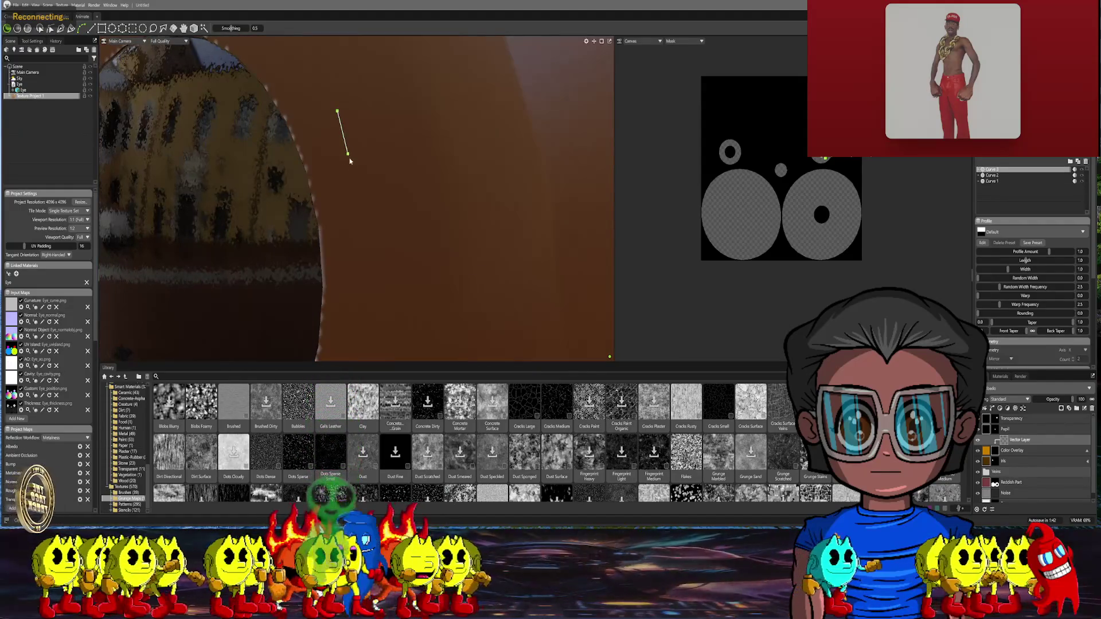
mouse_move(352, 209)
middle_down()
mouse_move(369, 196)
mouse_move(374, 212)
mouse_move(393, 143)
mouse_move(393, 172)
mouse_move(437, 179)
mouse_move(386, 217)
mouse_move(265, 235)
middle_up()
scroll(402, 223, down, 5)
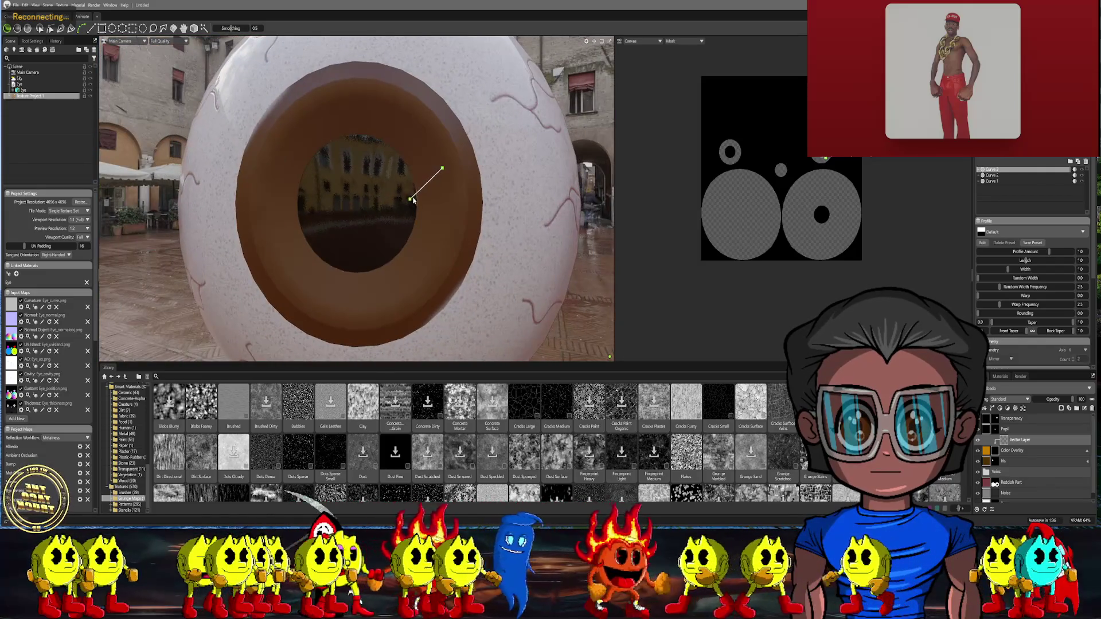
key(Escape)
mouse_move(455, 185)
middle_down()
mouse_move(408, 191)
mouse_move(428, 205)
mouse_move(503, 201)
mouse_move(391, 235)
mouse_move(556, 302)
middle_up()
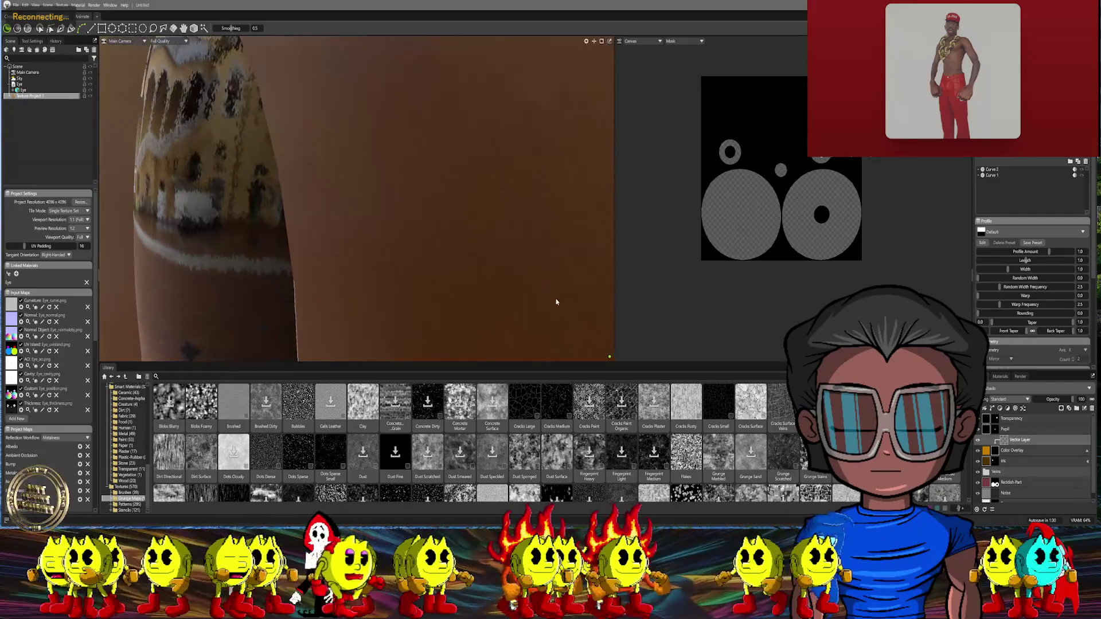
mouse_move(339, 133)
mouse_down()
mouse_move(362, 196)
mouse_move(367, 305)
mouse_up()
Orbit the eyeball to inspect the new stroke close up
mouse_move(365, 314)
middle_down()
mouse_move(431, 167)
mouse_move(418, 184)
mouse_move(469, 142)
middle_up()
mouse_move(413, 249)
middle_down()
mouse_move(467, 140)
mouse_move(492, 265)
middle_up()
mouse_move(485, 209)
middle_down()
mouse_move(480, 258)
mouse_move(484, 244)
mouse_move(429, 218)
mouse_move(452, 217)
mouse_move(492, 232)
mouse_move(364, 241)
mouse_move(340, 249)
mouse_move(381, 245)
mouse_move(332, 266)
mouse_move(302, 262)
mouse_move(402, 269)
mouse_move(267, 261)
mouse_move(364, 253)
mouse_move(419, 282)
mouse_move(388, 184)
mouse_move(415, 180)
mouse_move(452, 212)
mouse_move(430, 157)
mouse_move(425, 191)
mouse_move(435, 193)
mouse_move(418, 222)
mouse_move(302, 226)
middle_up()
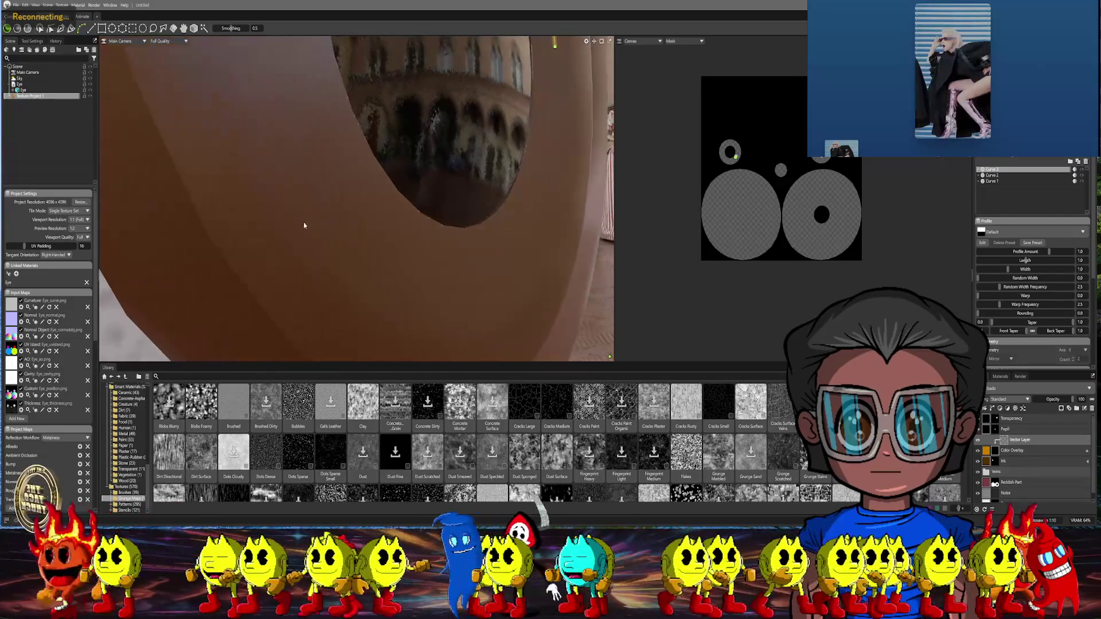
mouse_move(509, 238)
middle_down()
mouse_move(542, 239)
mouse_move(435, 188)
mouse_move(398, 190)
middle_up()
Finish the stroke curve and undo an accidental extra curve
click(564, 233)
scroll(542, 239, down, 5)
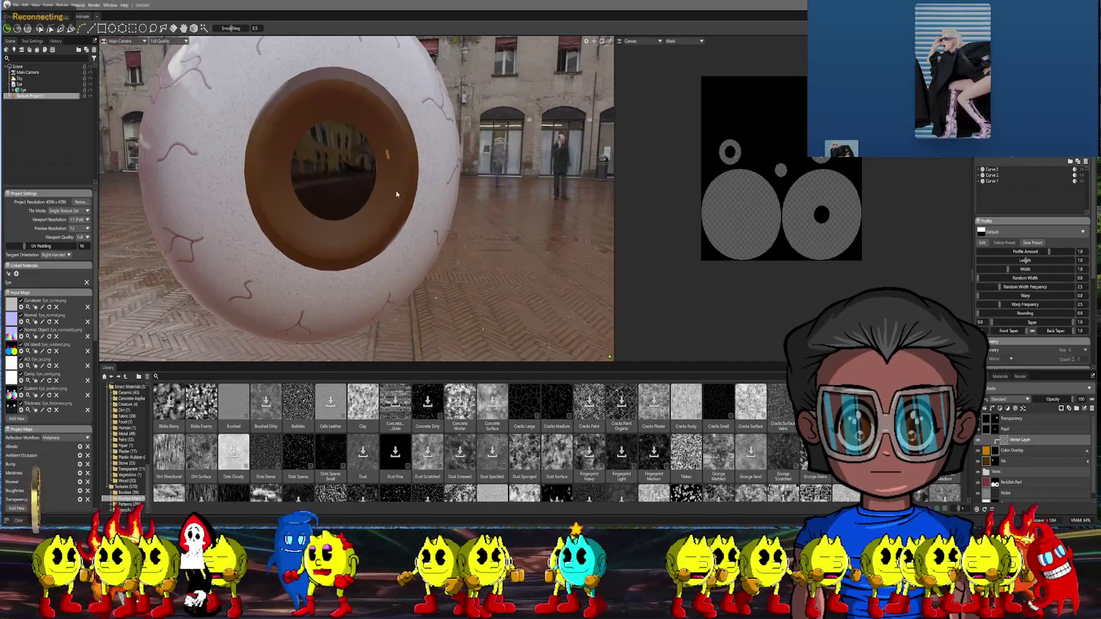
click(388, 181)
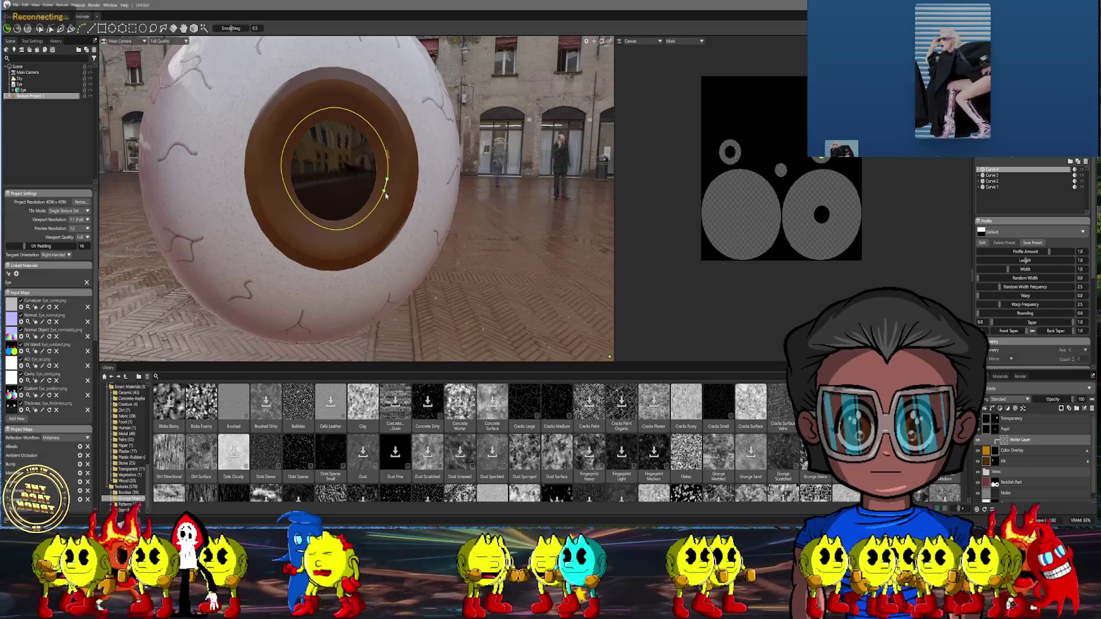
key(ctrl+z)
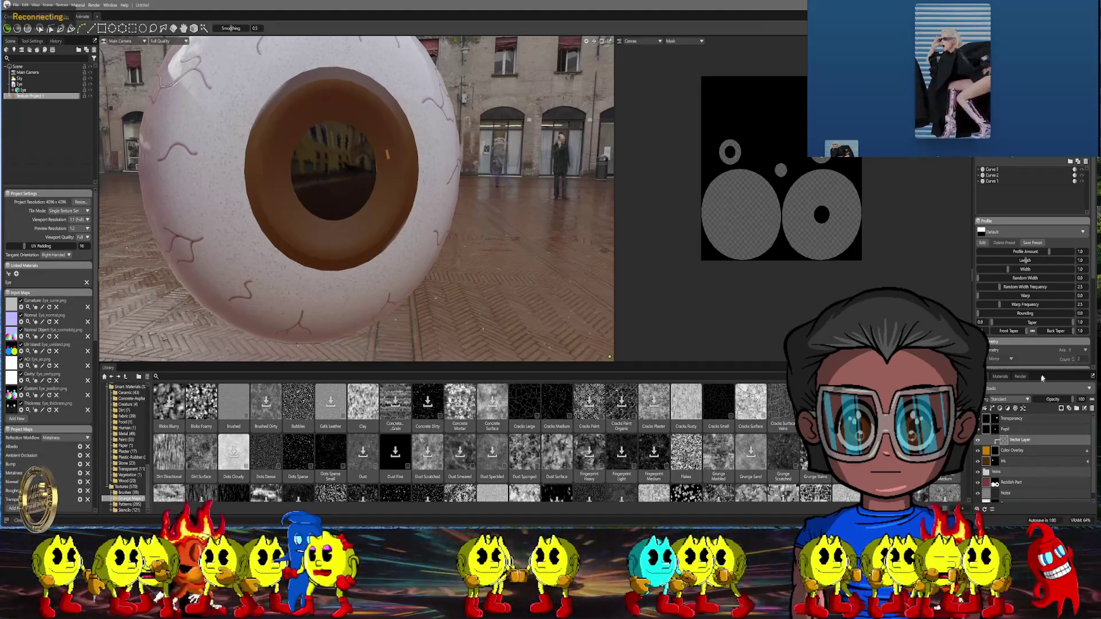
Raise the Transparency layer's transparency to about 0.92 and orbit to check it
click(986, 421)
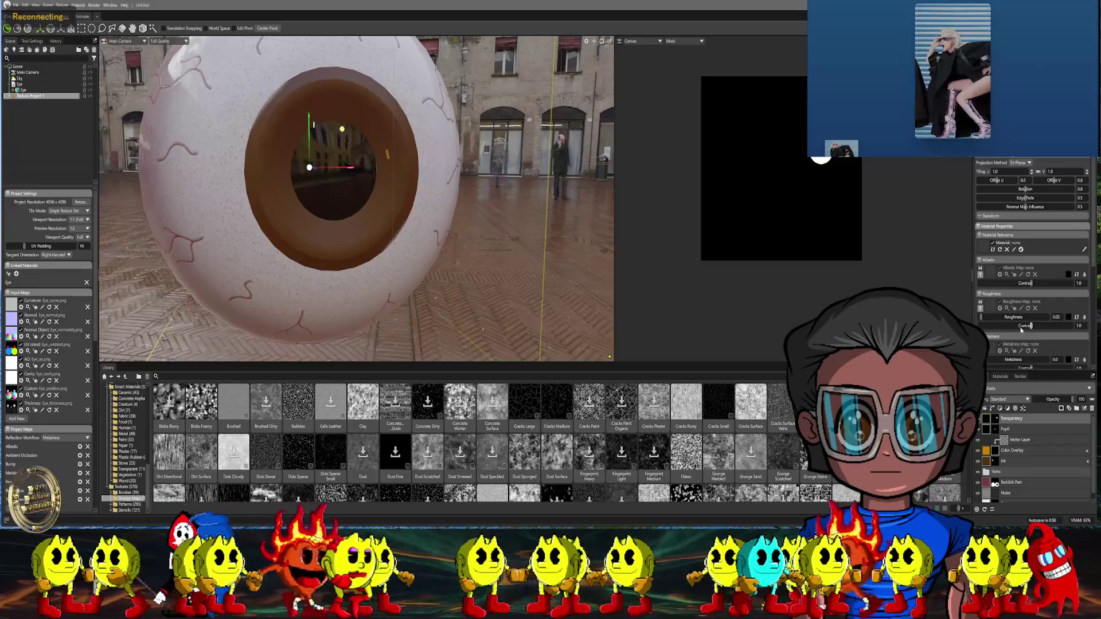
scroll(1022, 331, down, 5)
drag(992, 352, 1044, 352)
mouse_move(379, 189)
middle_down()
mouse_move(418, 179)
mouse_move(440, 213)
mouse_move(517, 267)
middle_up()
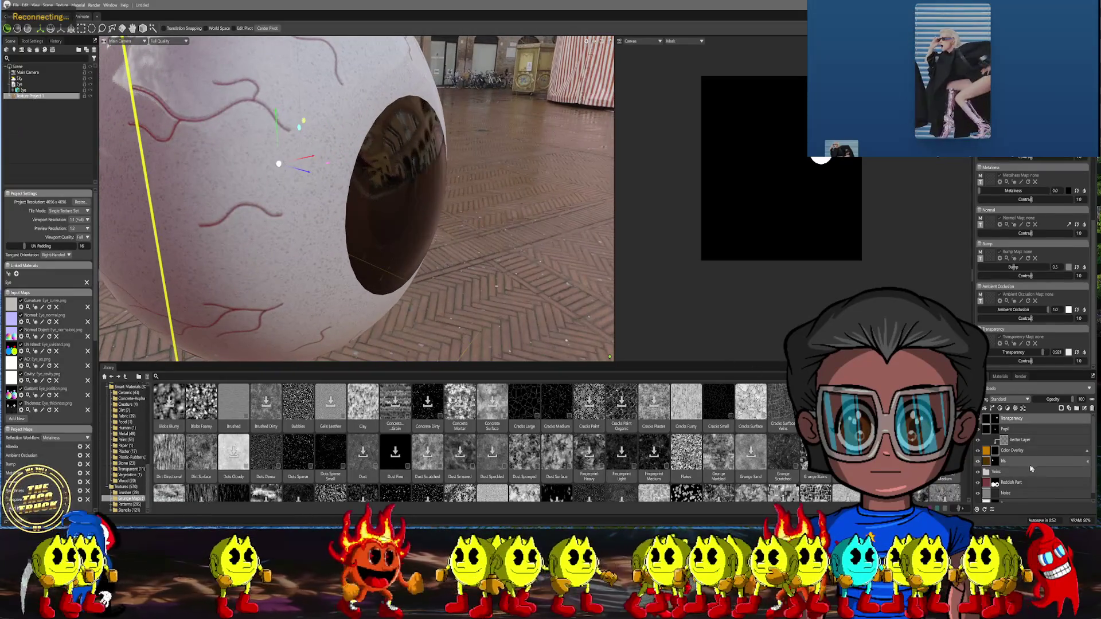
Delete the circle curve inside the pupil from the Vector Layer
click(1004, 441)
middle_drag(384, 169, 371, 175)
click(370, 176)
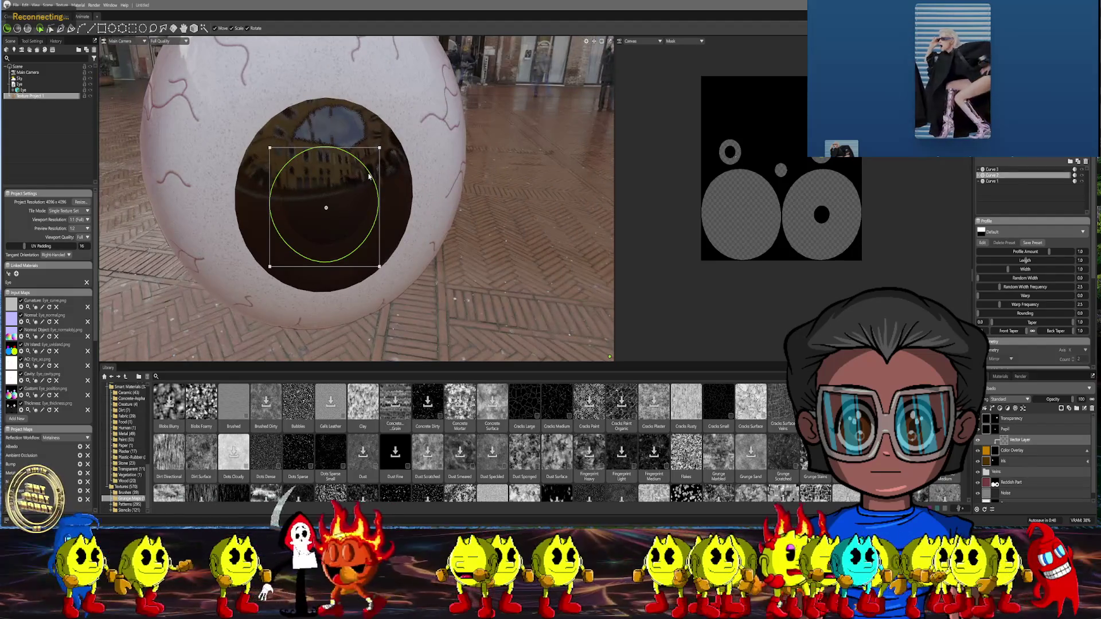
key(Delete)
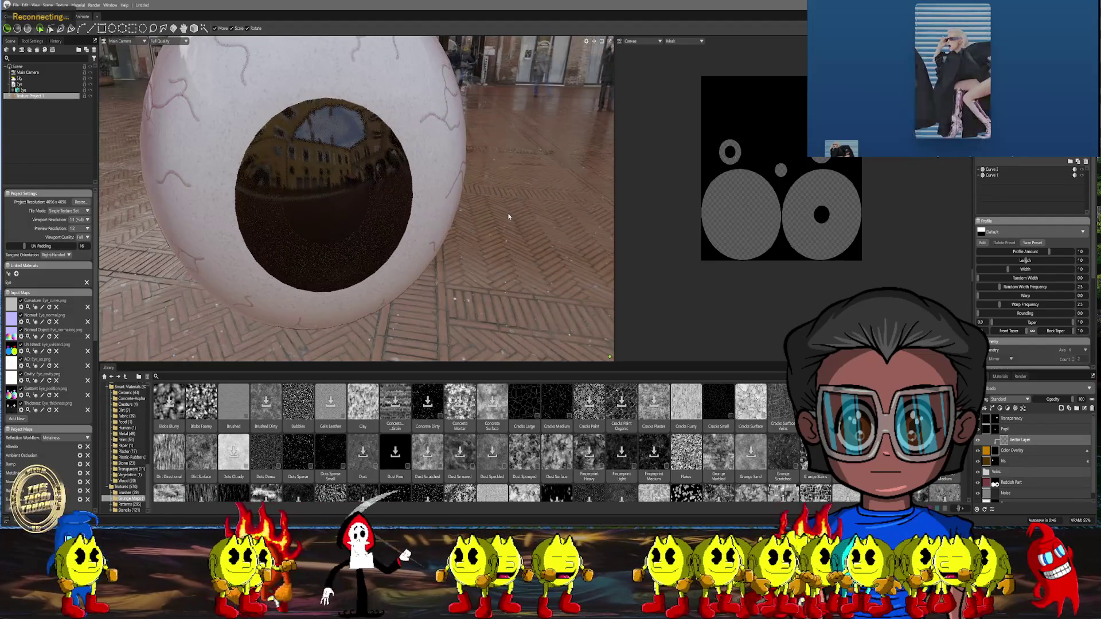
Reselect the Transparency layer and scroll through its settings
click(987, 418)
scroll(1023, 322, down, 3)
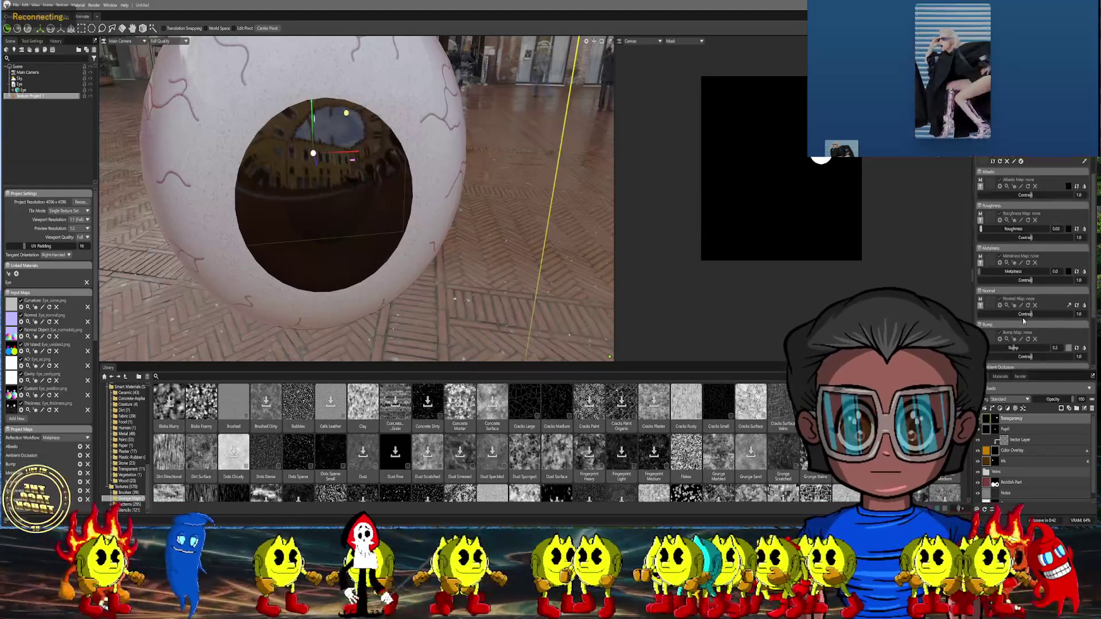
scroll(1017, 345, down, 3)
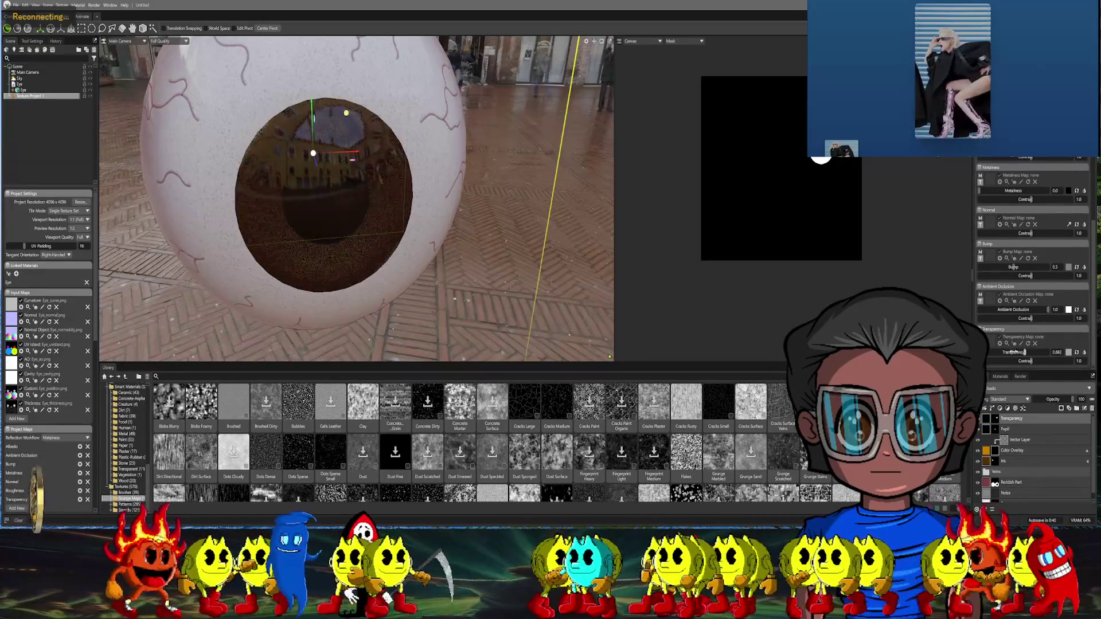
scroll(346, 168, up, 10)
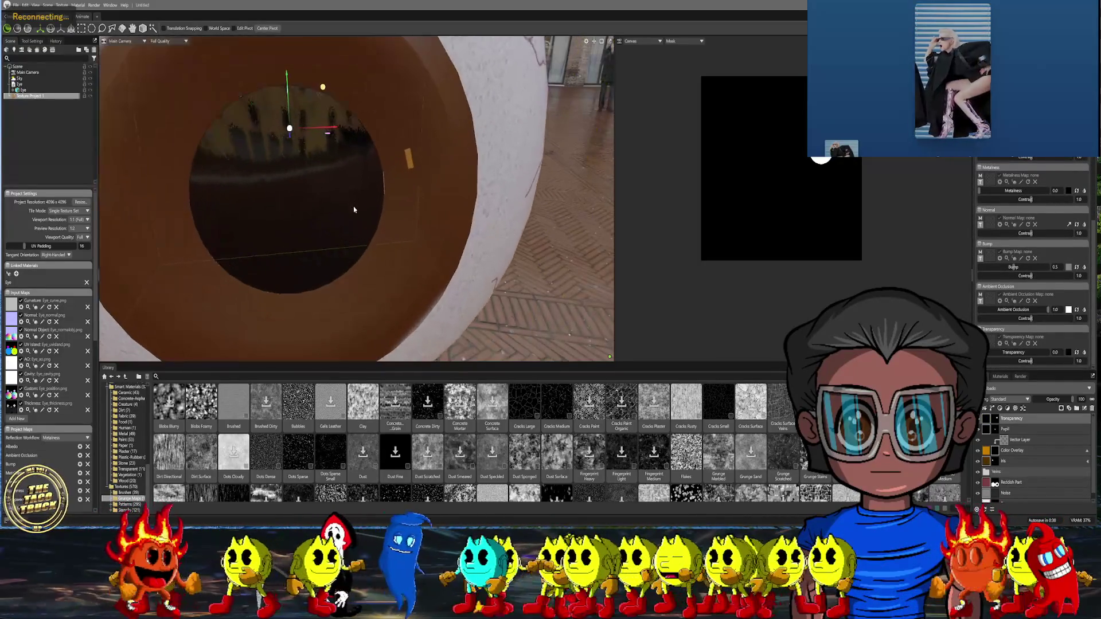
Select the orange stroke curve on the Vector Layer
click(1020, 440)
mouse_move(497, 257)
mouse_down()
mouse_move(544, 143)
mouse_move(494, 200)
mouse_up()
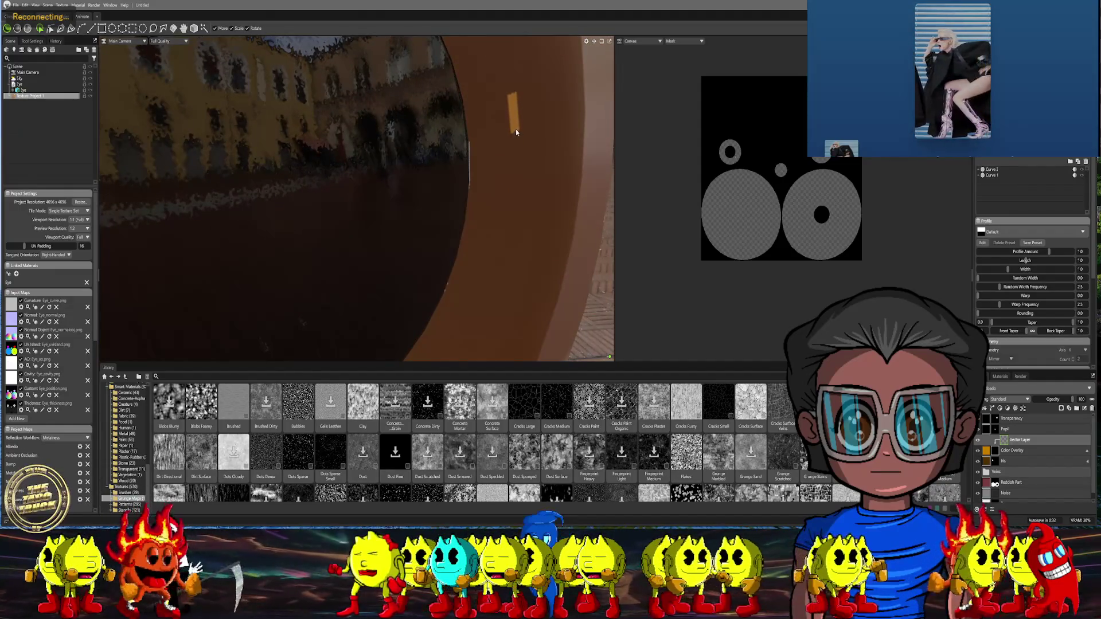
mouse_move(515, 118)
mouse_down()
mouse_move(572, 130)
mouse_move(553, 148)
mouse_move(320, 123)
mouse_move(471, 171)
mouse_move(471, 159)
mouse_up()
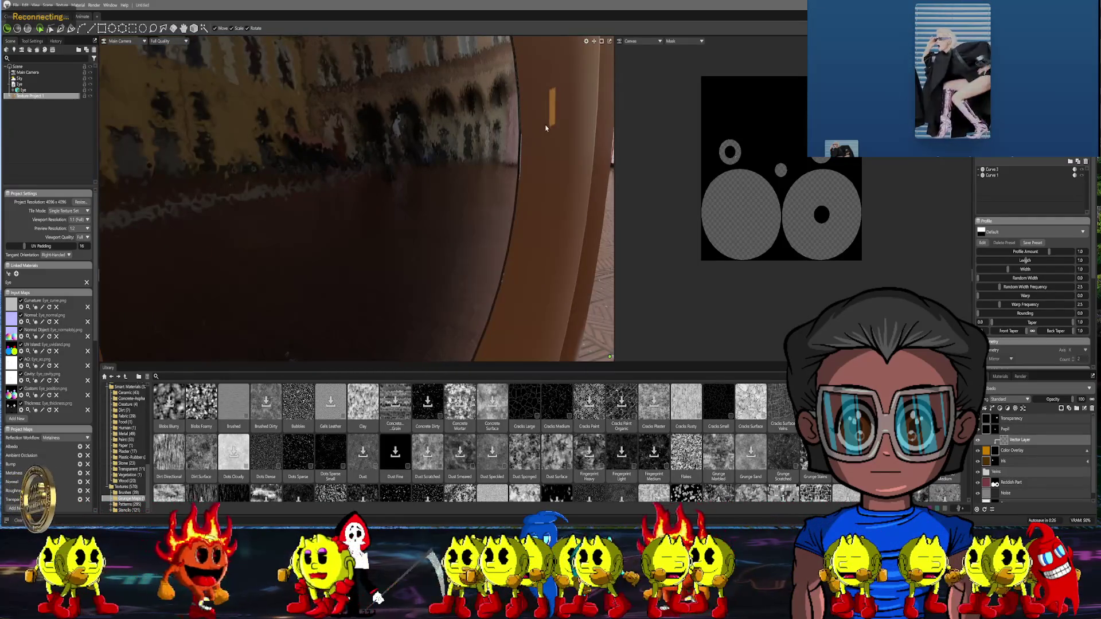
mouse_move(552, 122)
mouse_down()
mouse_move(518, 149)
mouse_move(408, 192)
mouse_move(401, 234)
mouse_move(460, 201)
mouse_move(467, 178)
mouse_move(541, 172)
mouse_move(337, 172)
mouse_up()
click(326, 166)
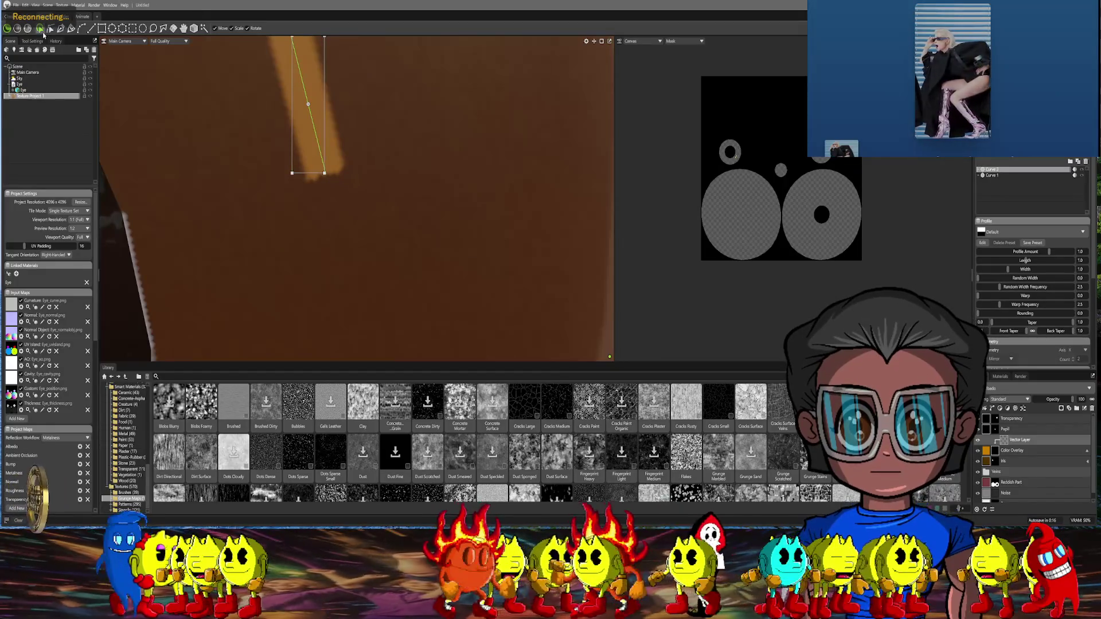
Switch to Add Point mode and orbit around the stroke to see its full length
click(50, 28)
mouse_move(325, 176)
middle_down()
mouse_move(321, 309)
mouse_move(416, 79)
mouse_move(386, 140)
mouse_move(386, 94)
middle_up()
mouse_move(381, 140)
middle_down()
mouse_move(359, 295)
mouse_move(373, 249)
mouse_move(297, 241)
mouse_move(486, 103)
mouse_move(320, 223)
mouse_move(275, 215)
mouse_move(395, 159)
mouse_move(359, 169)
mouse_move(338, 154)
middle_up()
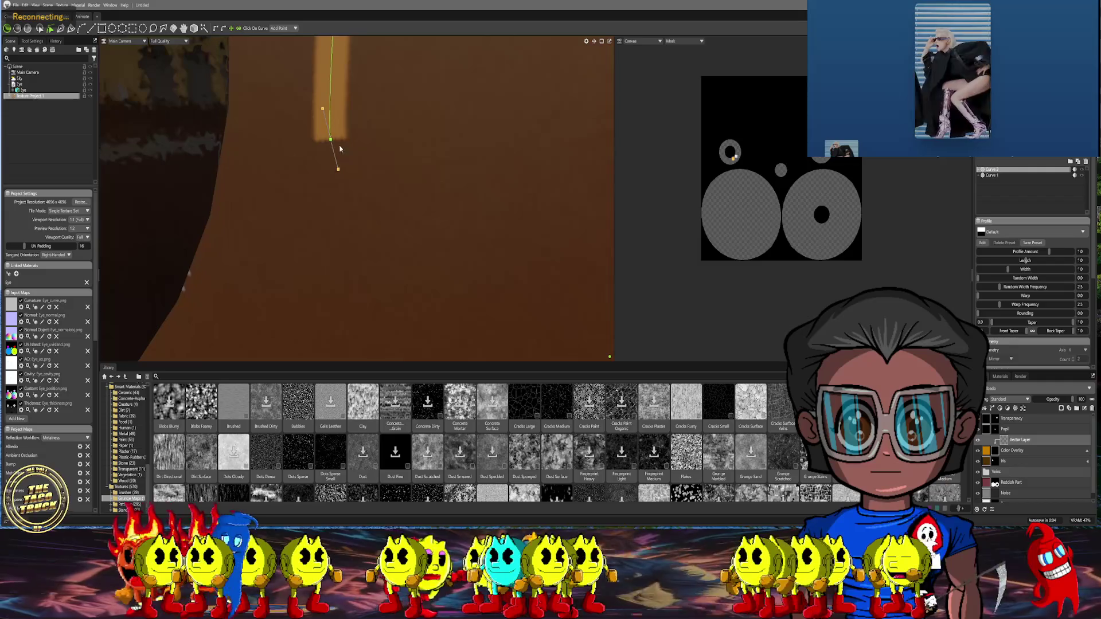
scroll(330, 143, down, 5)
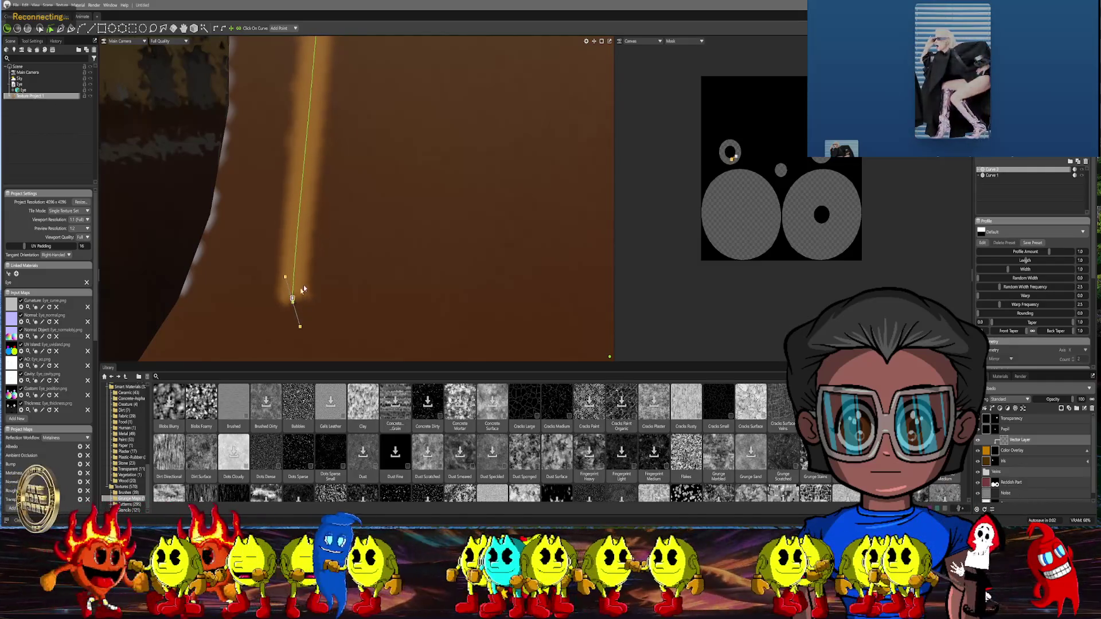
middle_drag(341, 189, 356, 214)
scroll(376, 214, up, 8)
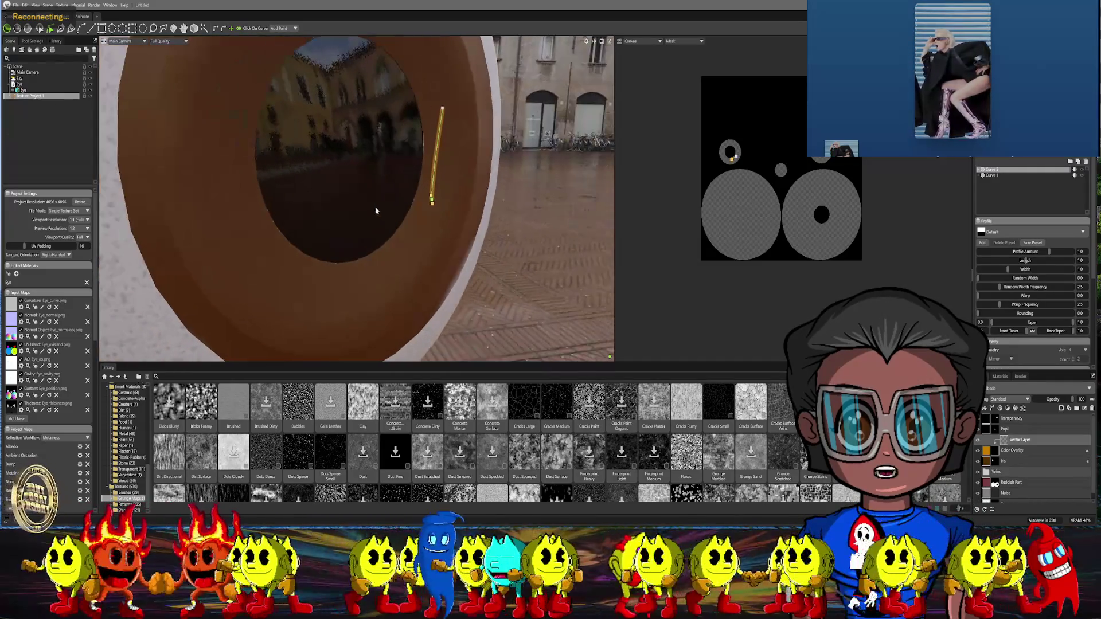
middle_drag(396, 256, 402, 267)
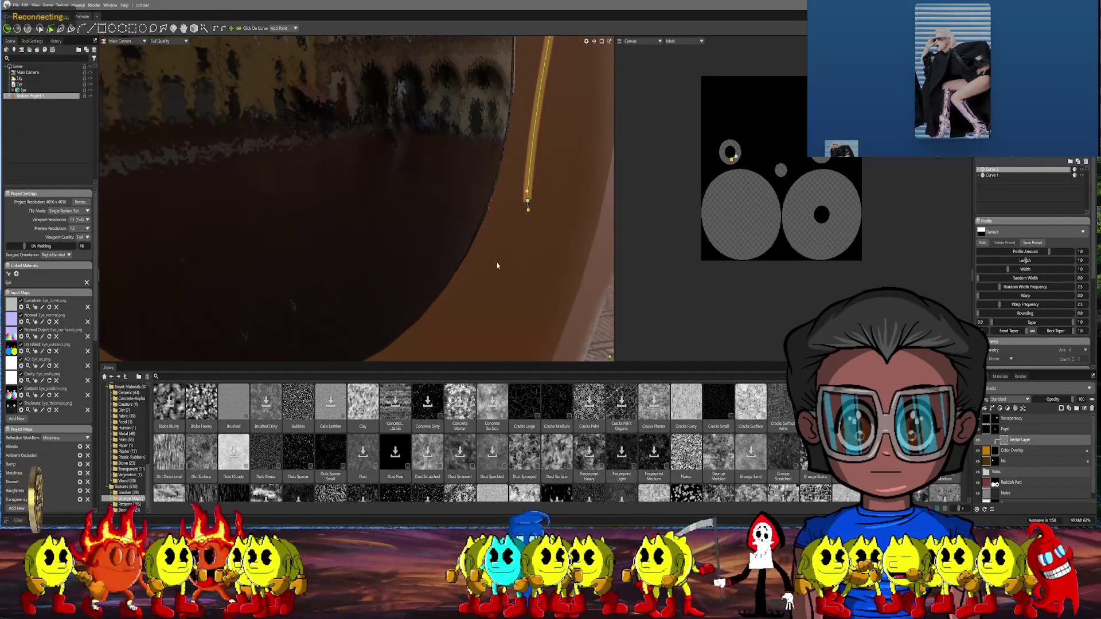
scroll(498, 265, down, 8)
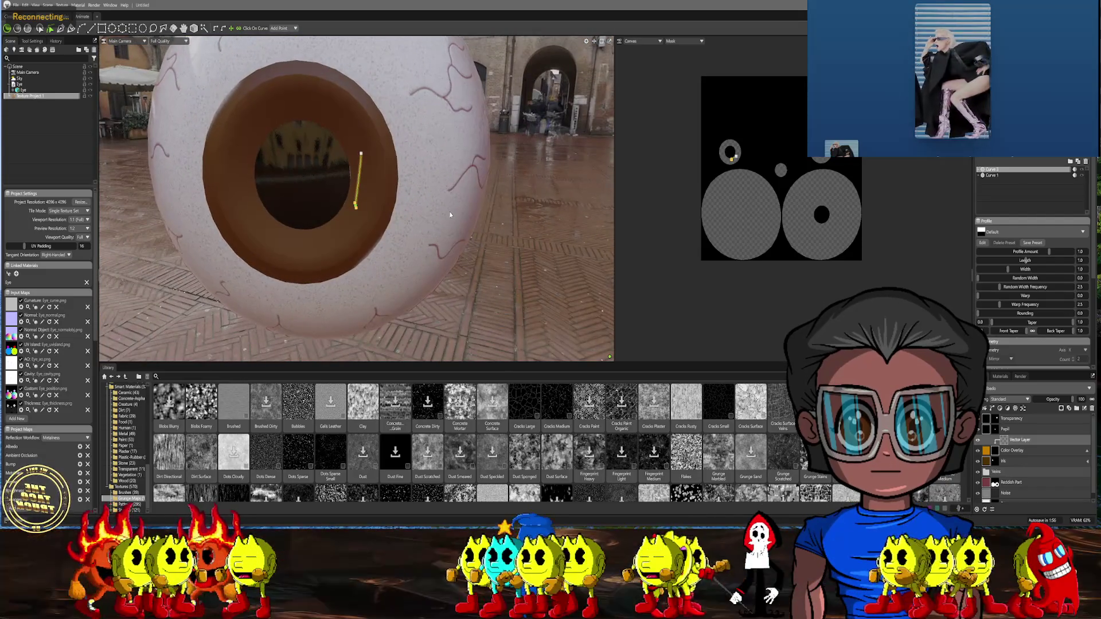
scroll(450, 215, up, 2)
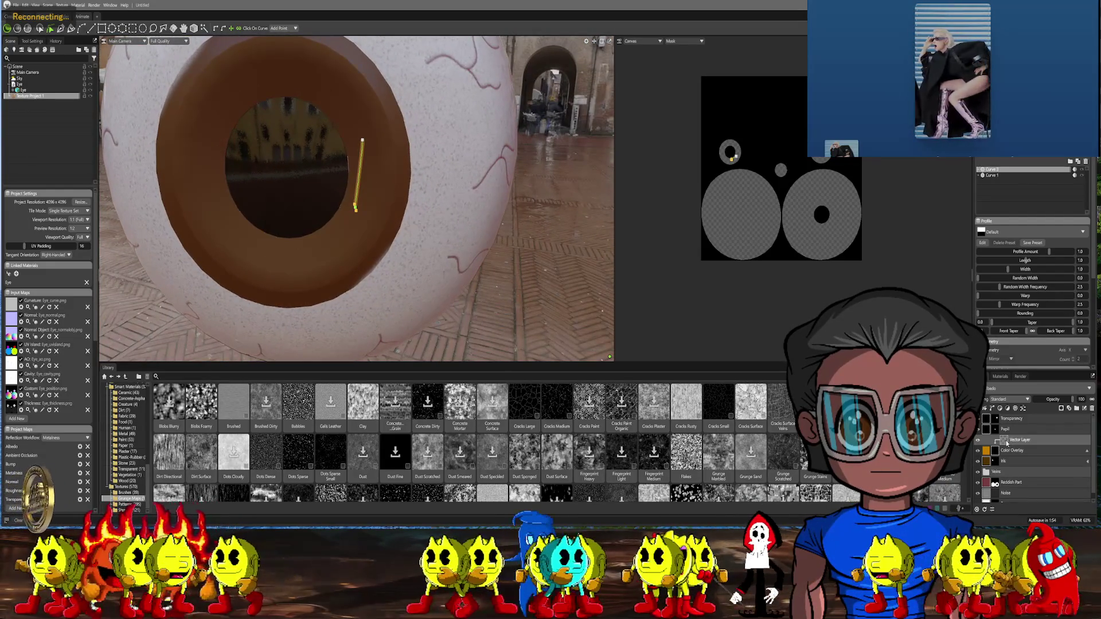
Delete the Vector Layer from the layer stack
right_click(1007, 443)
click(1021, 346)
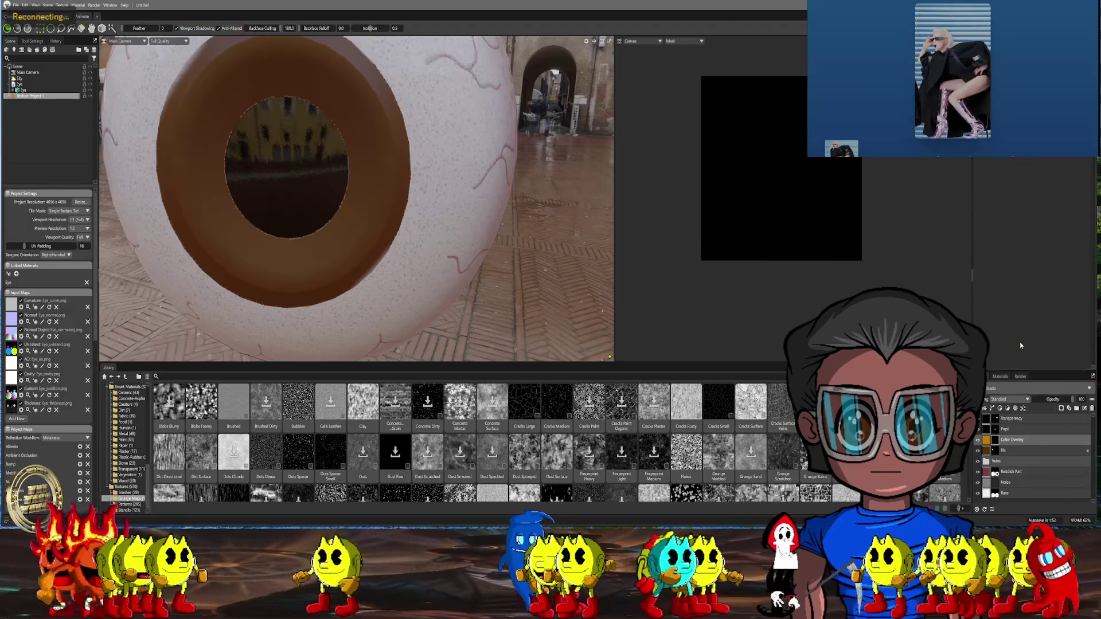
scroll(357, 195, down, 3)
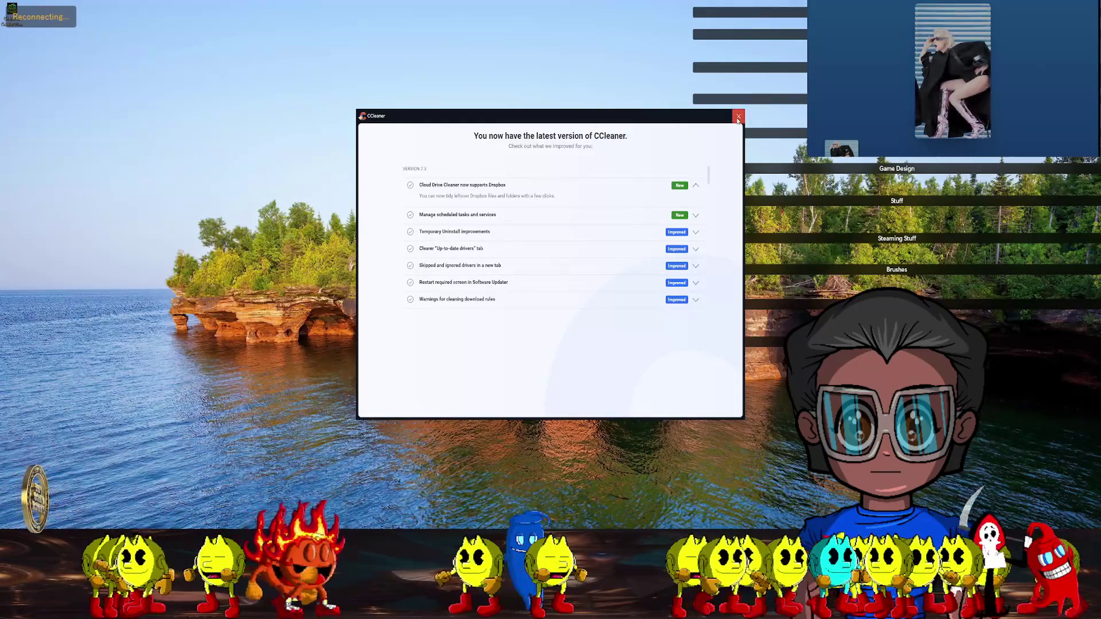
Dismiss the CCleaner update notice, returning to the Windows desktop shortcut panels
click(738, 118)
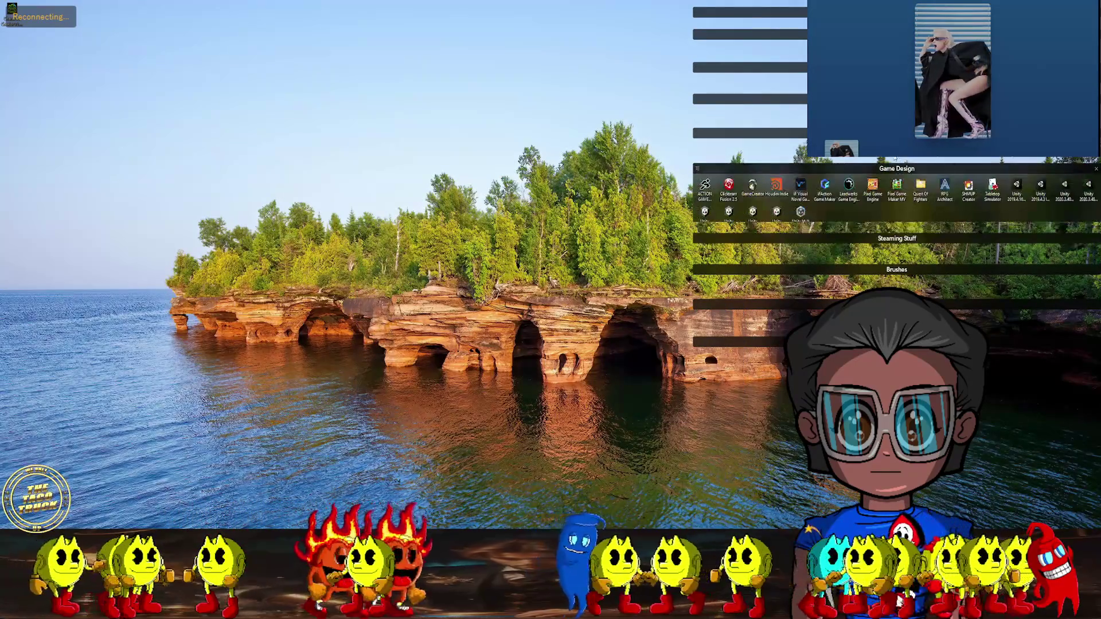
mouse_move(816, 187)
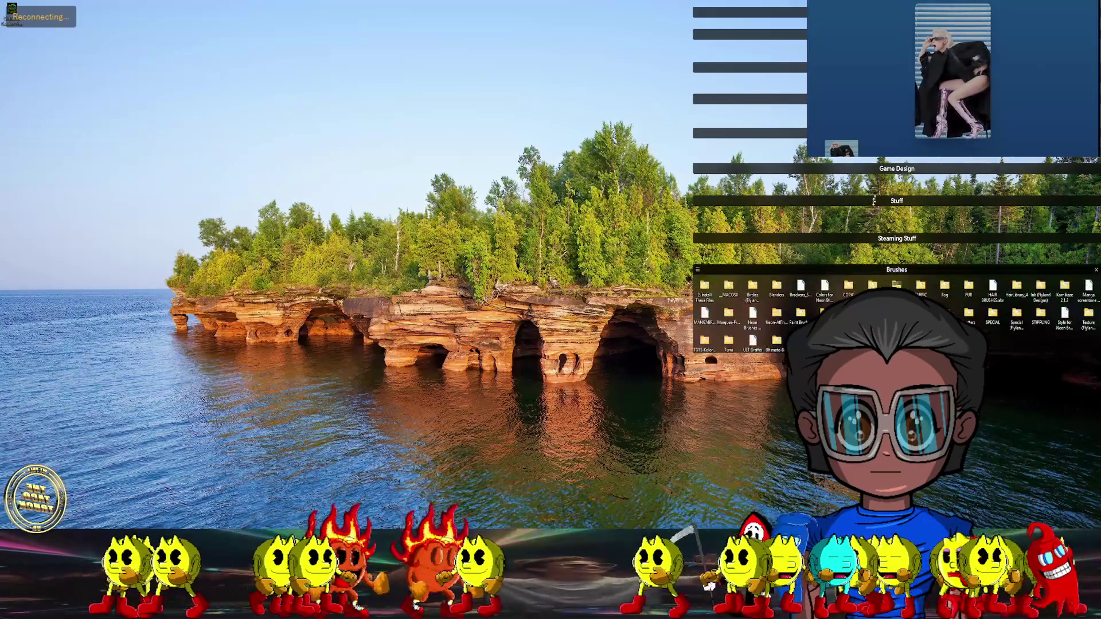
mouse_move(886, 167)
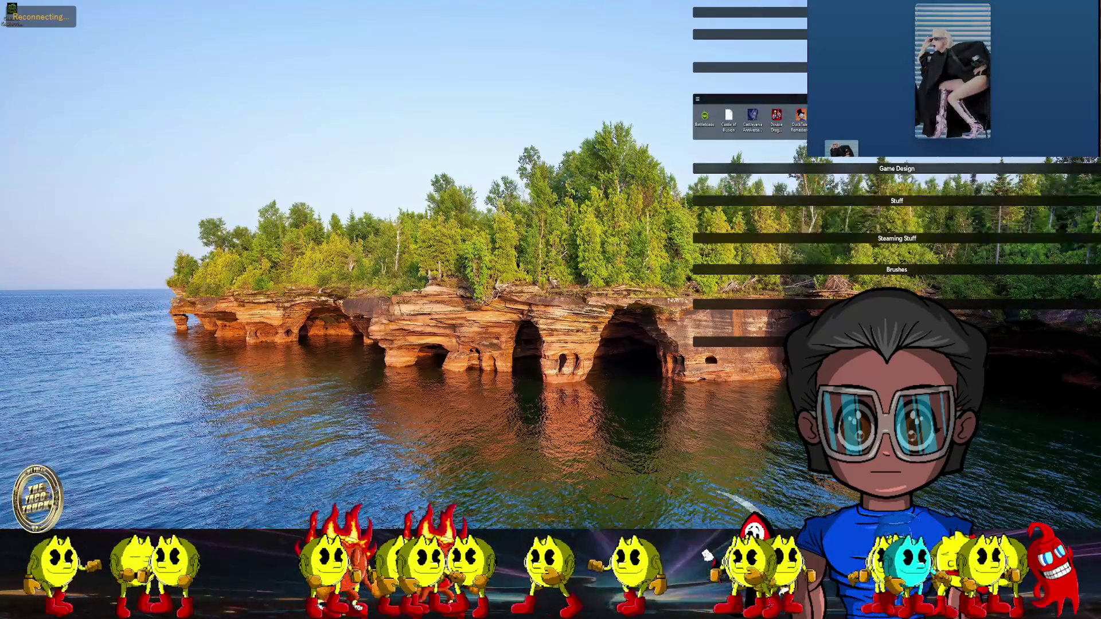
mouse_move(746, 34)
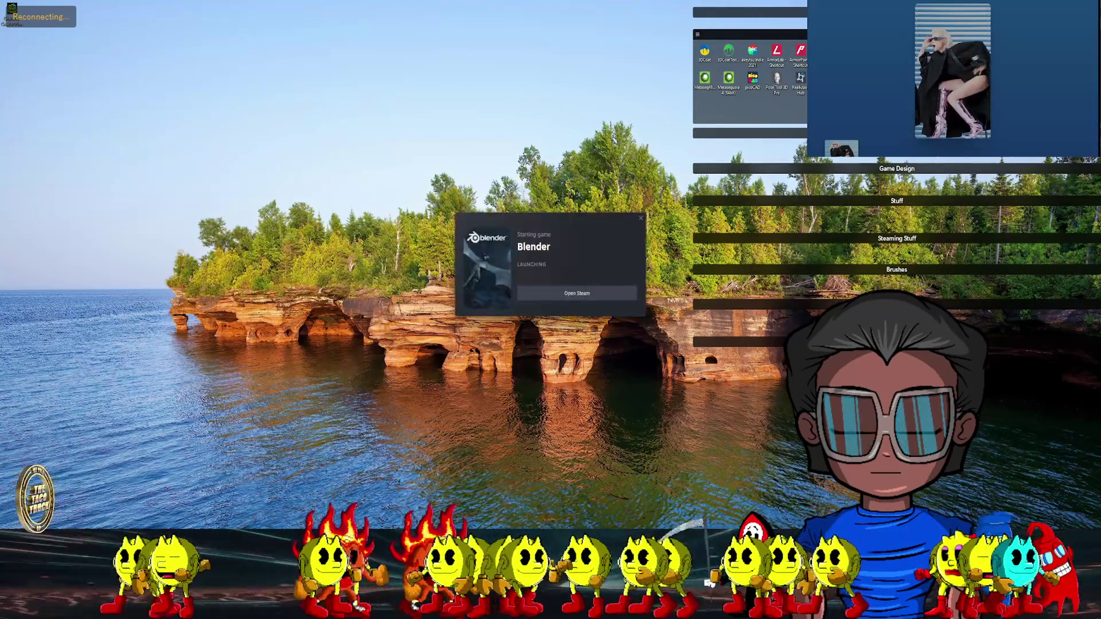
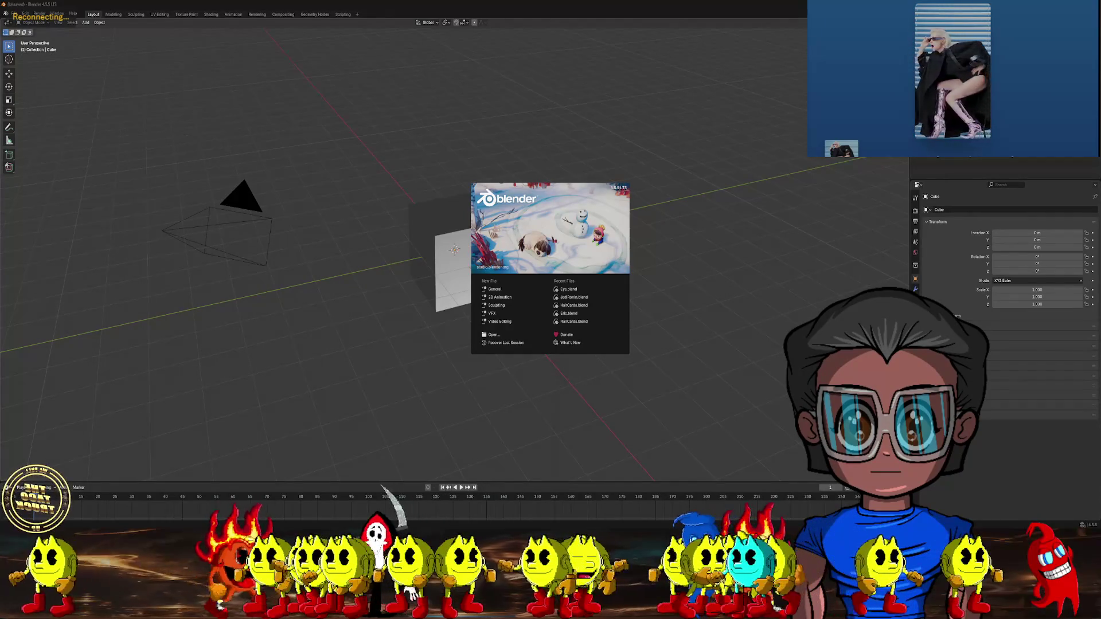
Open Eye.blend from Recent Files and delete the sun, area light and camera
click(567, 290)
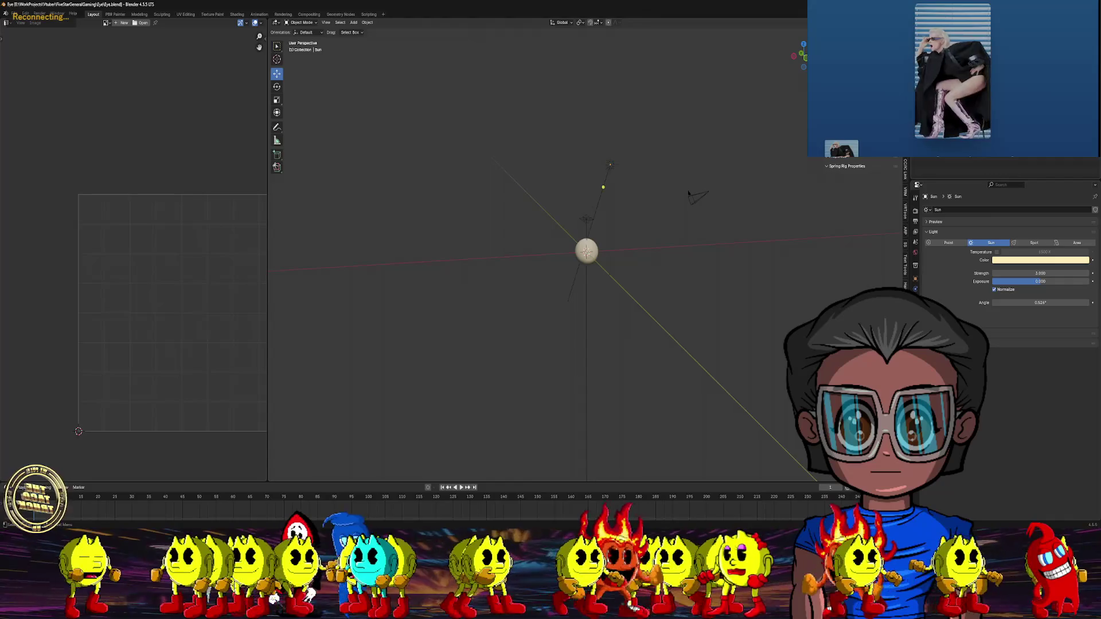
key(ctrl+z)
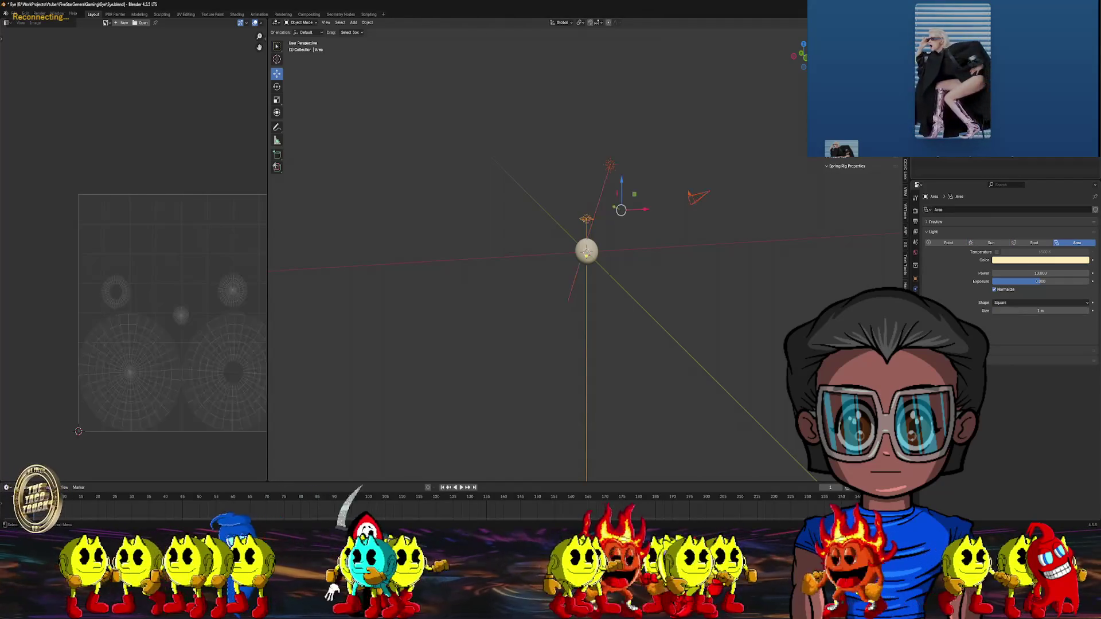
key(ctrl+z)
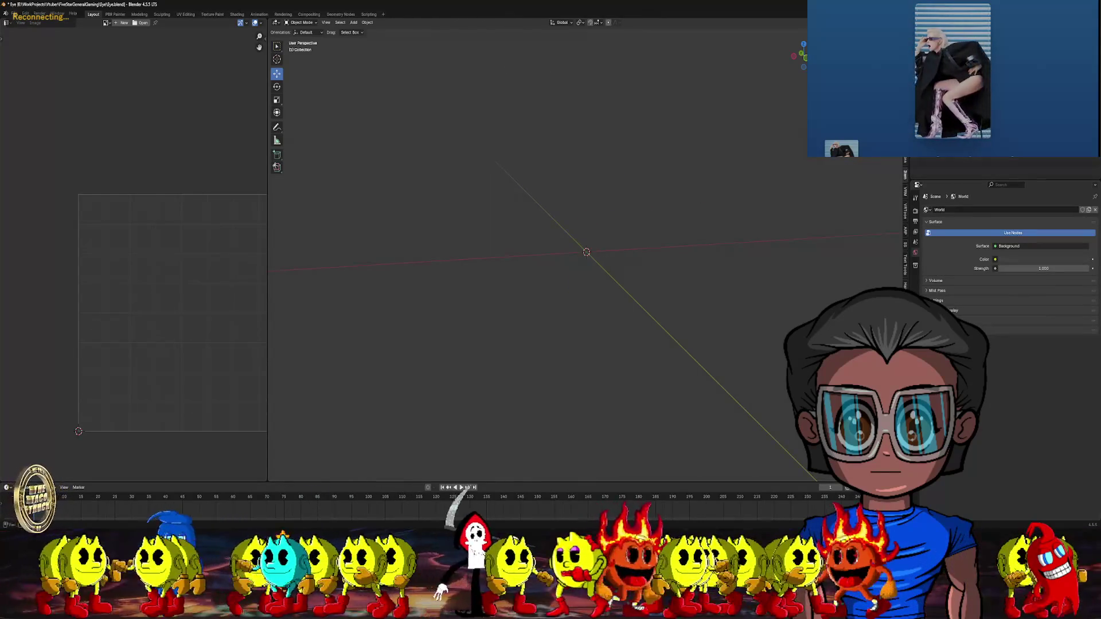
Import the eye FBX file and orbit around the imported Sphere.001 mesh
click(14, 13)
mouse_move(29, 113)
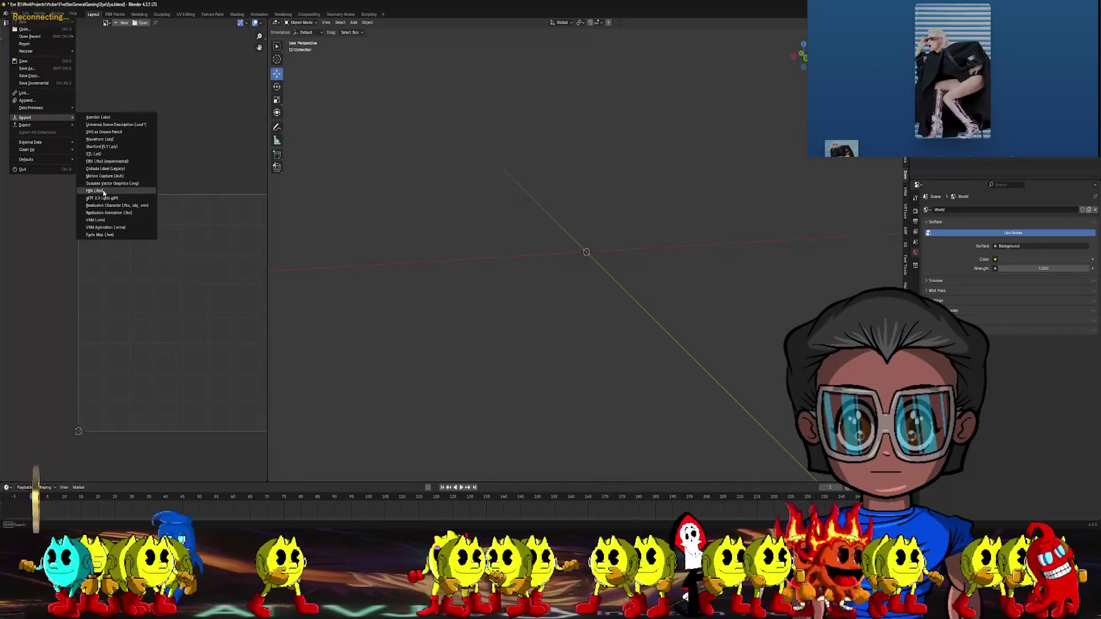
click(103, 191)
double_click(491, 208)
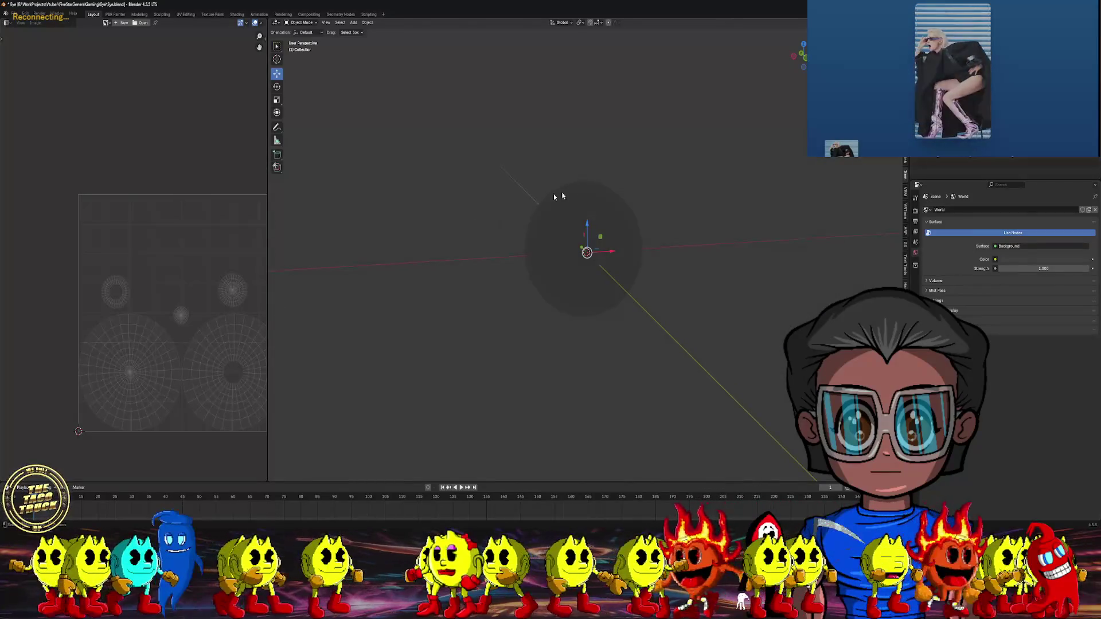
middle_drag(498, 187, 554, 192)
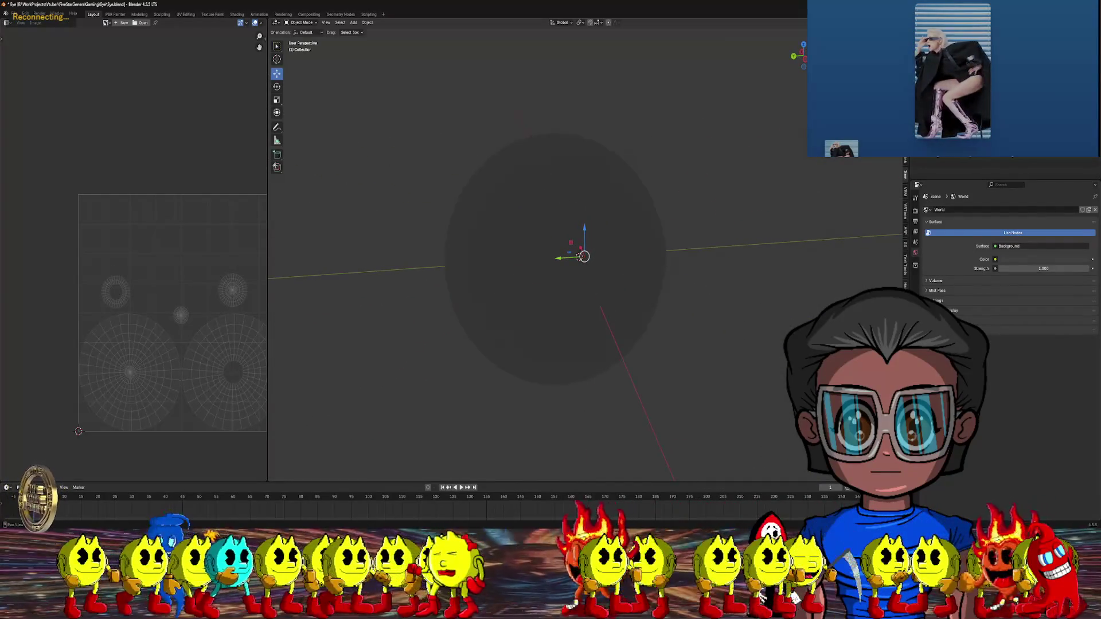
mouse_move(585, 226)
middle_down()
mouse_move(652, 196)
mouse_move(459, 233)
mouse_move(469, 230)
middle_up()
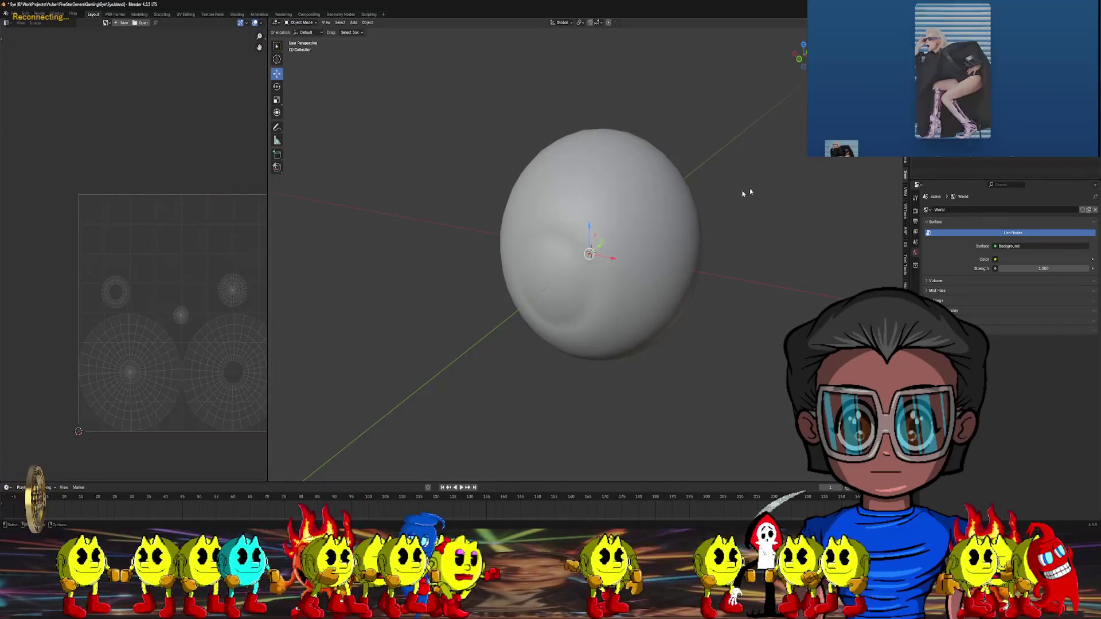
click(301, 22)
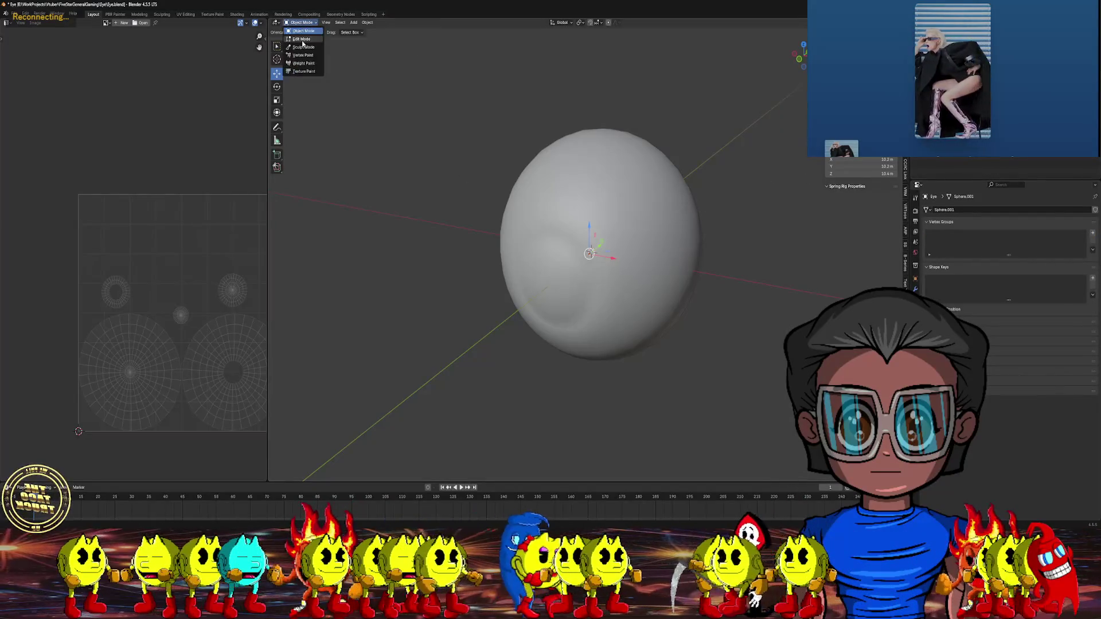
Enter Edit Mode on the eyeball, deselect everything and select the front pole vertex
click(304, 40)
middle_drag(351, 75, 507, 218)
scroll(507, 219, up, 5)
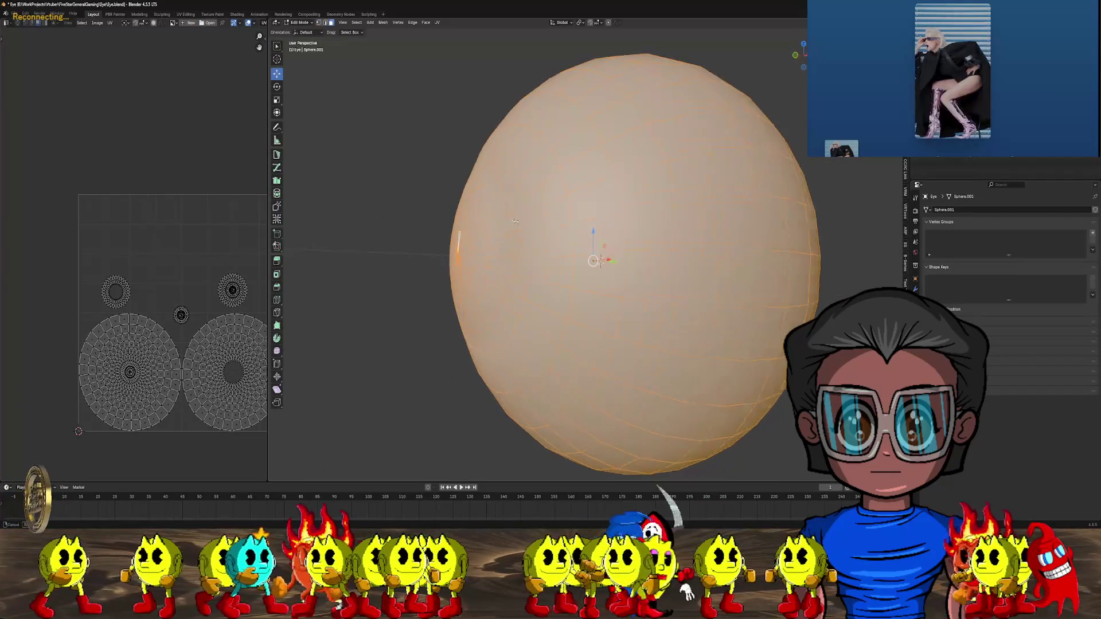
mouse_move(510, 227)
middle_down()
mouse_move(529, 237)
mouse_move(504, 275)
middle_up()
key(alt+a)
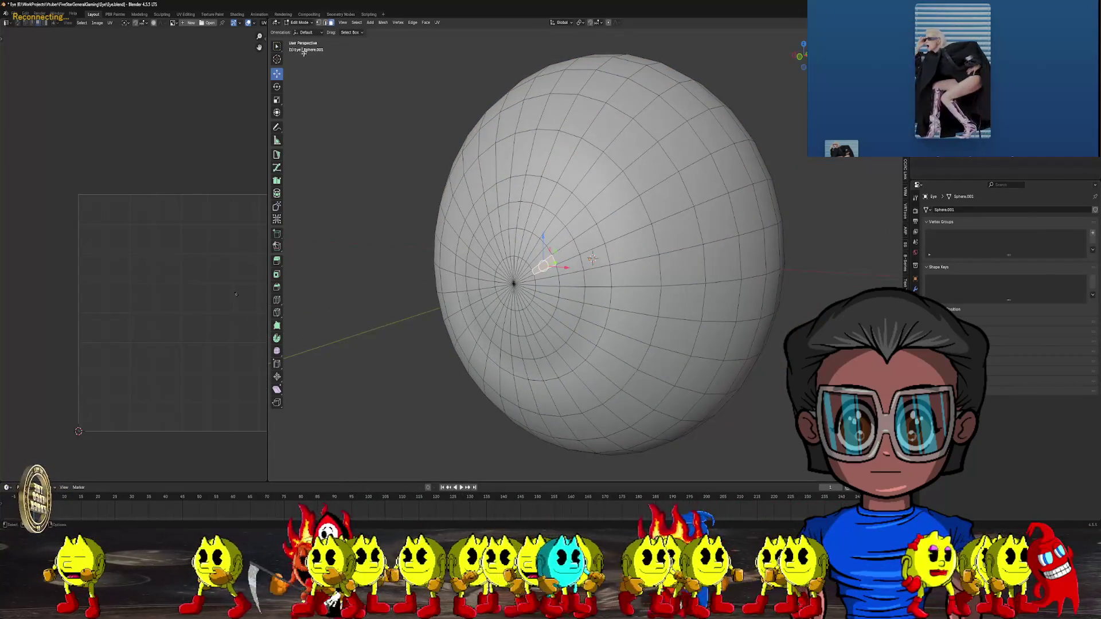
mouse_move(516, 270)
middle_down()
mouse_move(530, 275)
mouse_move(505, 265)
middle_up()
click(528, 282)
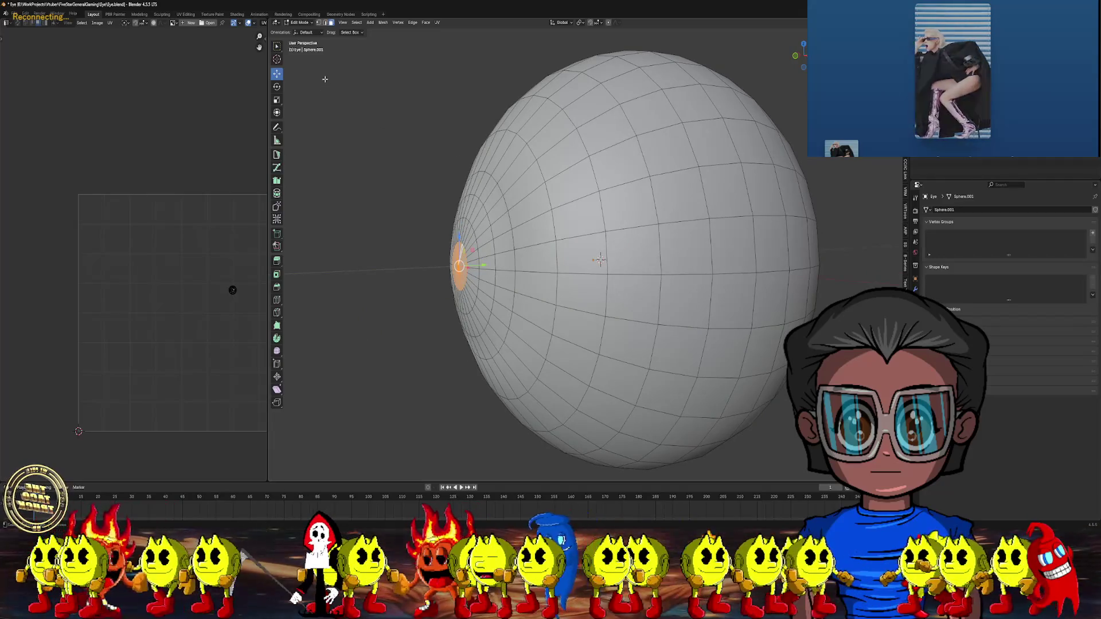
In wireframe view, grow the pole selection into a cap and separate it into its own object
key(z)
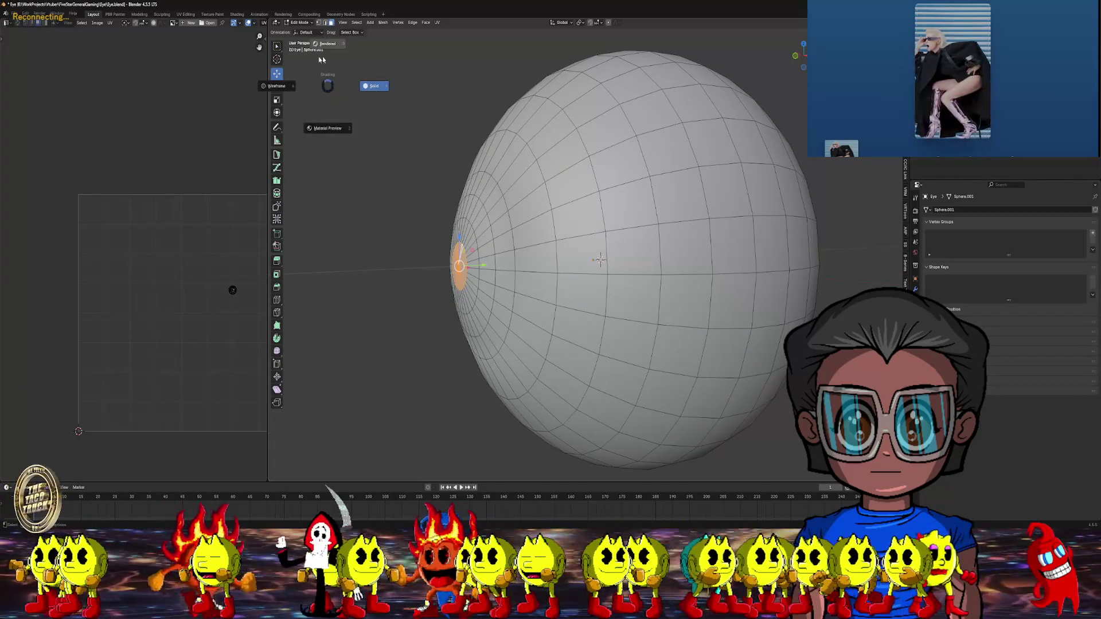
click(281, 86)
middle_drag(349, 136, 351, 137)
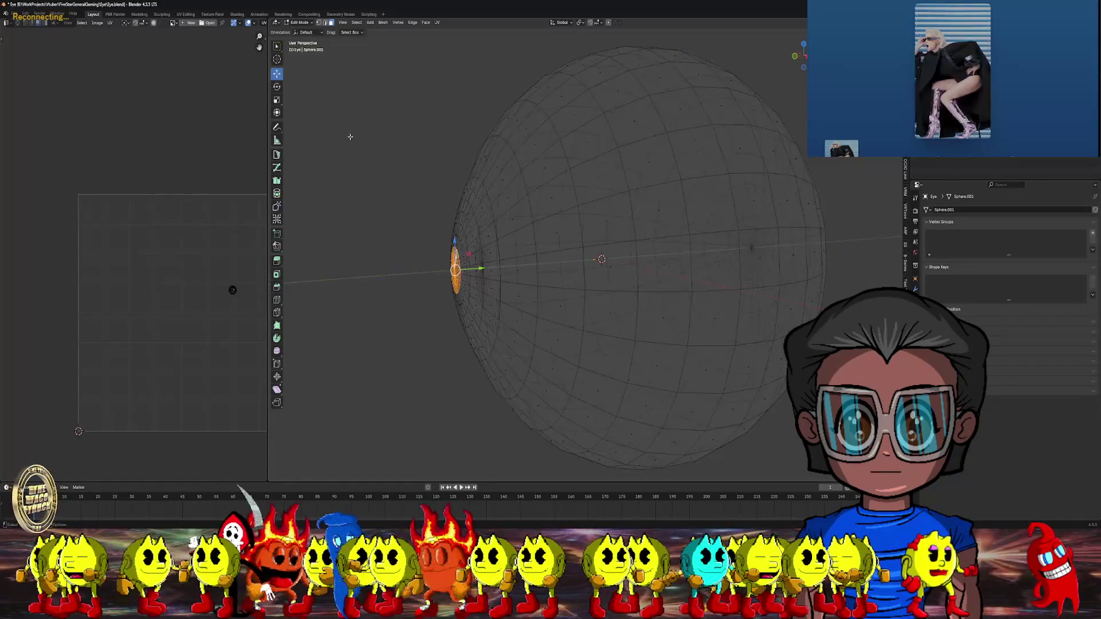
key(ctrl+KP_Add)
key(ctrl+KP_Add)
key(ctrl+KP_Add)
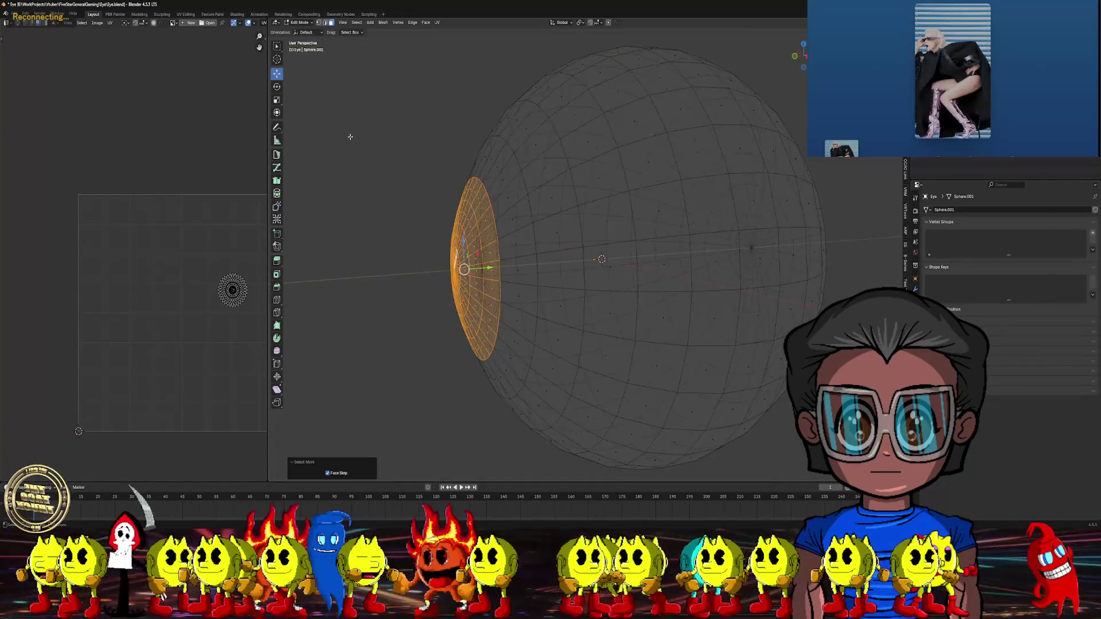
key(x)
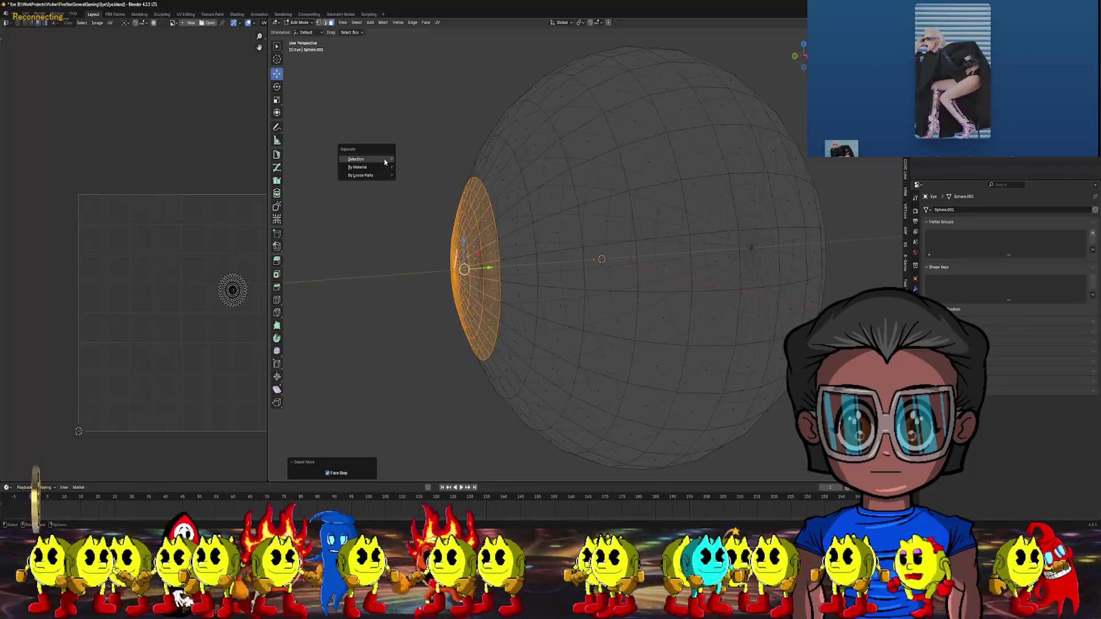
click(385, 161)
middle_drag(361, 194, 438, 203)
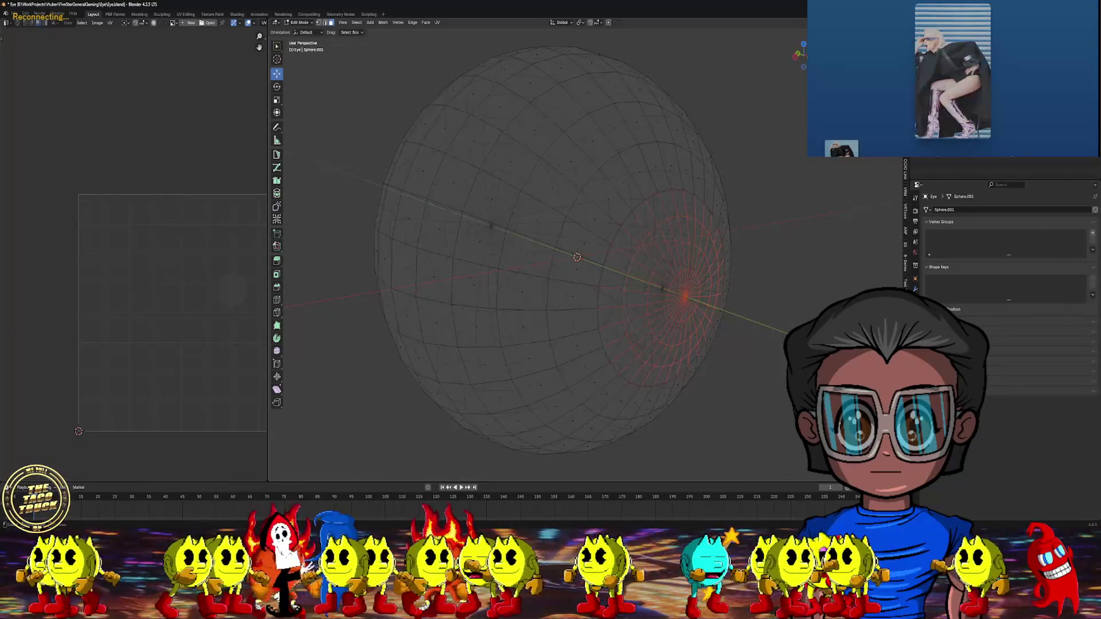
click(307, 23)
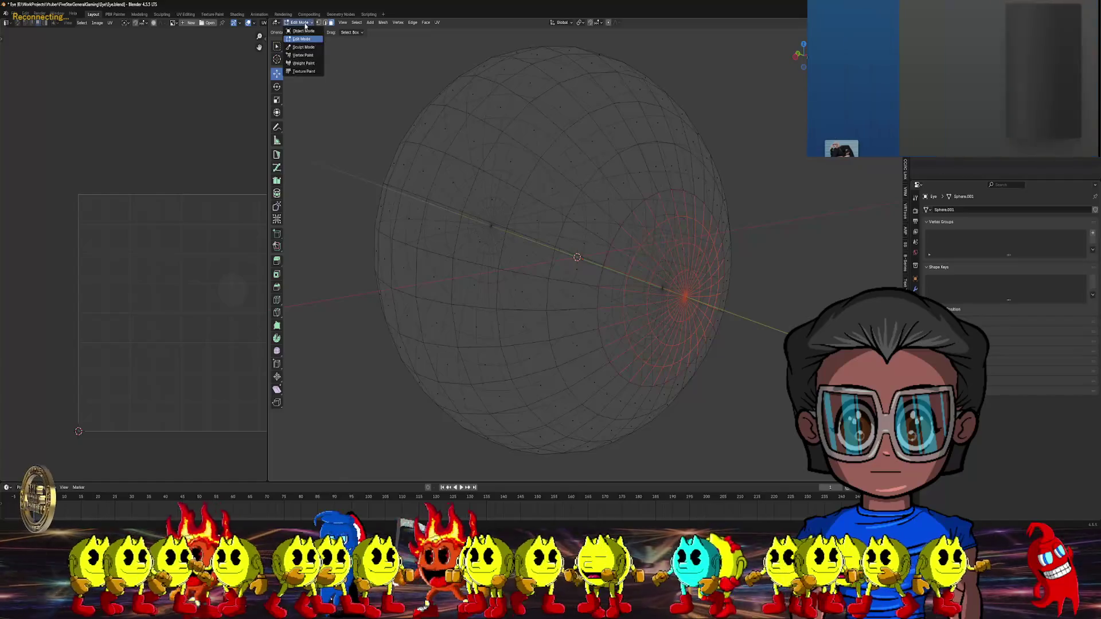
Return to Object Mode with solid shading and view the separated Eye.001 piece in isolation
click(301, 33)
mouse_move(579, 252)
middle_down()
mouse_move(544, 208)
mouse_move(557, 210)
mouse_move(533, 211)
middle_up()
key(z)
click(579, 209)
mouse_move(537, 249)
middle_down()
mouse_move(593, 248)
mouse_move(565, 253)
middle_up()
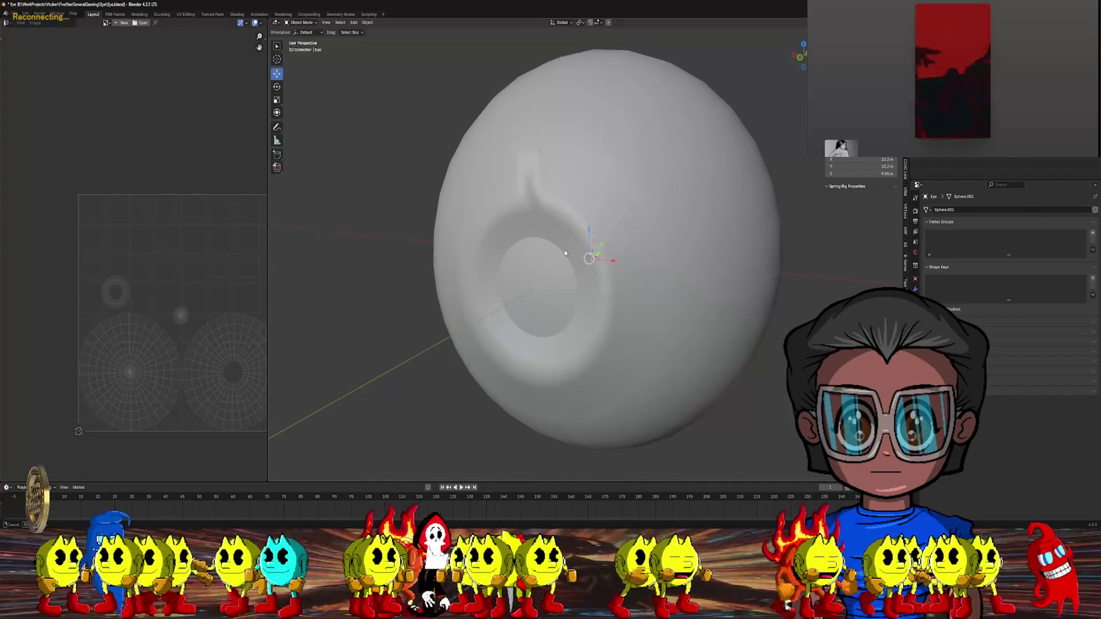
click(592, 256)
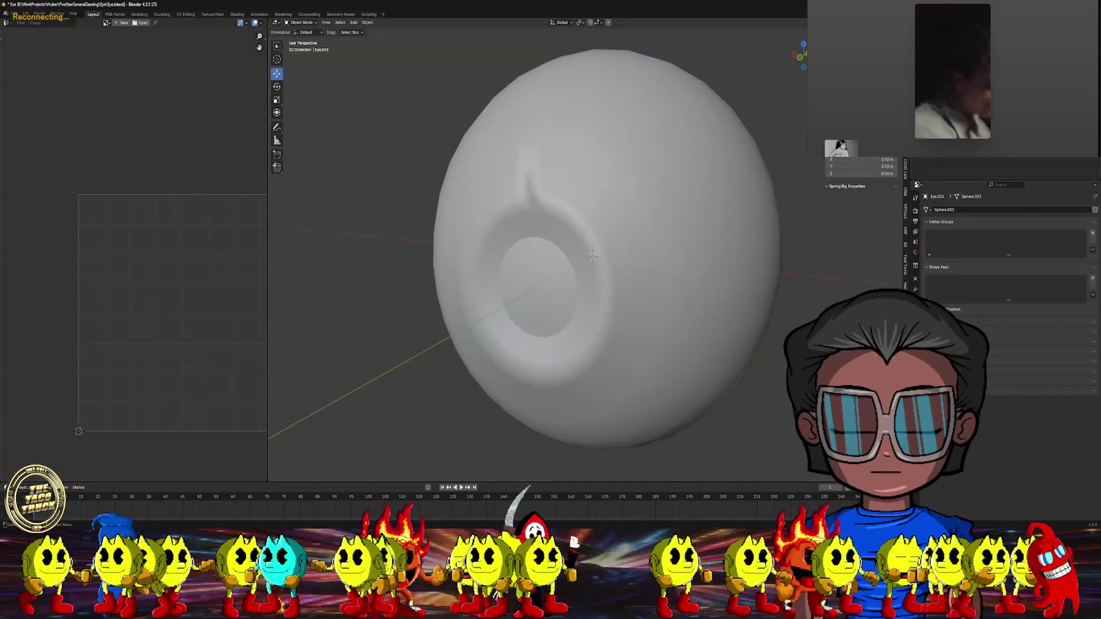
key(shift+h)
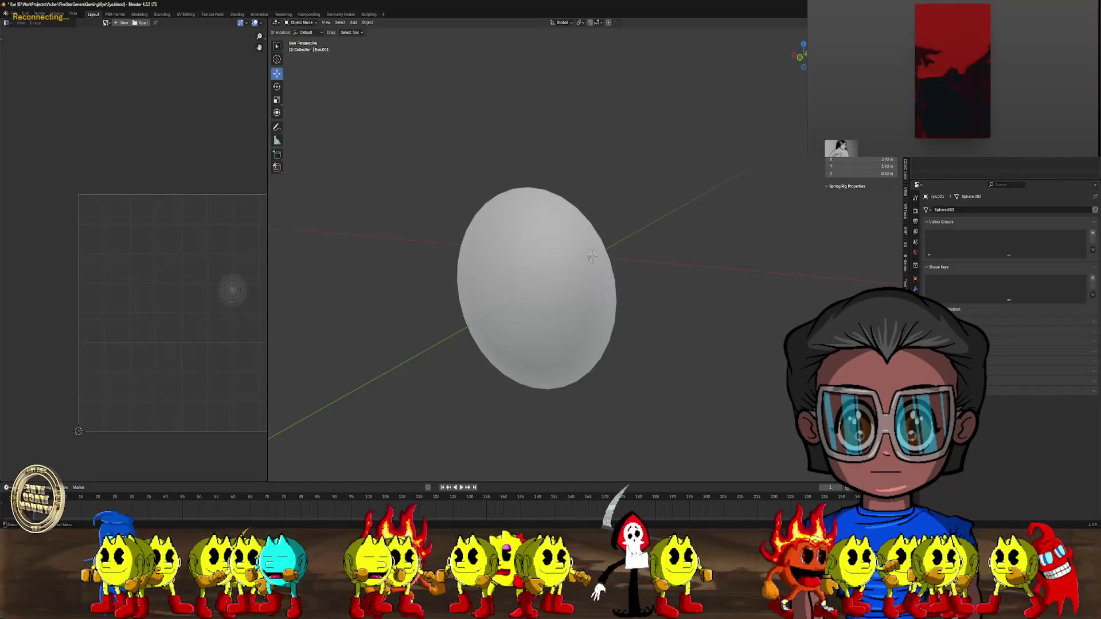
key(h)
key(alt+h)
middle_drag(579, 115, 620, 118)
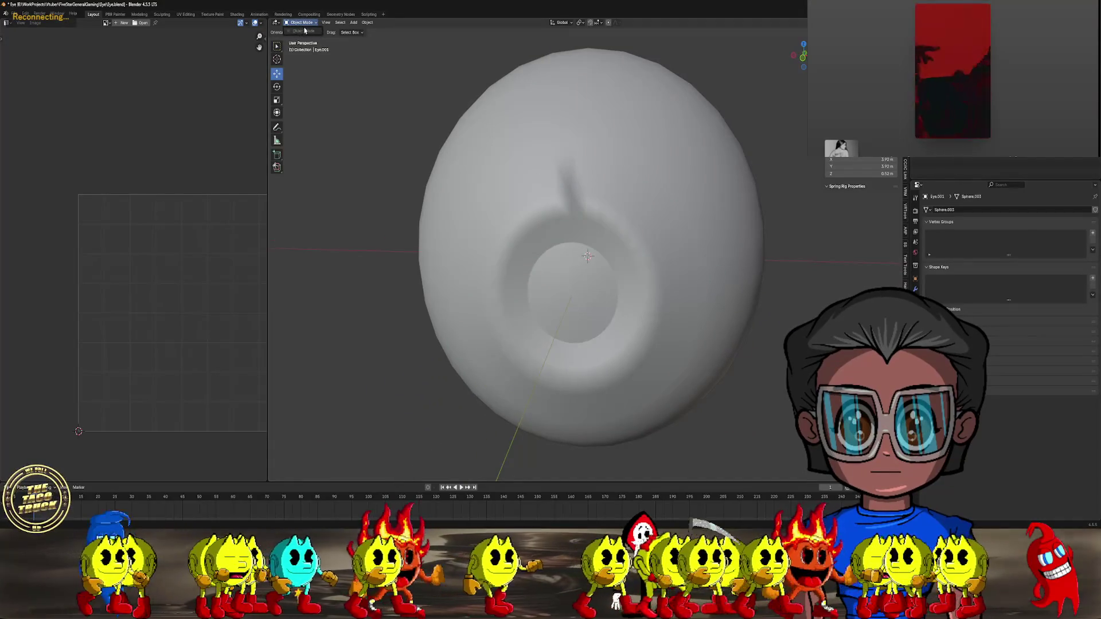
Put the main Eye object in Edit Mode and select the edge loop around its recess
click(595, 193)
click(303, 22)
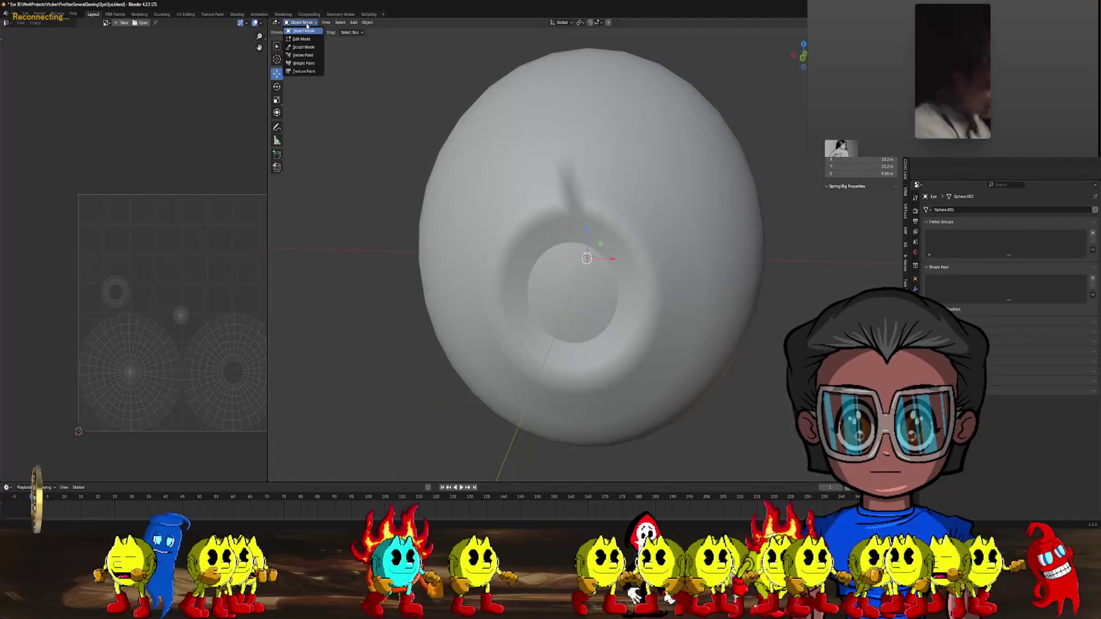
click(304, 39)
scroll(544, 185, up, 3)
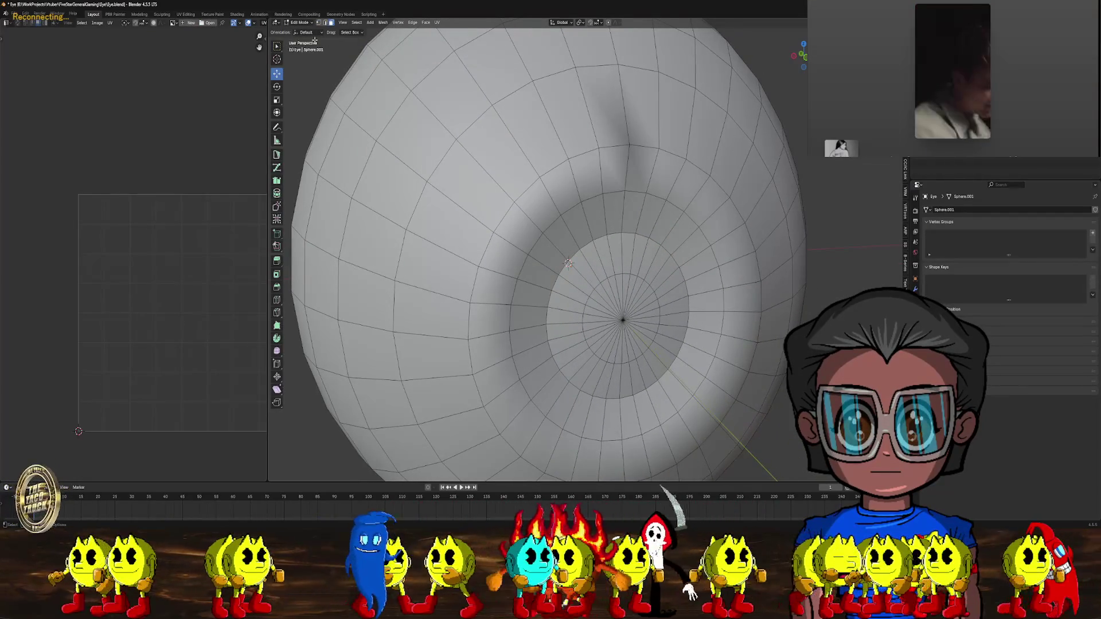
key(2)
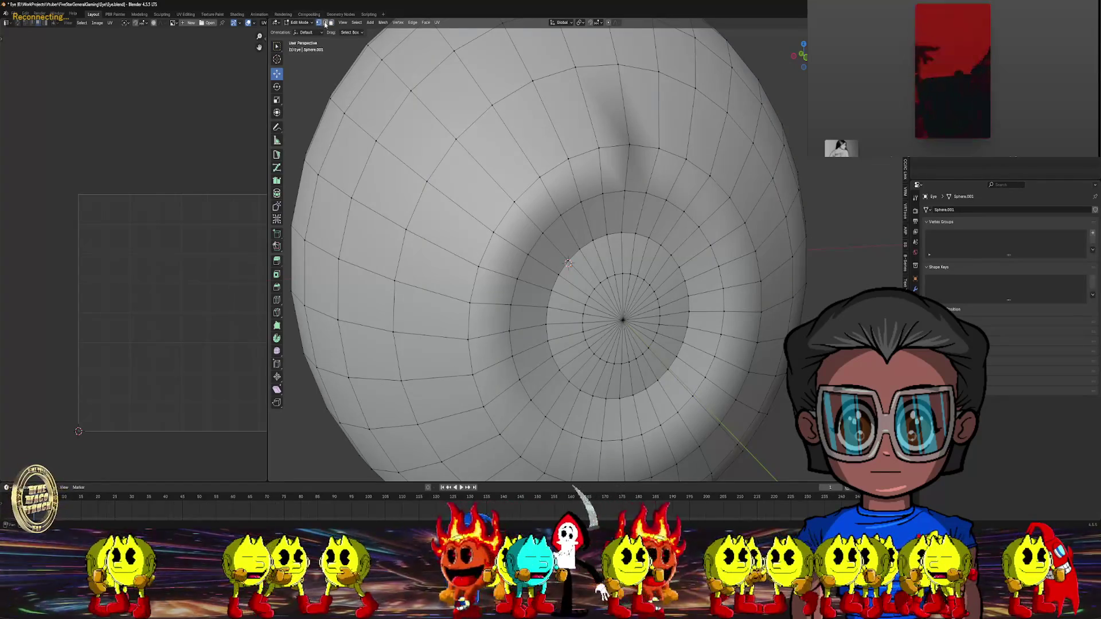
alt+click(654, 150)
middle_drag(657, 166, 344, 46)
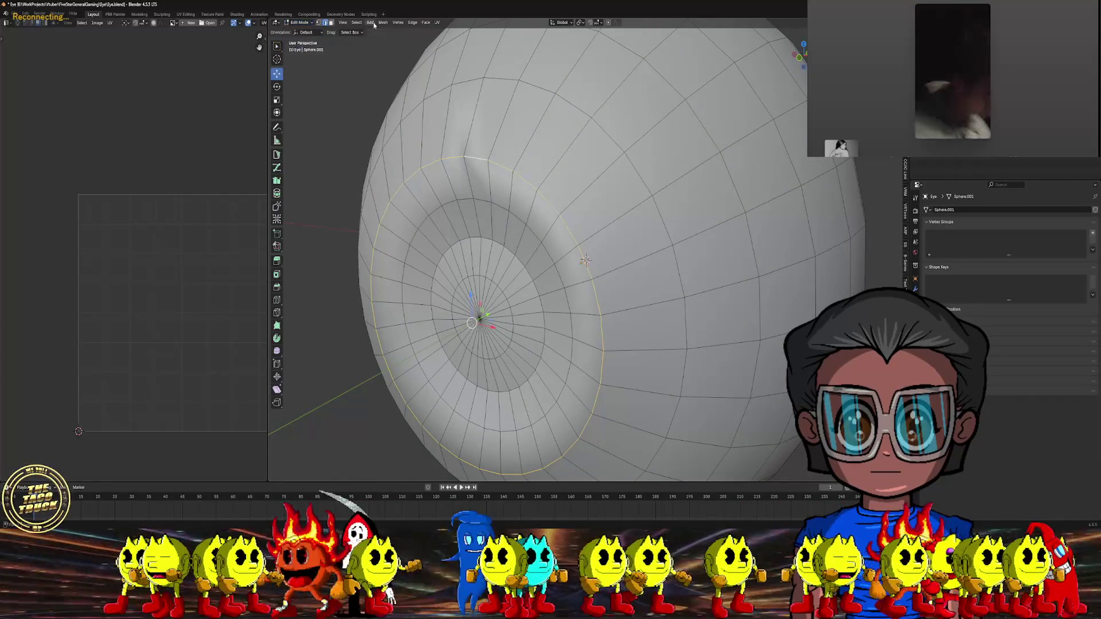
Select the whole eye mesh and apply Shade Smooth to its faces
click(412, 22)
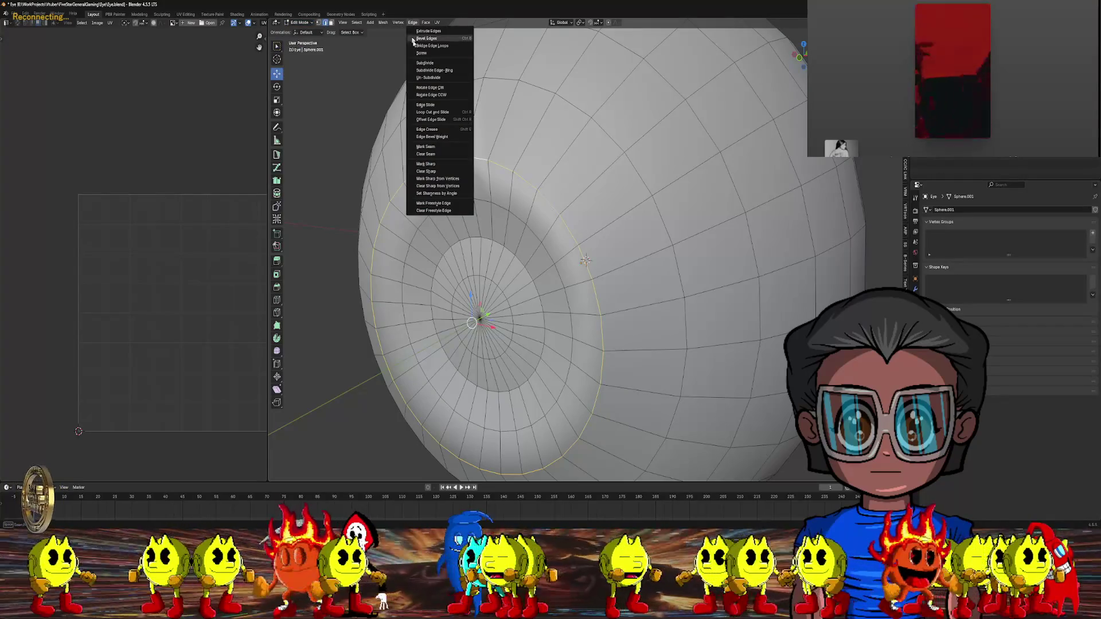
mouse_move(585, 259)
middle_down()
mouse_move(468, 151)
mouse_move(327, 169)
mouse_move(592, 229)
mouse_move(386, 216)
mouse_move(552, 221)
mouse_move(644, 238)
middle_up()
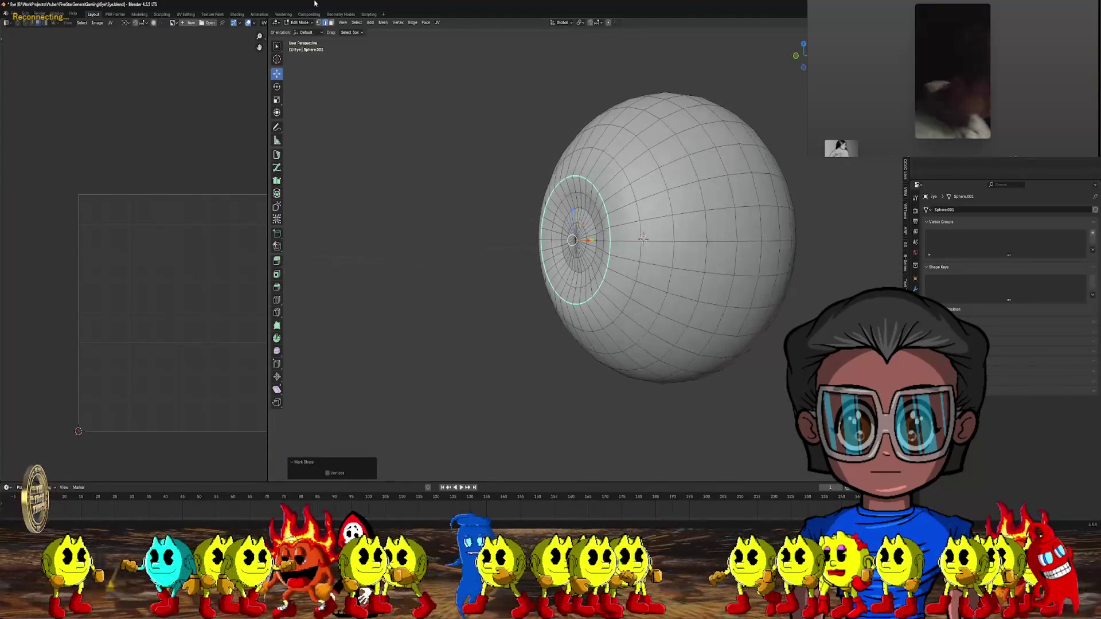
click(325, 23)
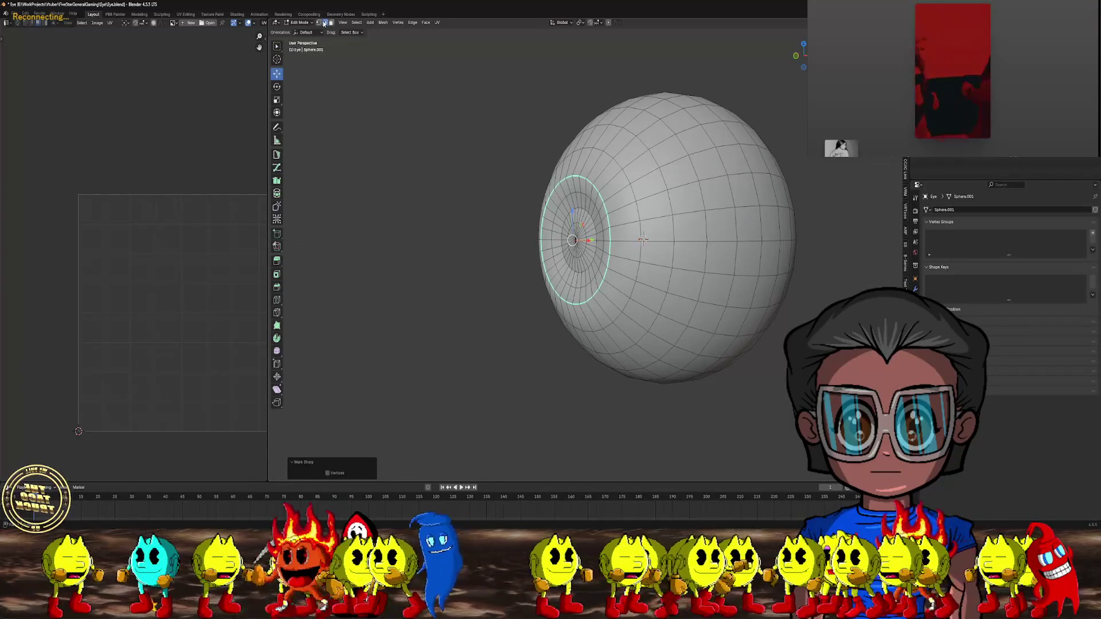
key(a)
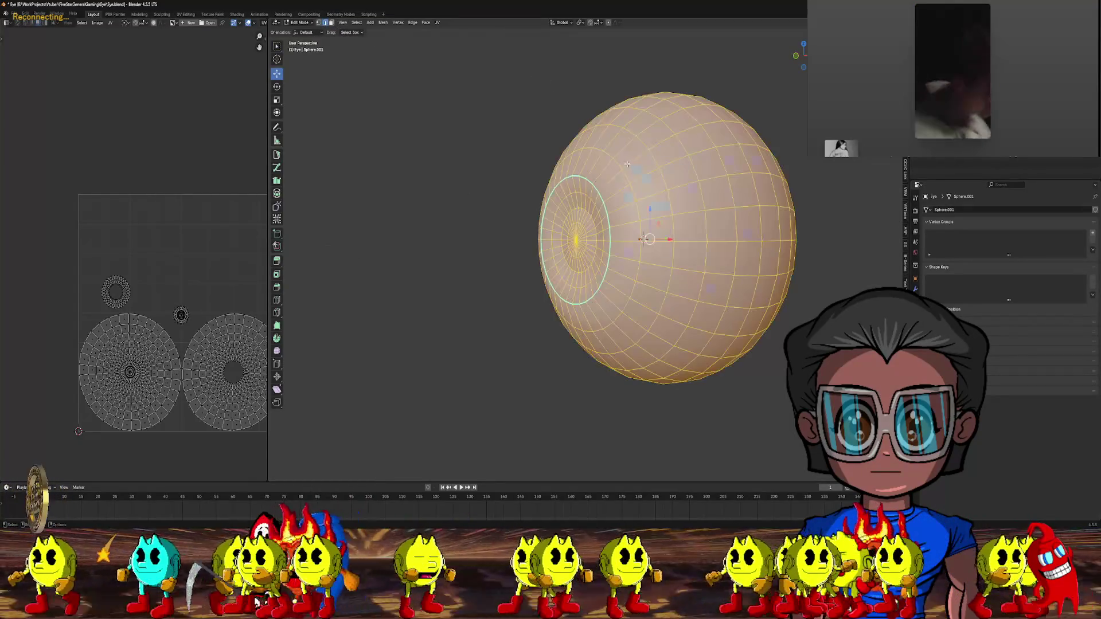
click(412, 22)
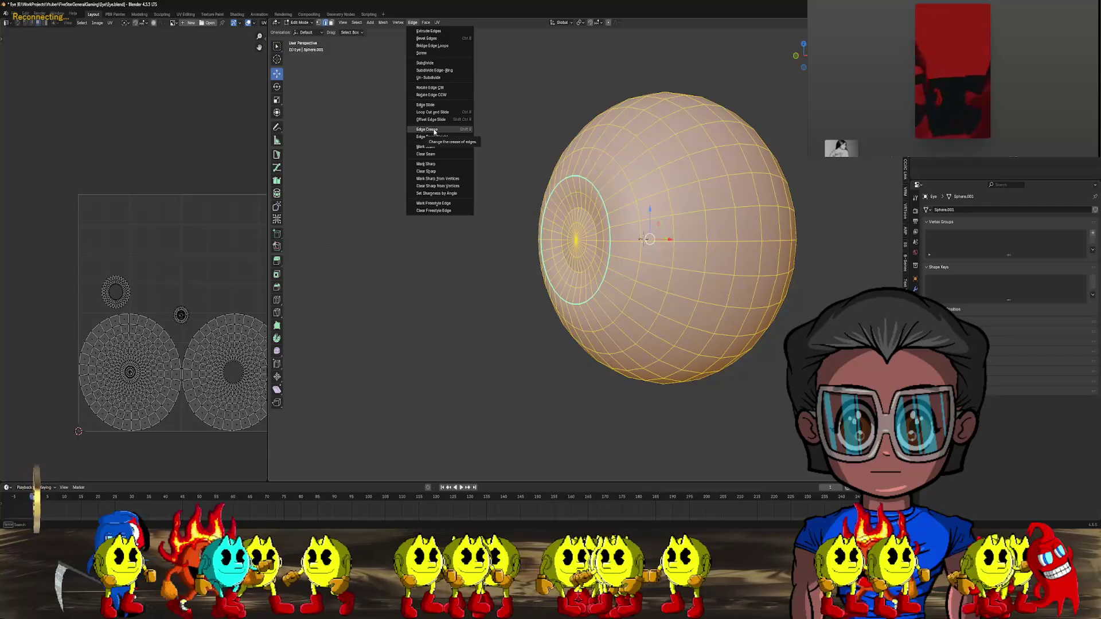
click(426, 24)
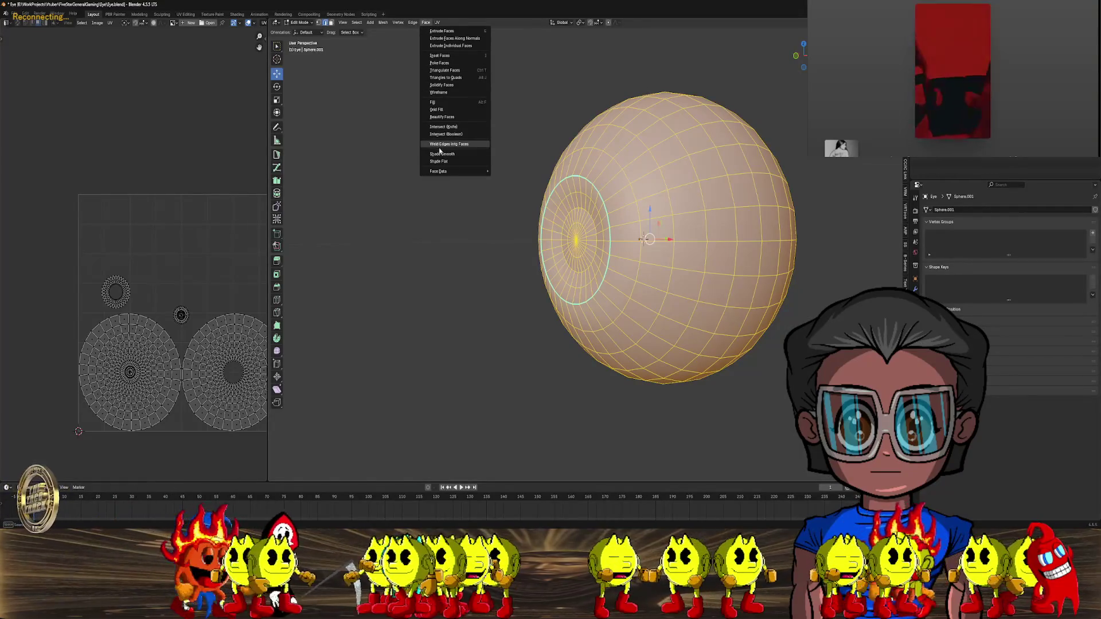
click(440, 154)
Switch the smooth-shaded eyeball back to Object Mode
mouse_move(418, 152)
middle_down()
mouse_move(464, 163)
mouse_move(470, 98)
mouse_move(417, 155)
middle_up()
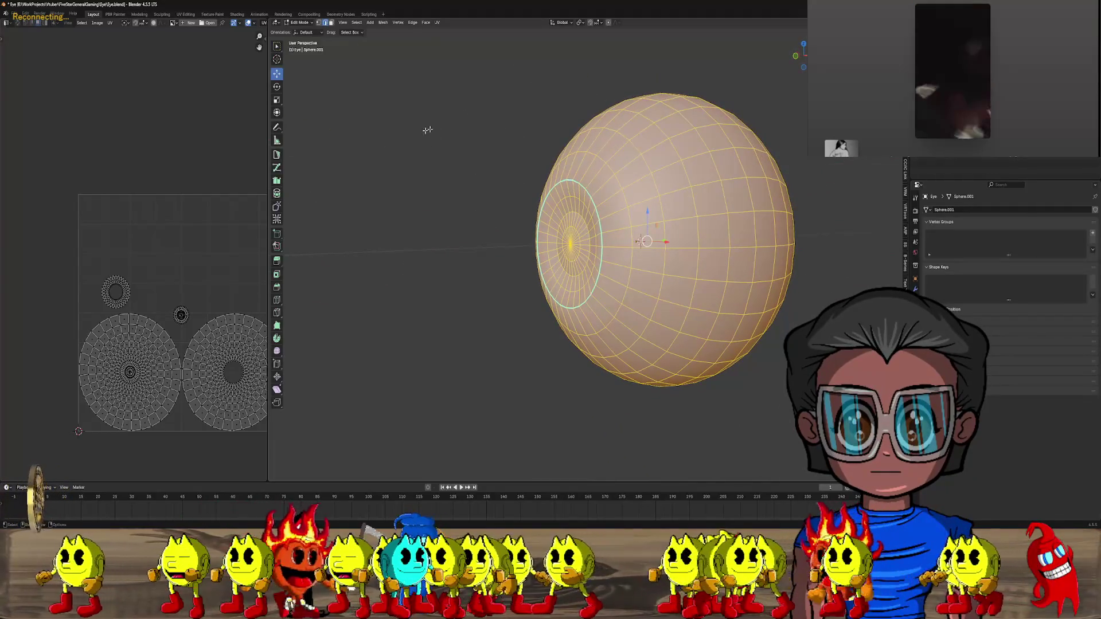
click(303, 22)
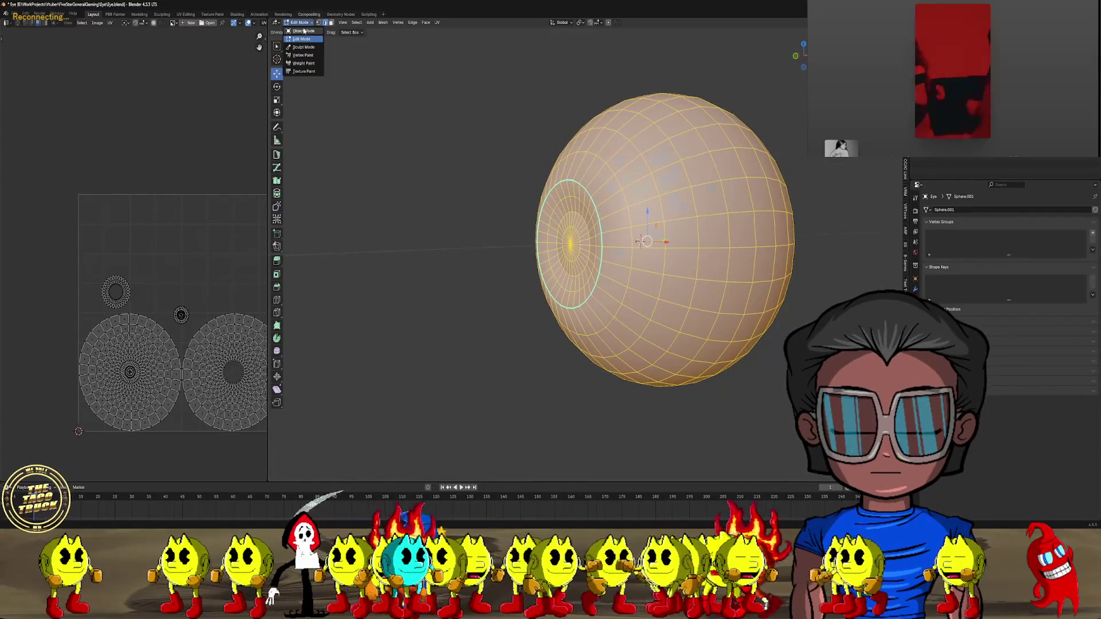
click(304, 30)
mouse_move(342, 105)
middle_down()
mouse_move(393, 103)
mouse_move(404, 43)
mouse_move(332, 111)
middle_up()
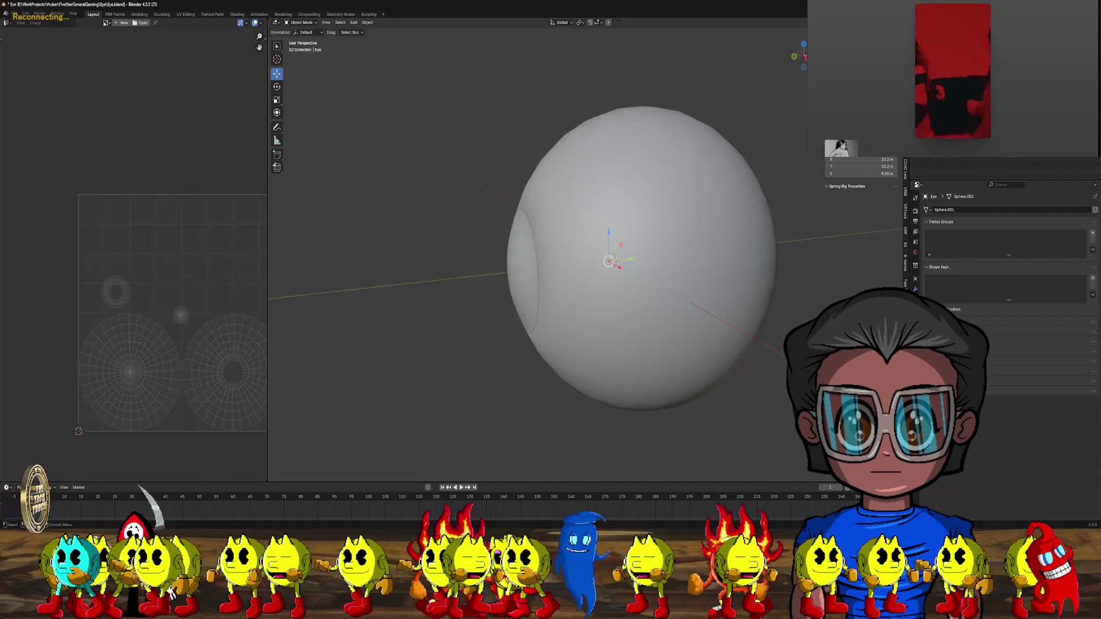
Select the separated front cap (Eye.001) and rename it 'Transparent'
click(631, 258)
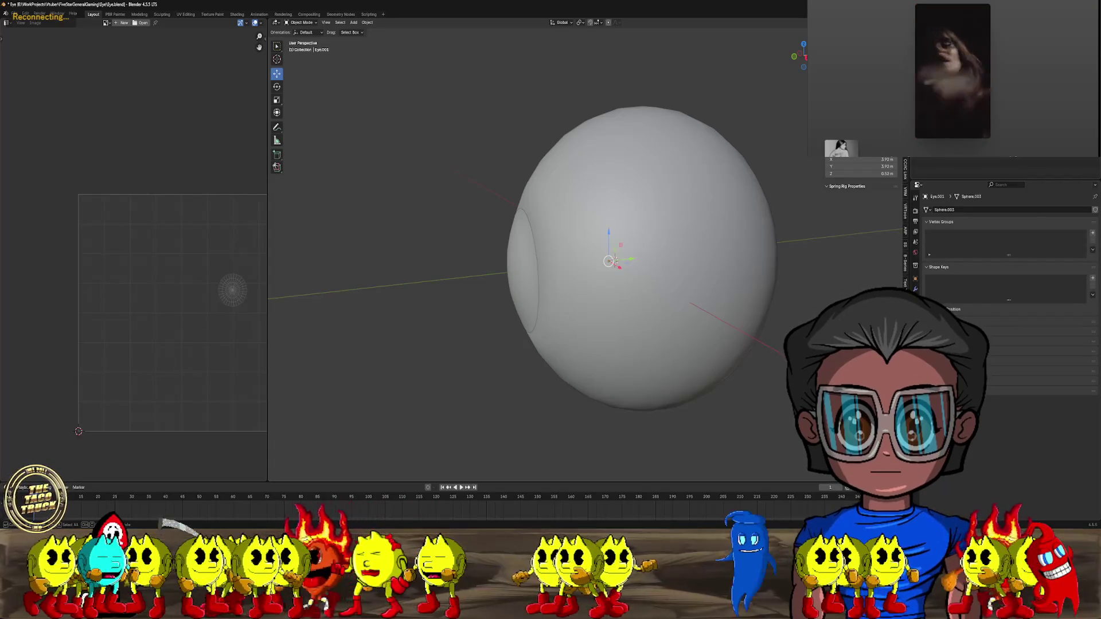
click(631, 258)
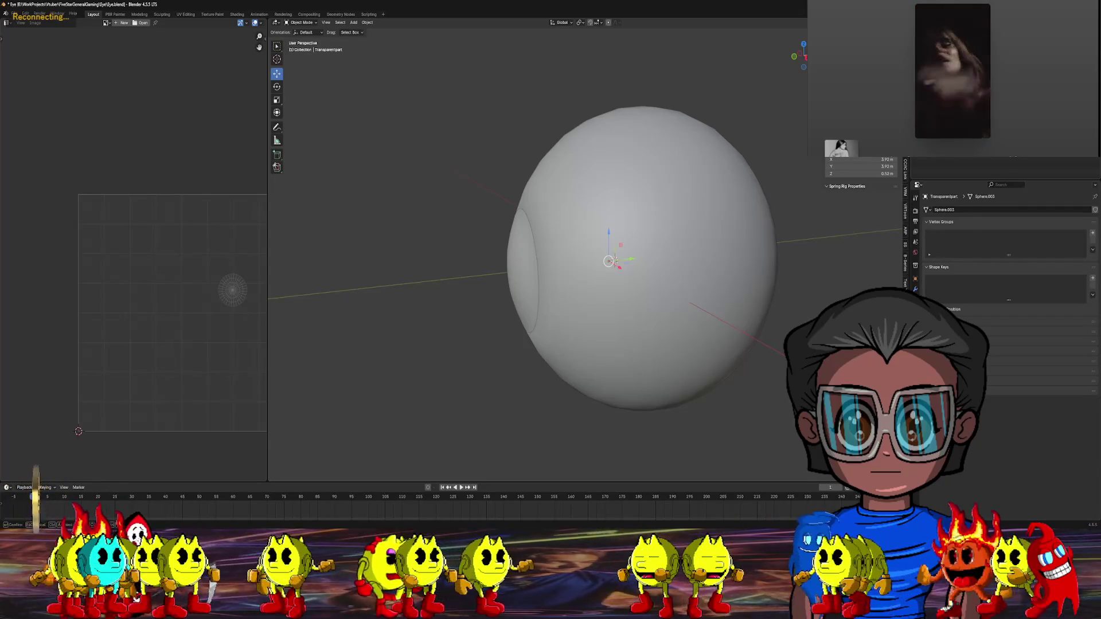
key(Return)
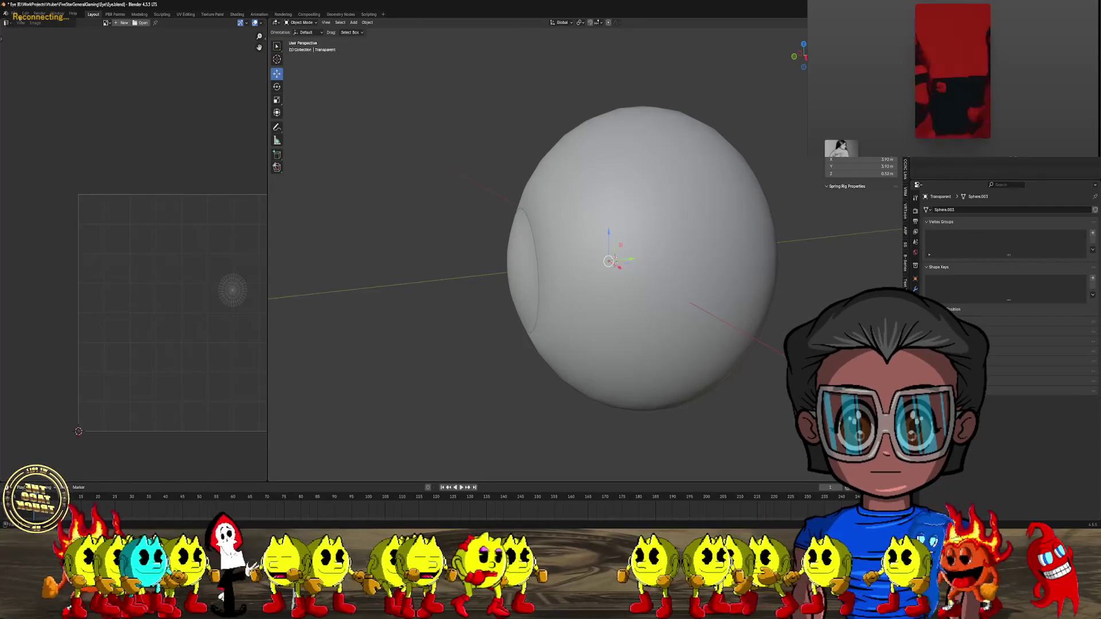
click(15, 13)
Export the model as FBX over Eye.fbx, then quit Blender without saving
mouse_move(35, 124)
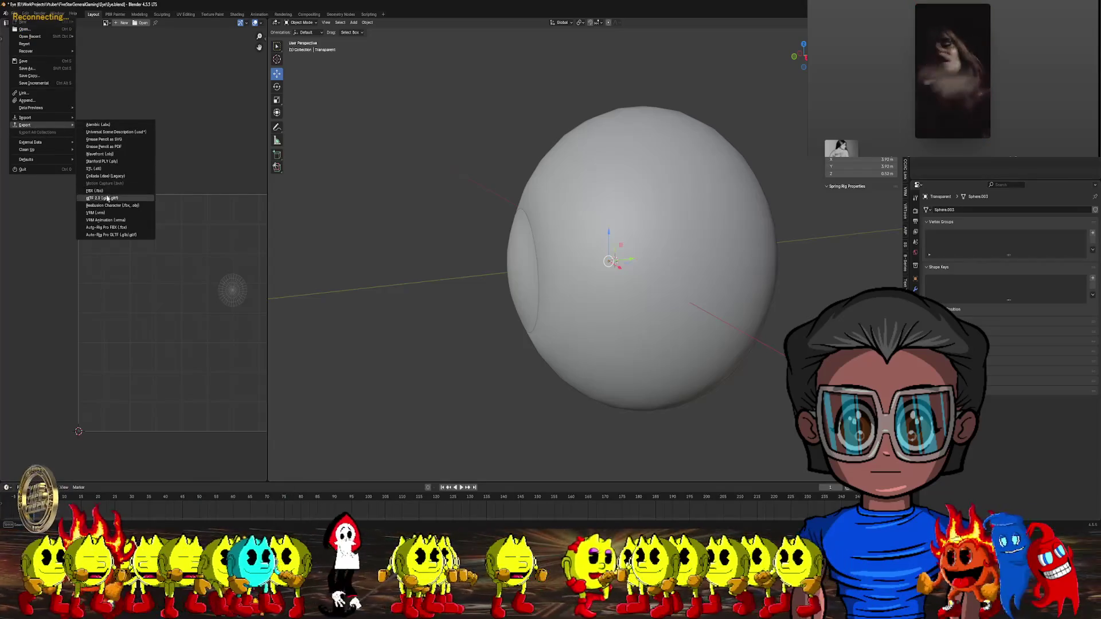
click(103, 191)
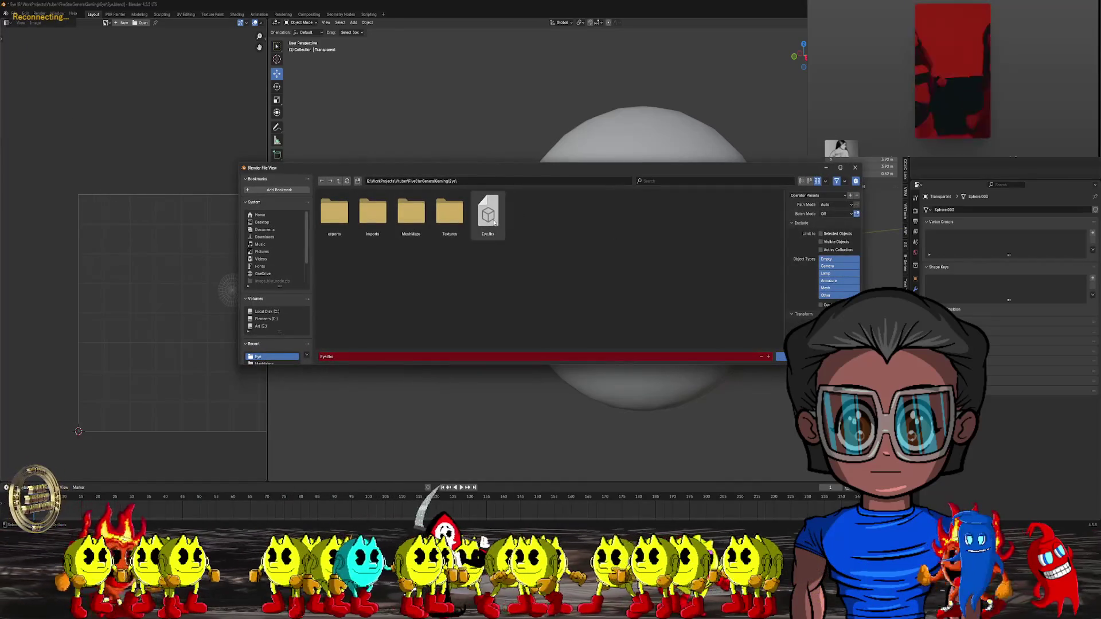
click(495, 221)
double_click(495, 221)
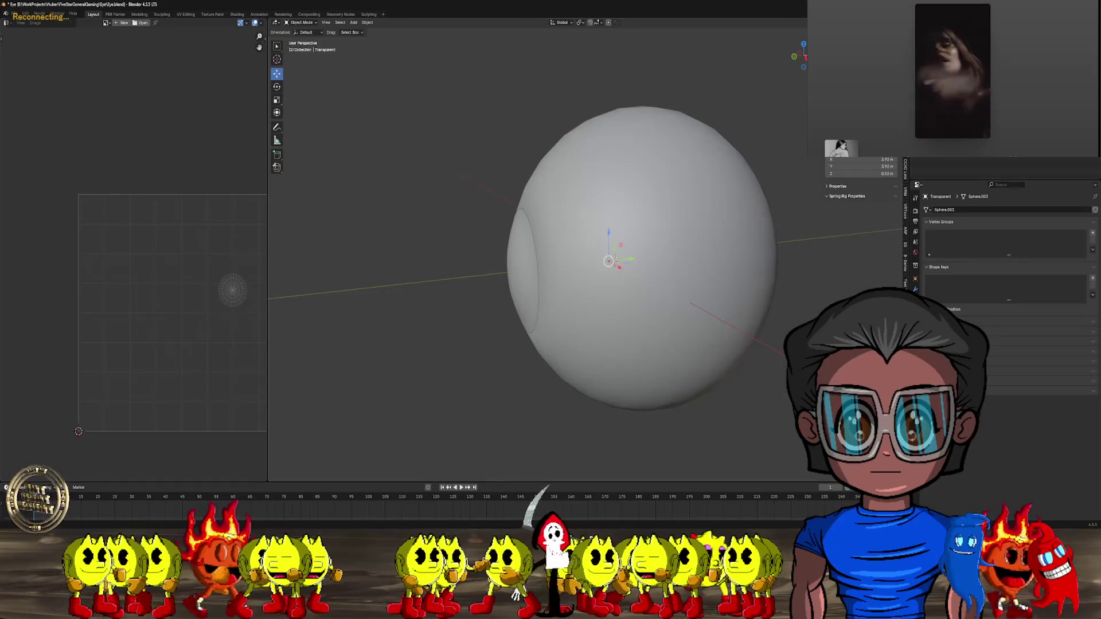
key(ctrl+q)
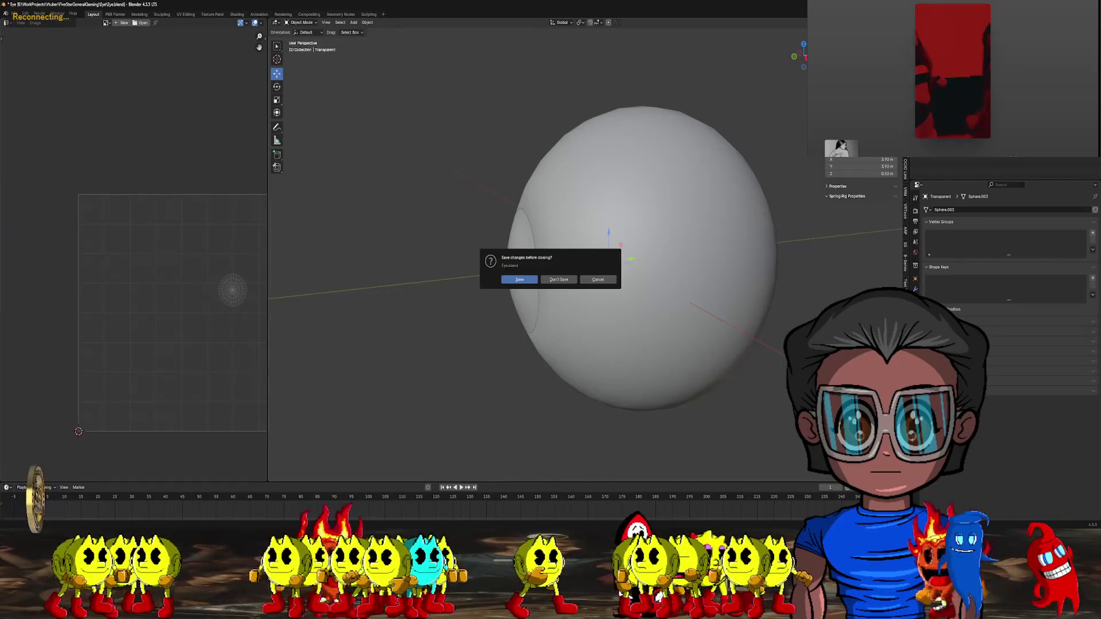
click(543, 281)
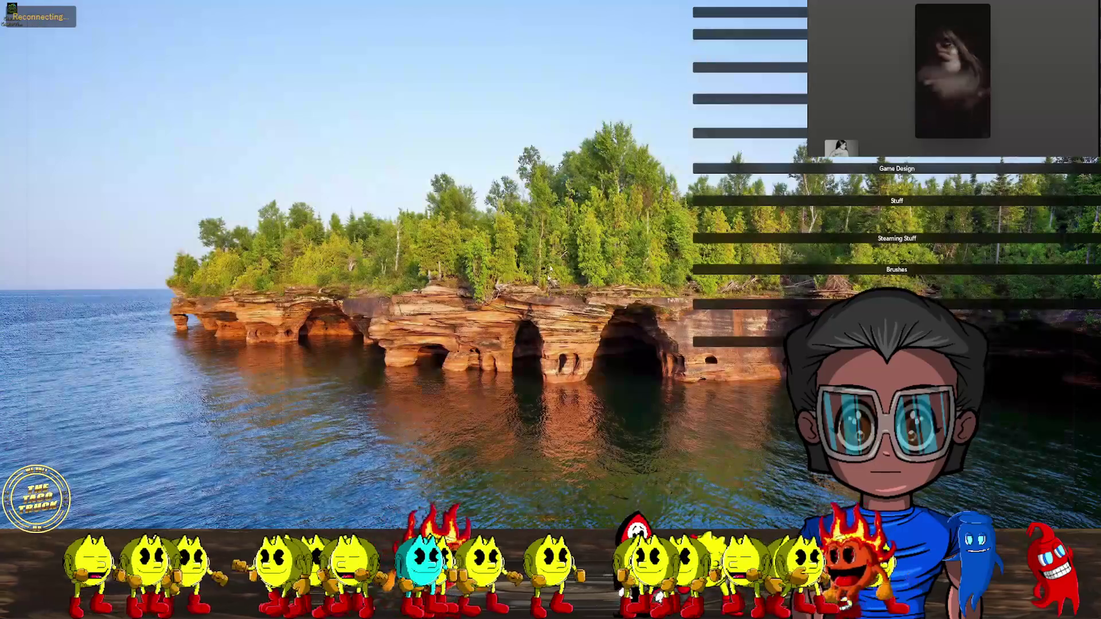
Open the eye model from Art (E) > WorkProjects > Vtuber > FiveStarGeneralGaming > Eye
click(729, 522)
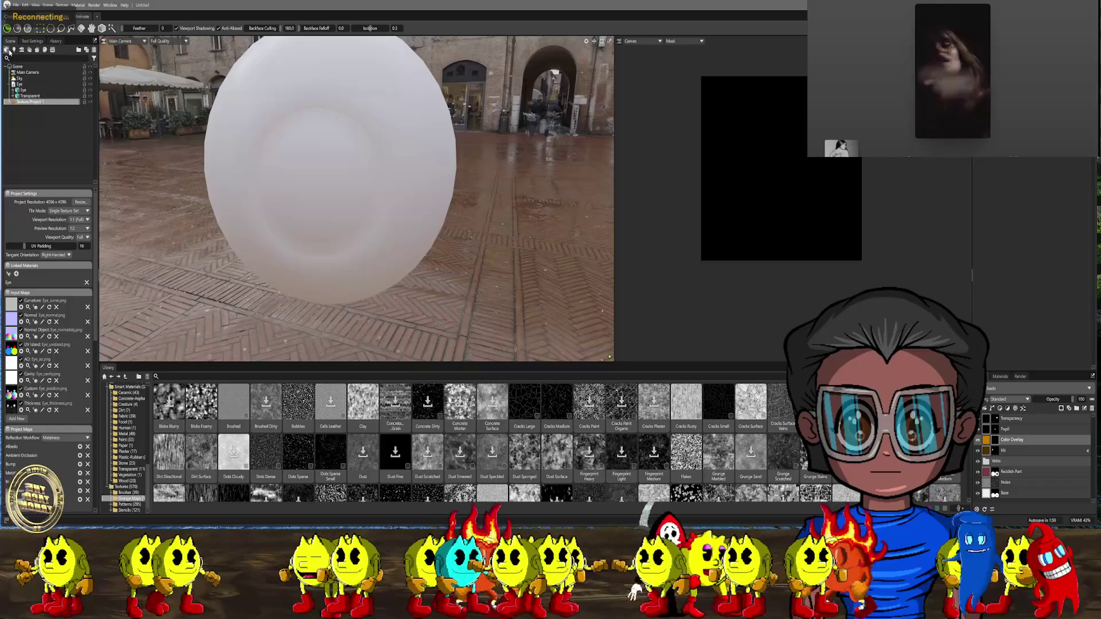
click(7, 50)
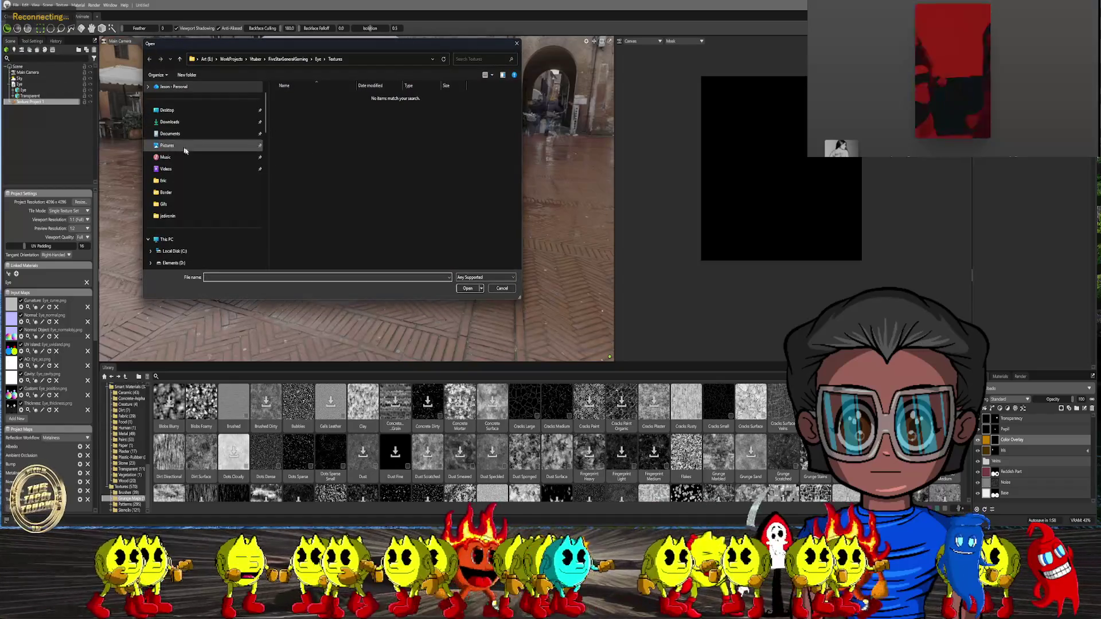
scroll(181, 218, down, 3)
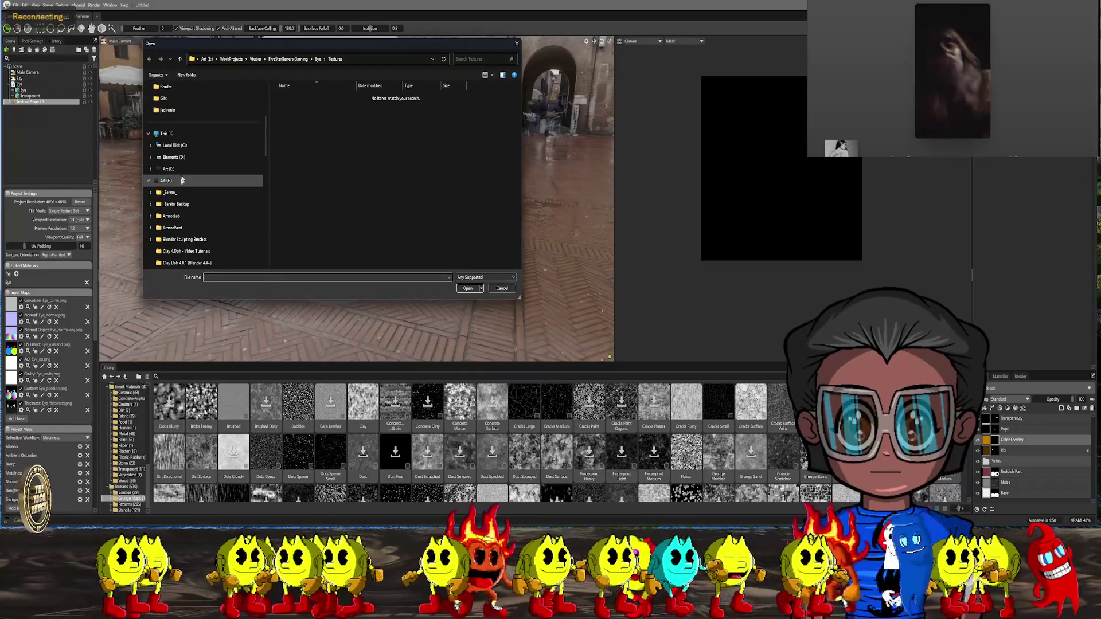
scroll(176, 152, up, 1)
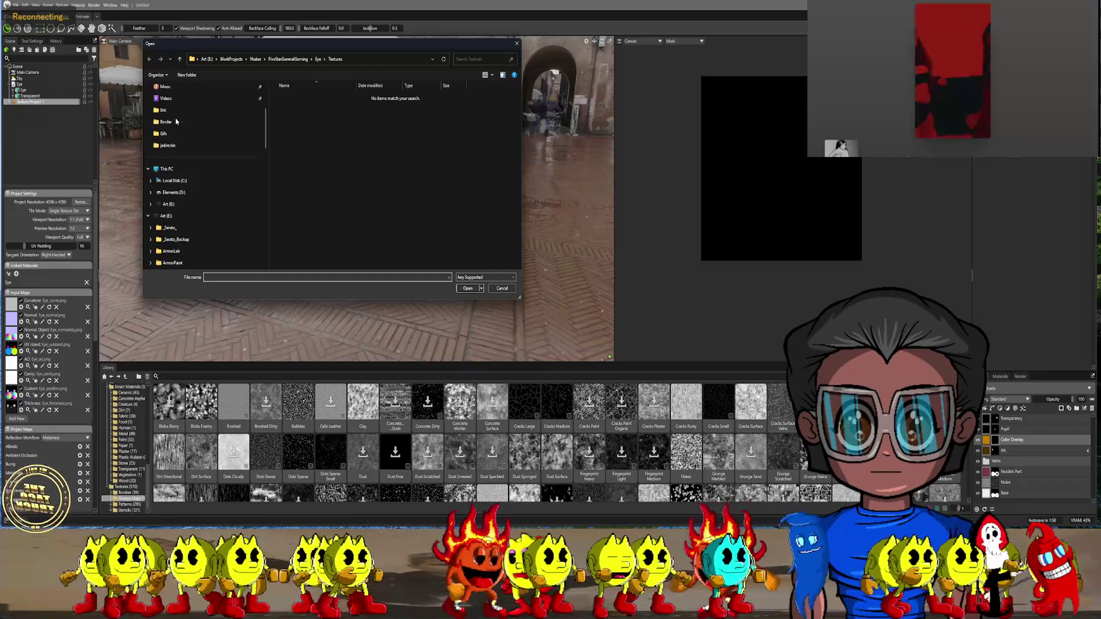
click(166, 215)
scroll(333, 195, down, 1)
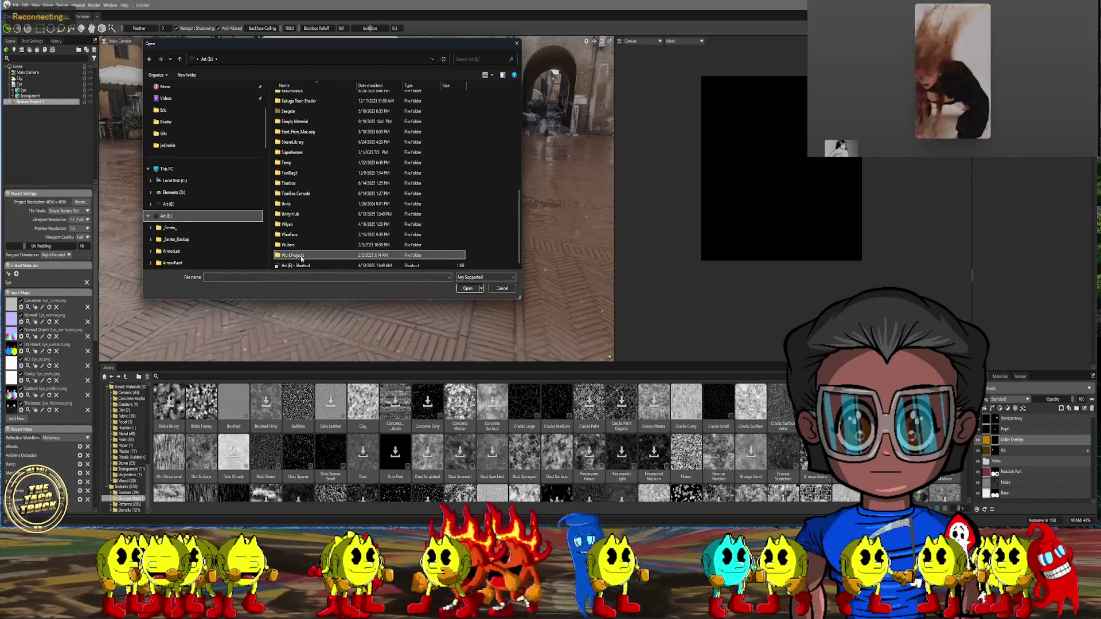
double_click(292, 254)
scroll(368, 206, down, 20)
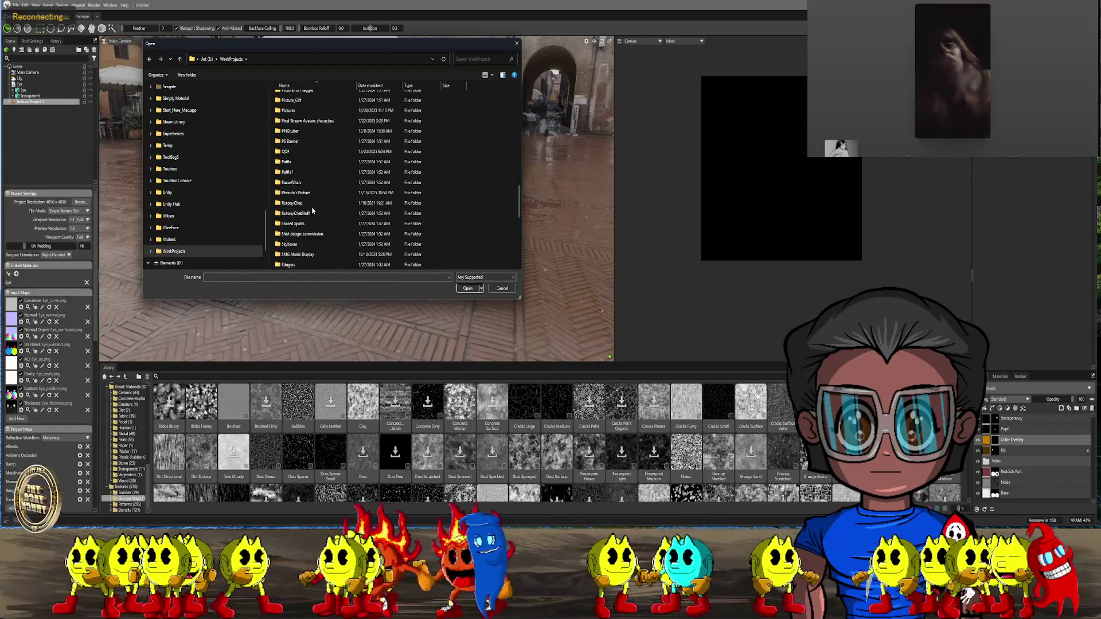
double_click(313, 214)
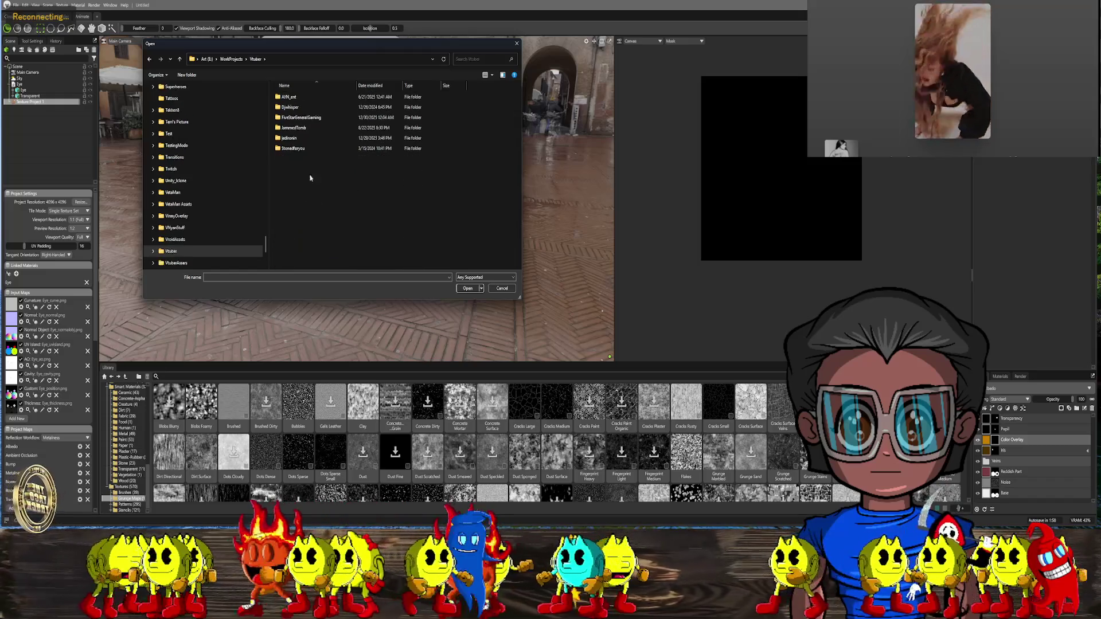
double_click(299, 117)
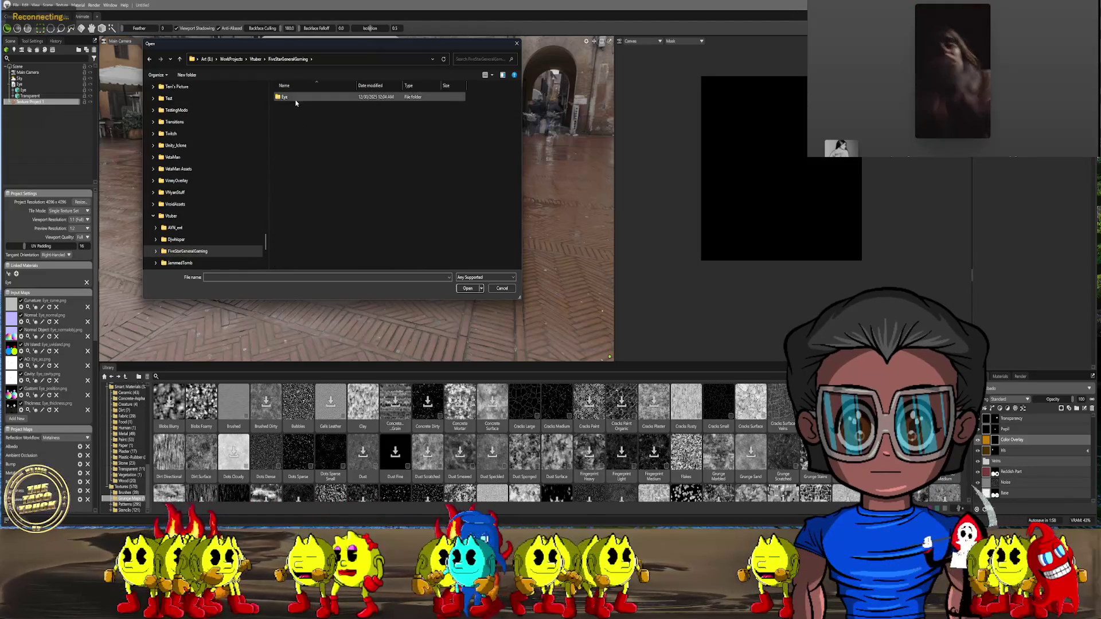
double_click(296, 99)
double_click(301, 127)
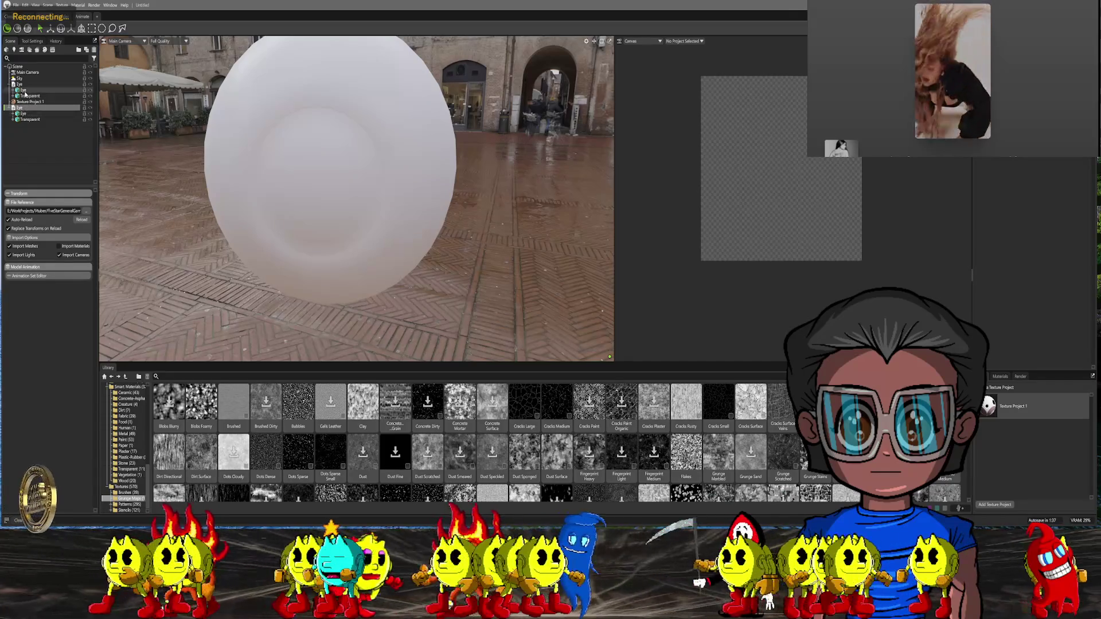
With Texture Project 1 selected, drag the Eye material onto the eye model
click(29, 102)
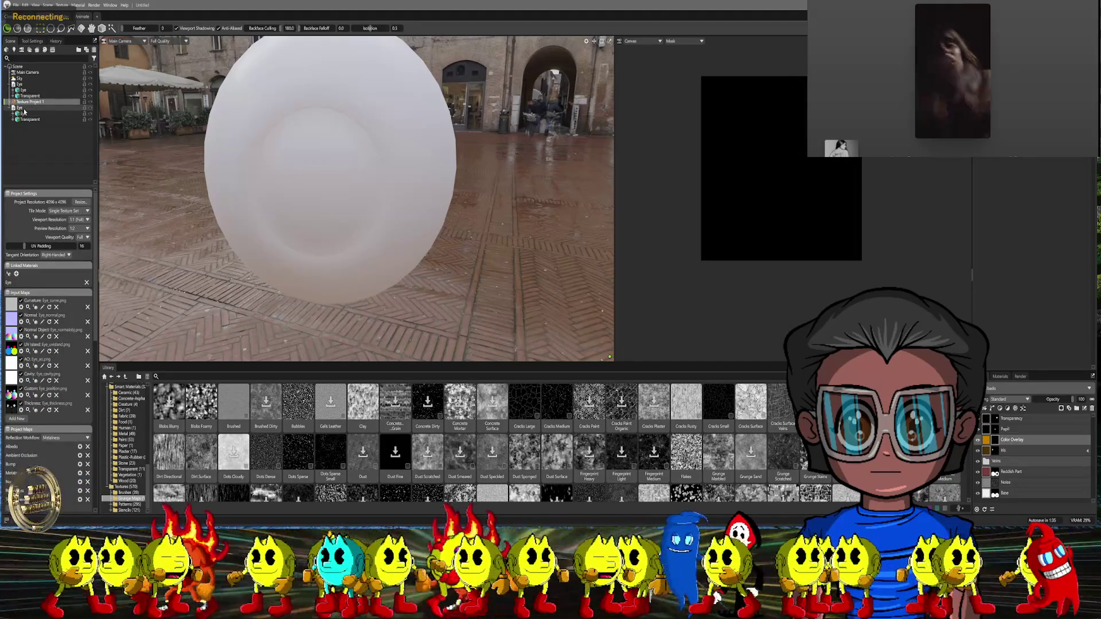
click(1001, 376)
scroll(1037, 435, down, 1)
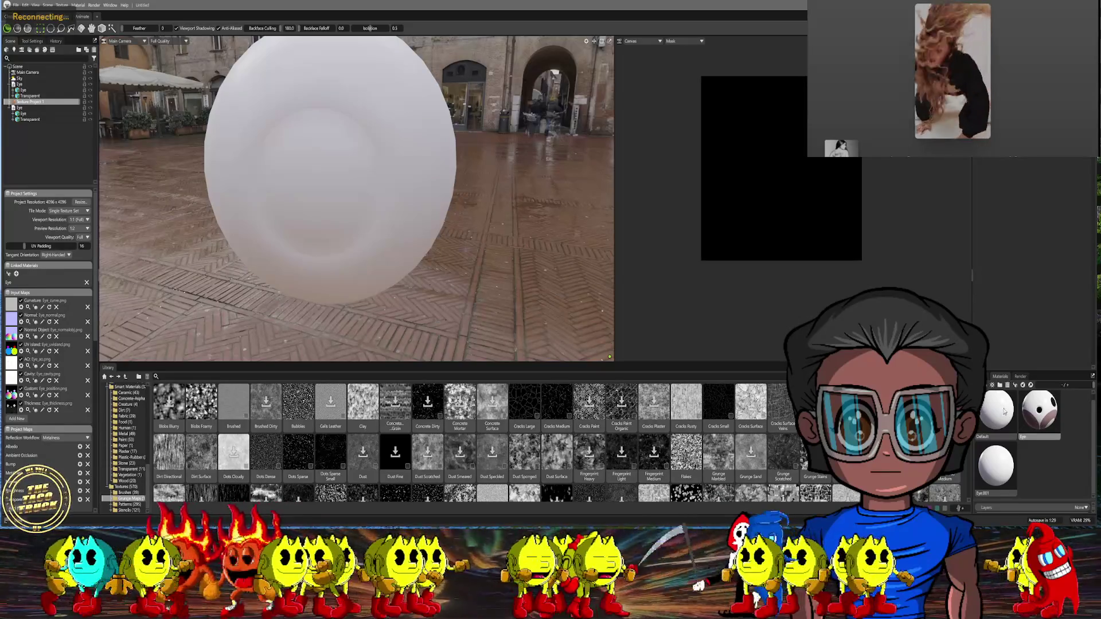
mouse_move(1041, 425)
mouse_down()
mouse_move(121, 106)
mouse_move(48, 104)
mouse_move(43, 117)
mouse_up()
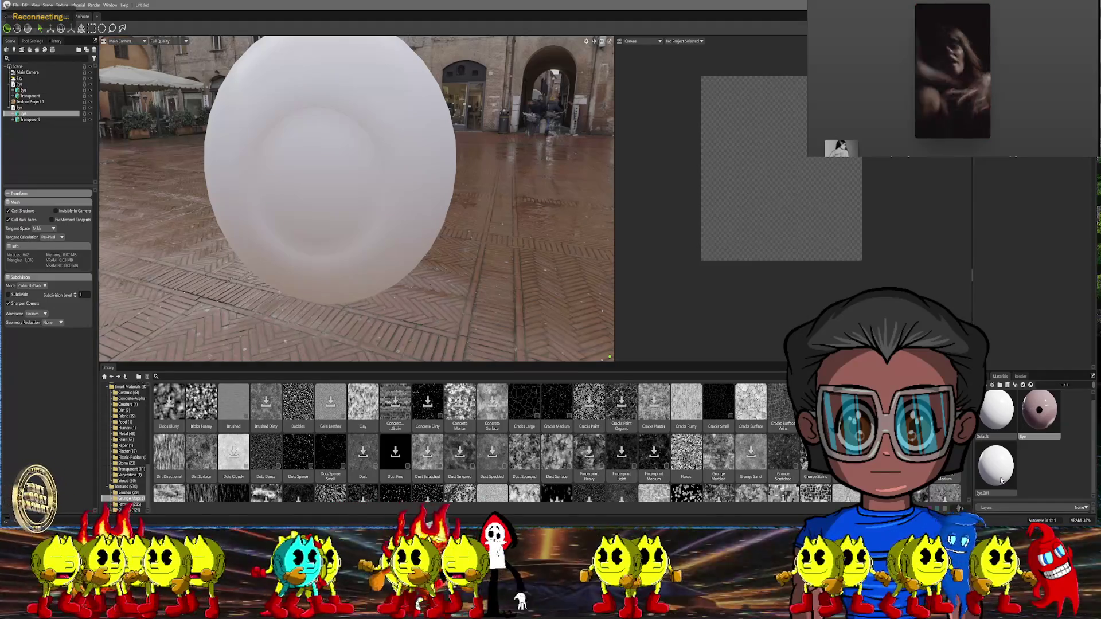
Add the Eye.001 material to Texture Project 1's Linked Materials
click(68, 102)
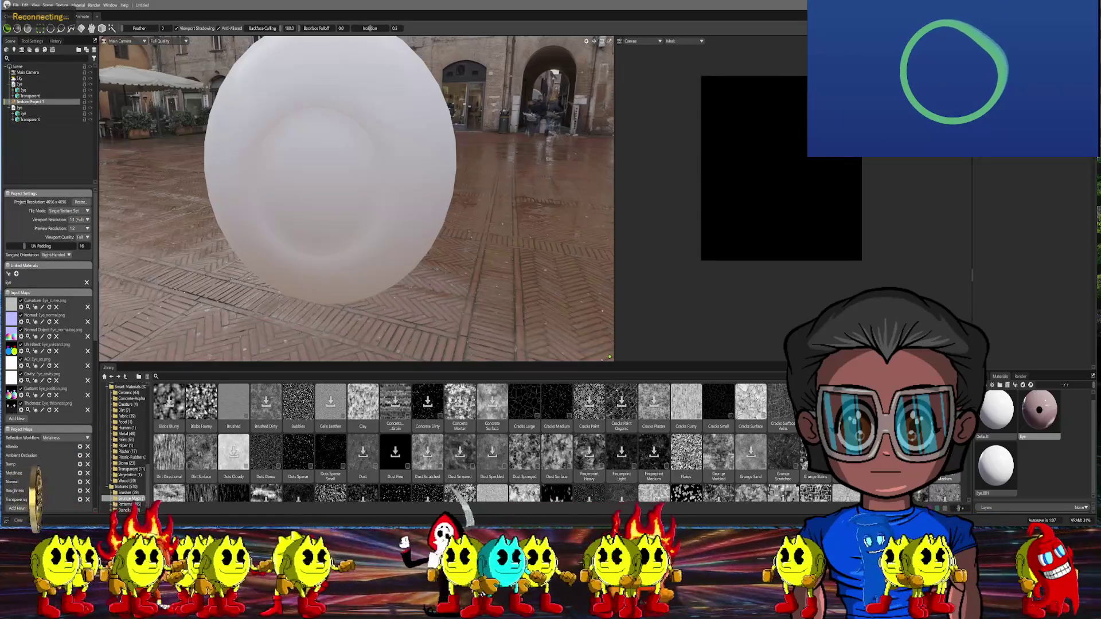
mouse_move(1001, 464)
mouse_down()
mouse_move(345, 304)
mouse_move(101, 280)
mouse_move(32, 285)
mouse_up()
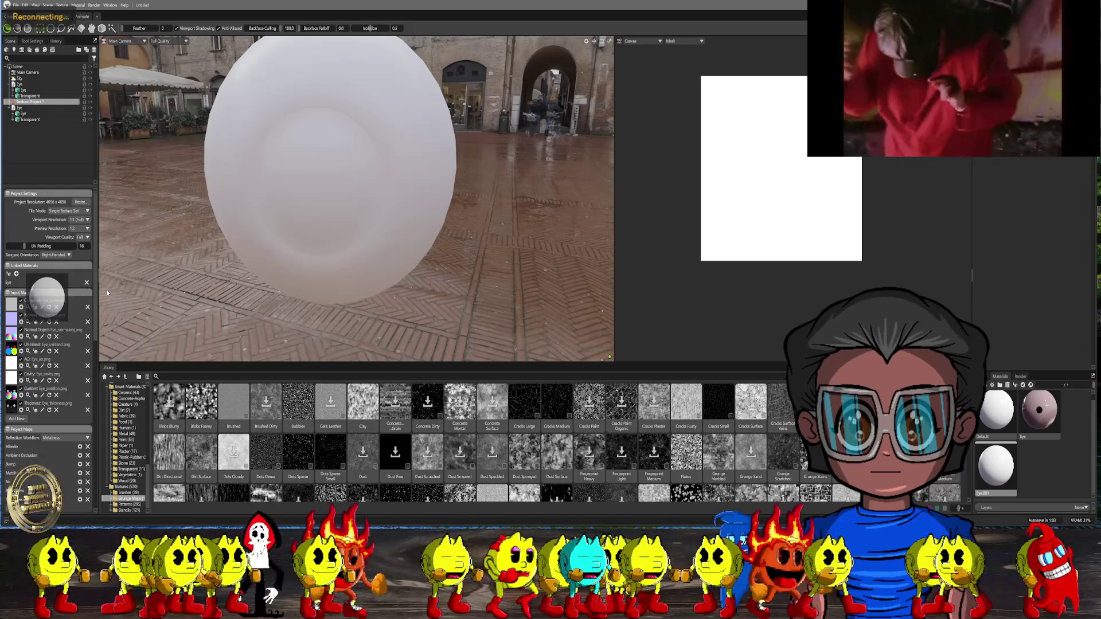
drag(107, 293, 108, 293)
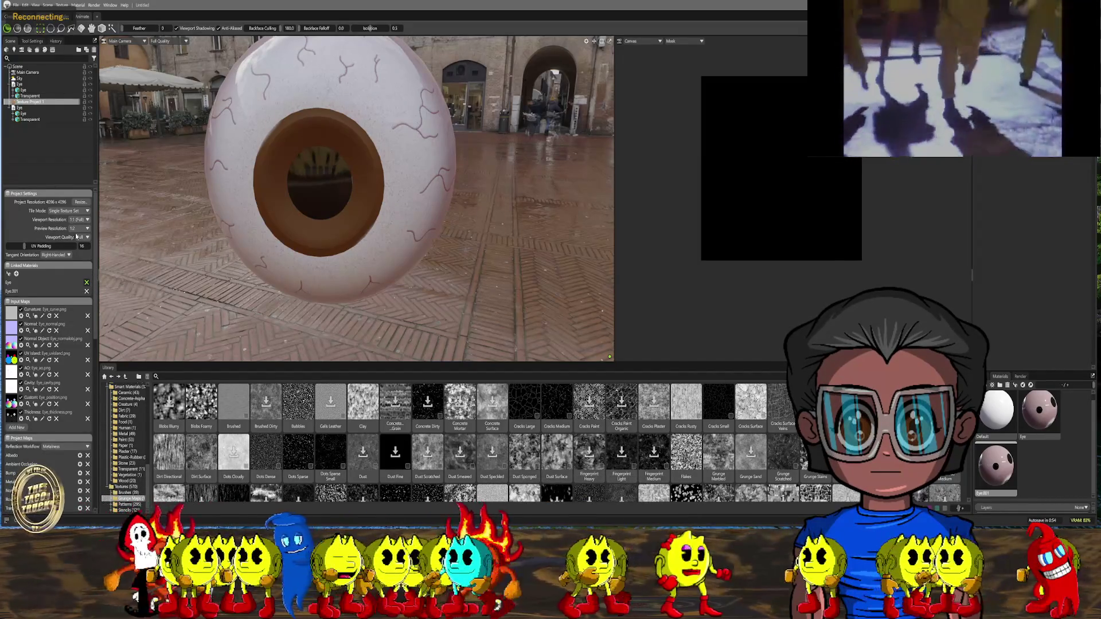
Remove Eye from Linked Materials and delete the old Eye object from the scene tree
click(86, 282)
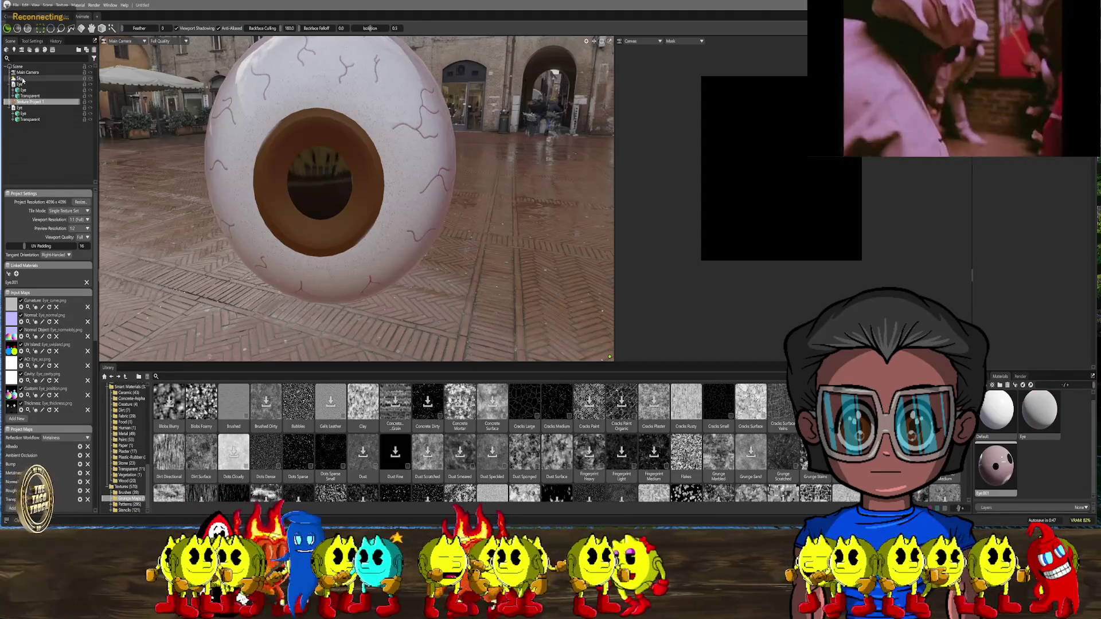
click(21, 85)
right_click(22, 84)
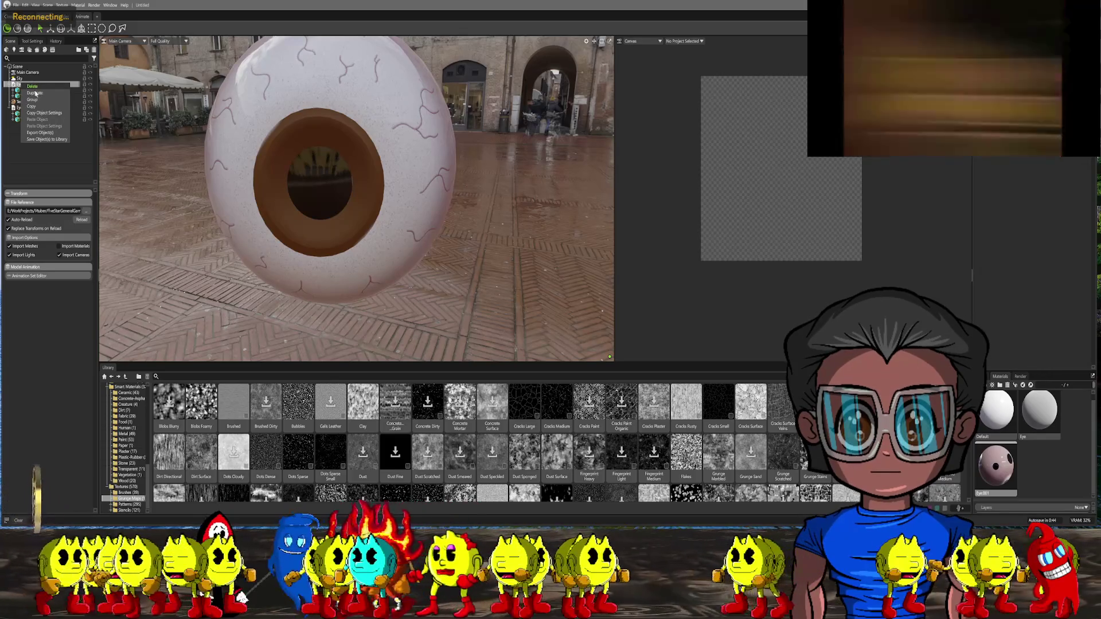
click(46, 93)
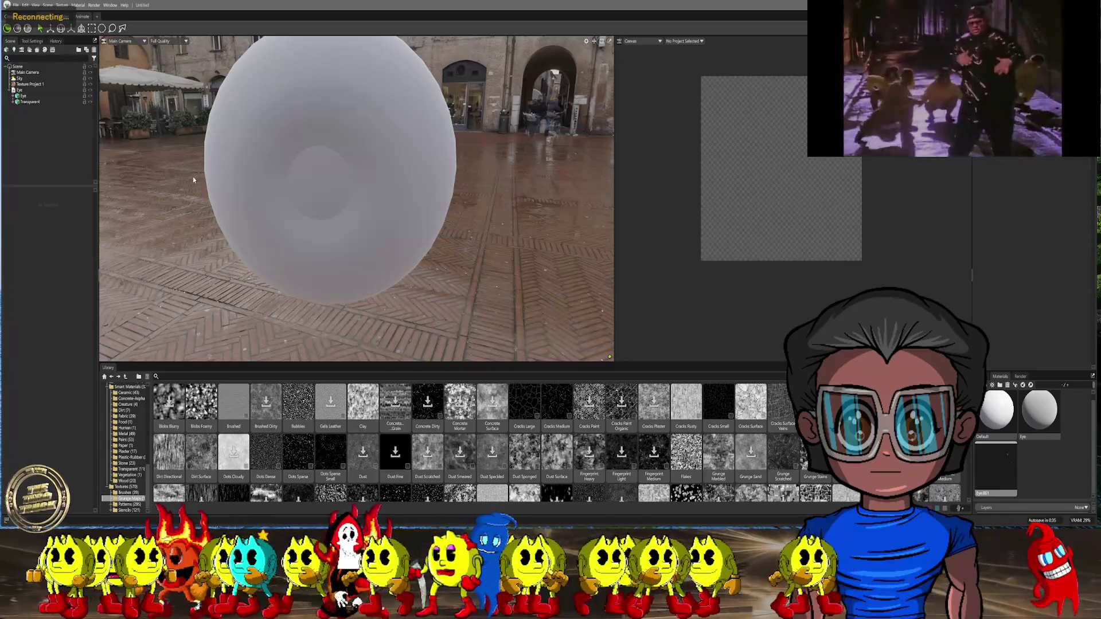
Drop Eye.001 onto the eyeball and link the Eye material to Texture Project 1
click(29, 84)
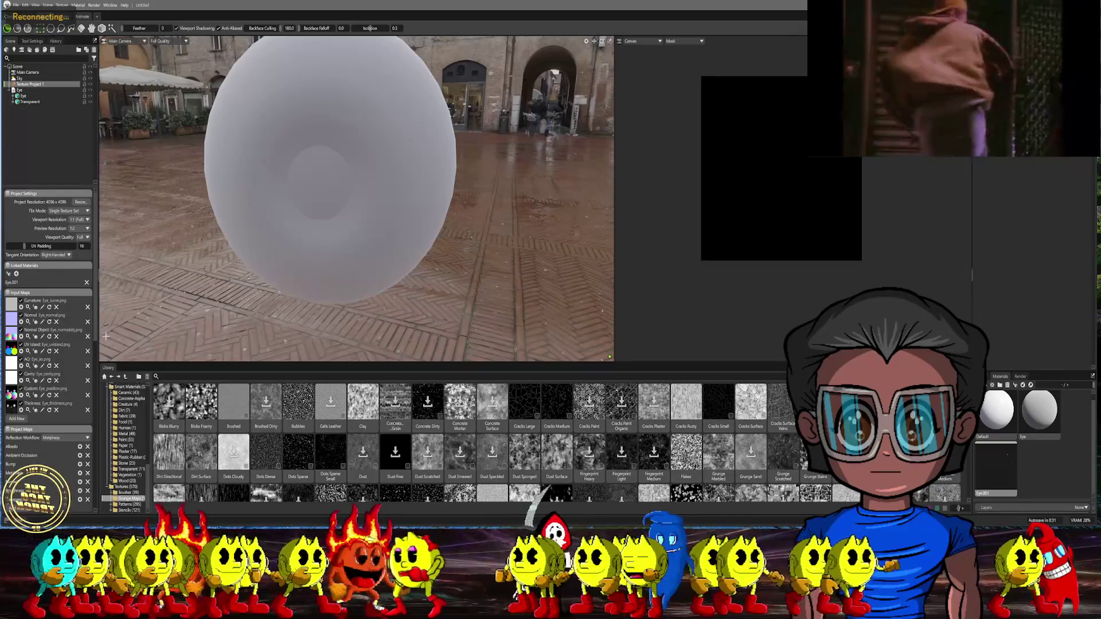
click(999, 380)
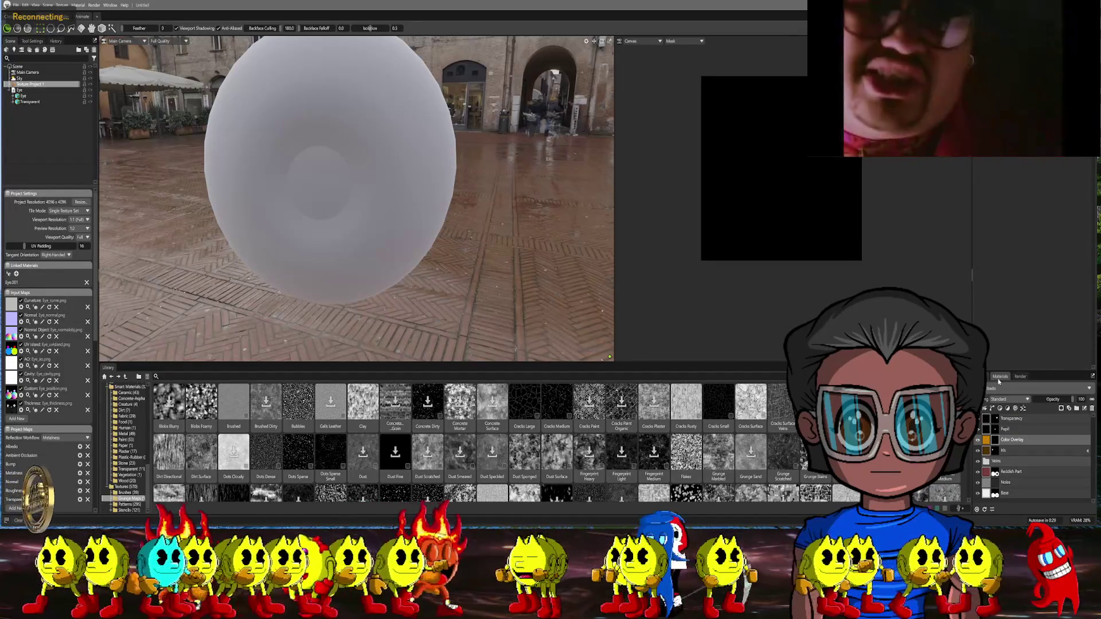
click(1000, 377)
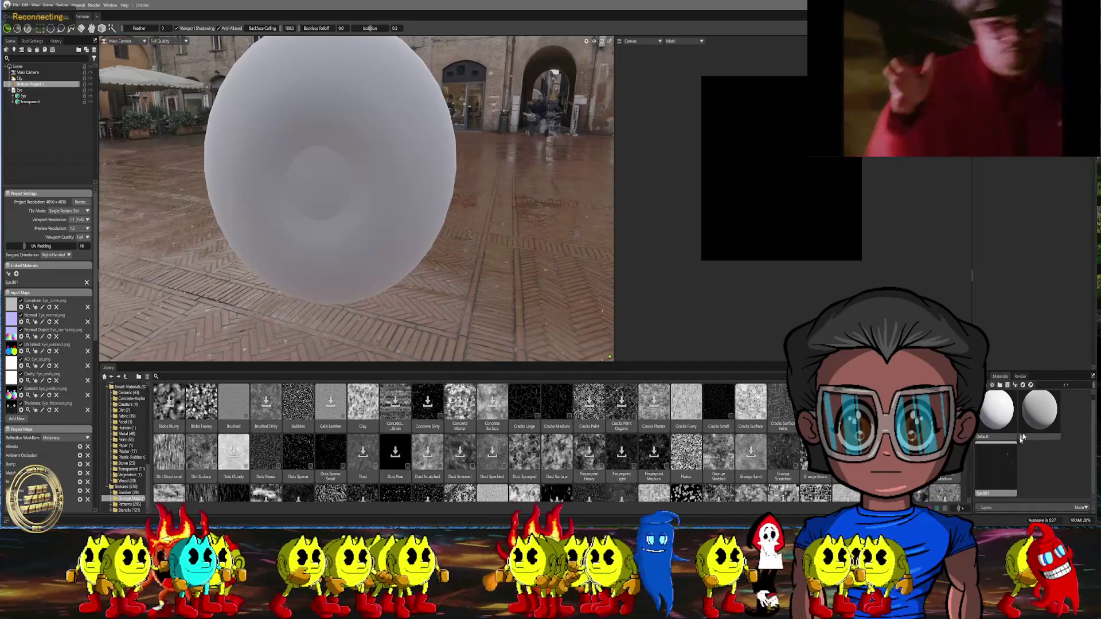
mouse_move(1002, 467)
mouse_down()
mouse_move(369, 179)
mouse_move(396, 172)
mouse_up()
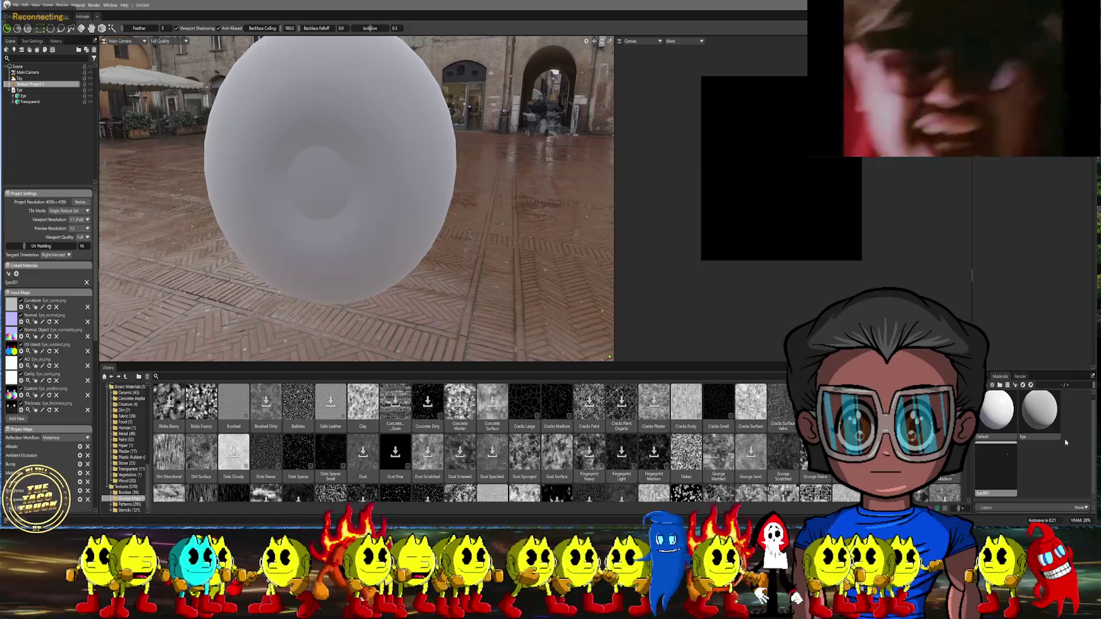
mouse_move(1040, 410)
mouse_down()
mouse_move(347, 301)
mouse_move(68, 280)
mouse_up()
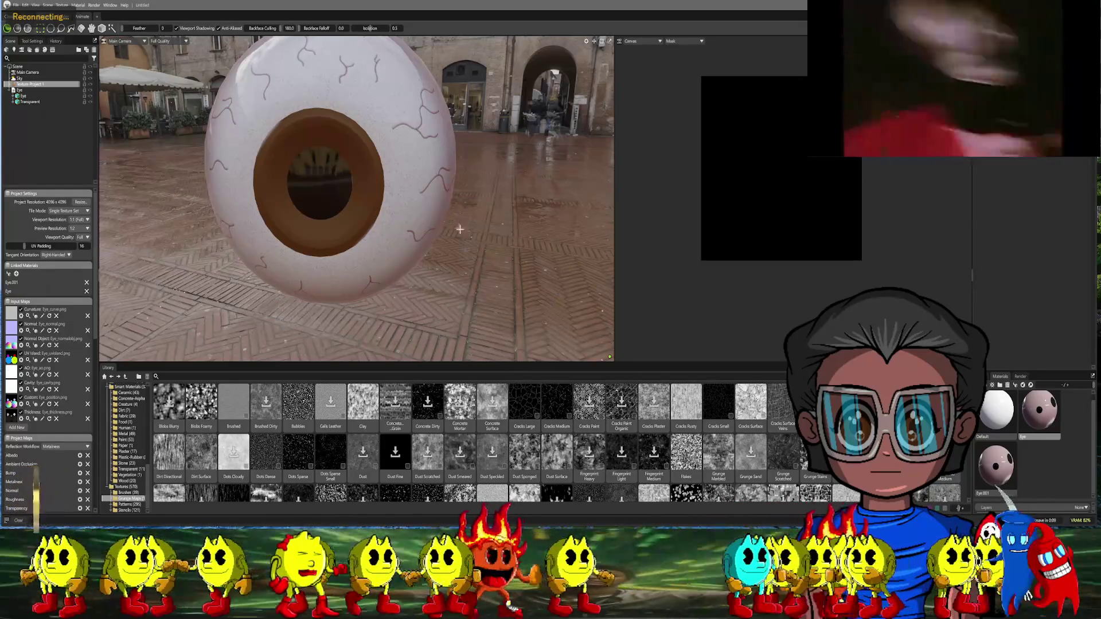
Set the Eye material's Transparency layer to 1.0, then select the Eye model in the scene
mouse_move(487, 217)
right_down()
mouse_move(381, 209)
mouse_move(482, 217)
right_up()
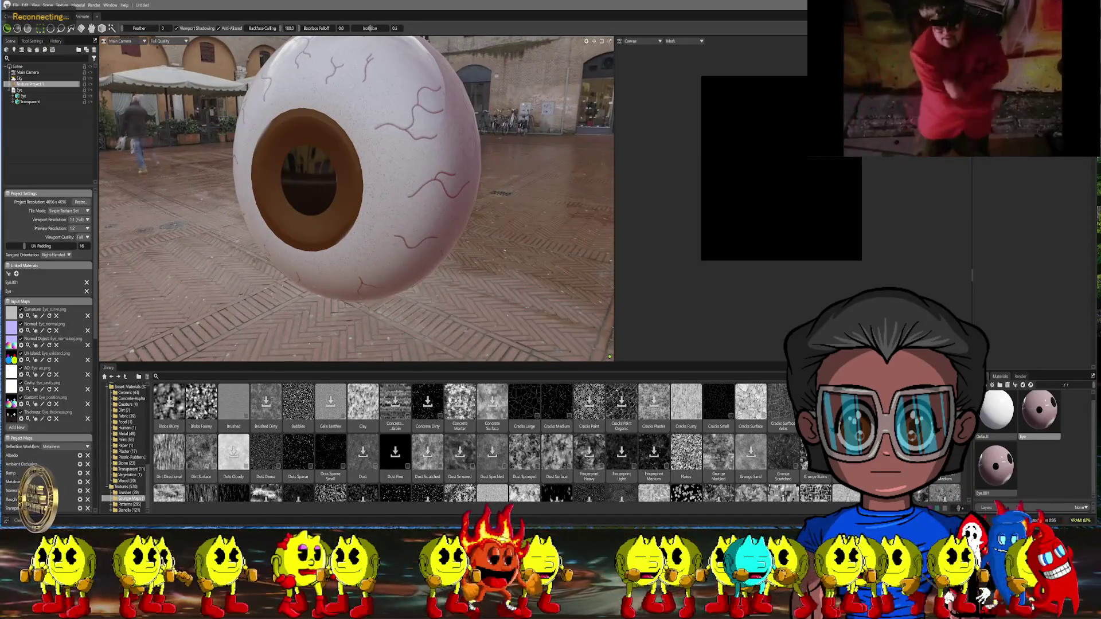
double_click(1039, 409)
click(986, 420)
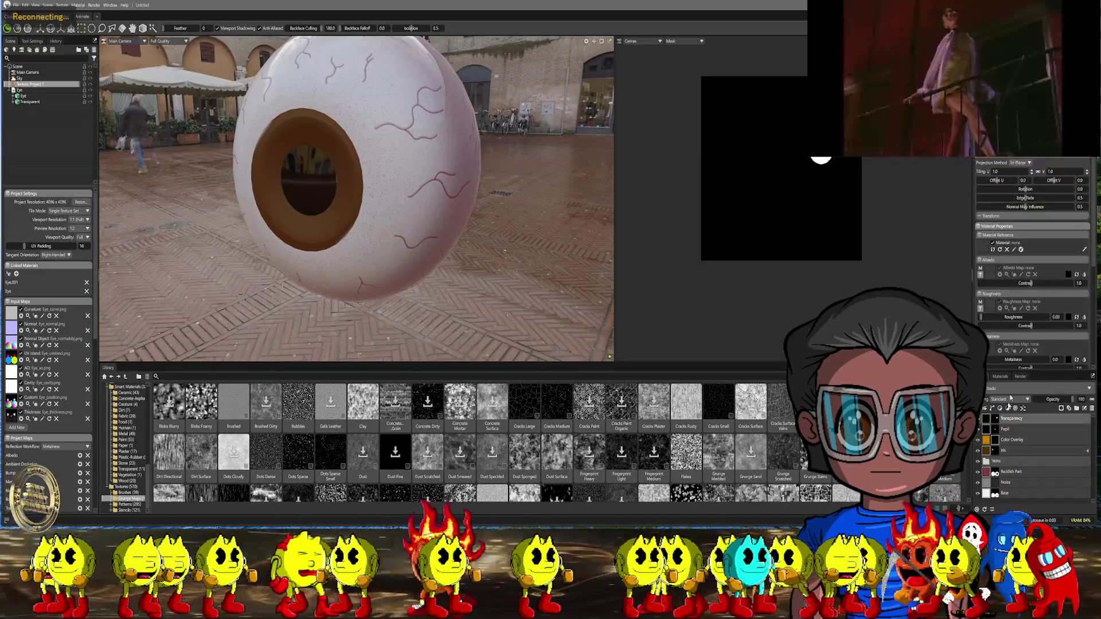
scroll(1024, 305, down, 3)
mouse_move(993, 353)
mouse_down()
mouse_move(1077, 351)
mouse_move(991, 352)
mouse_up()
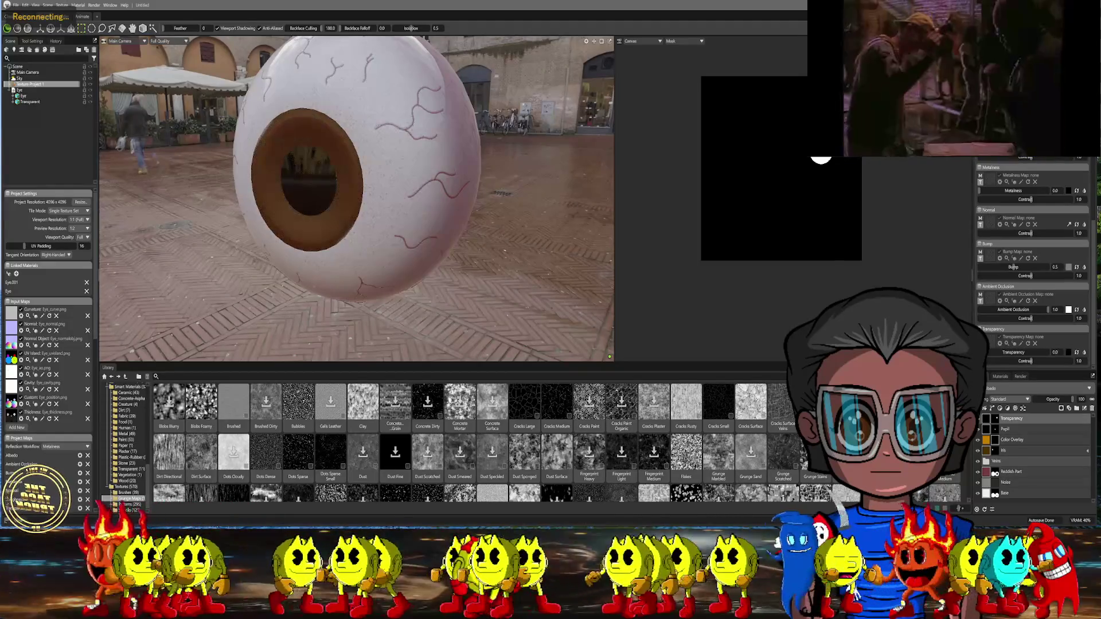
mouse_move(446, 150)
alt+mouse_down()
mouse_move(522, 151)
mouse_move(464, 208)
mouse_move(472, 223)
alt+mouse_up()
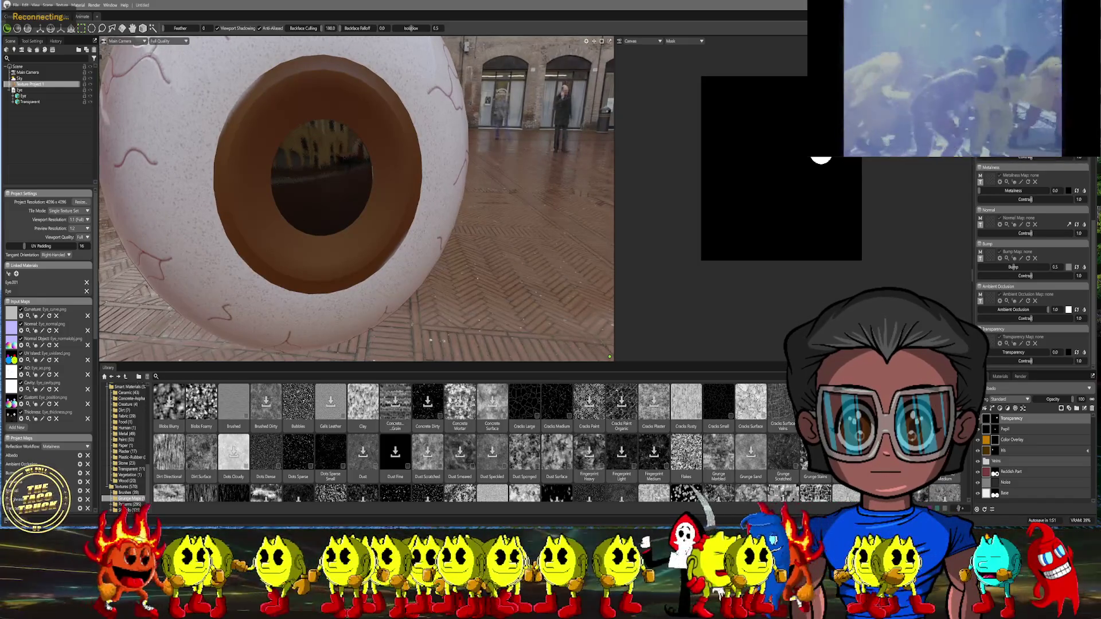
click(28, 90)
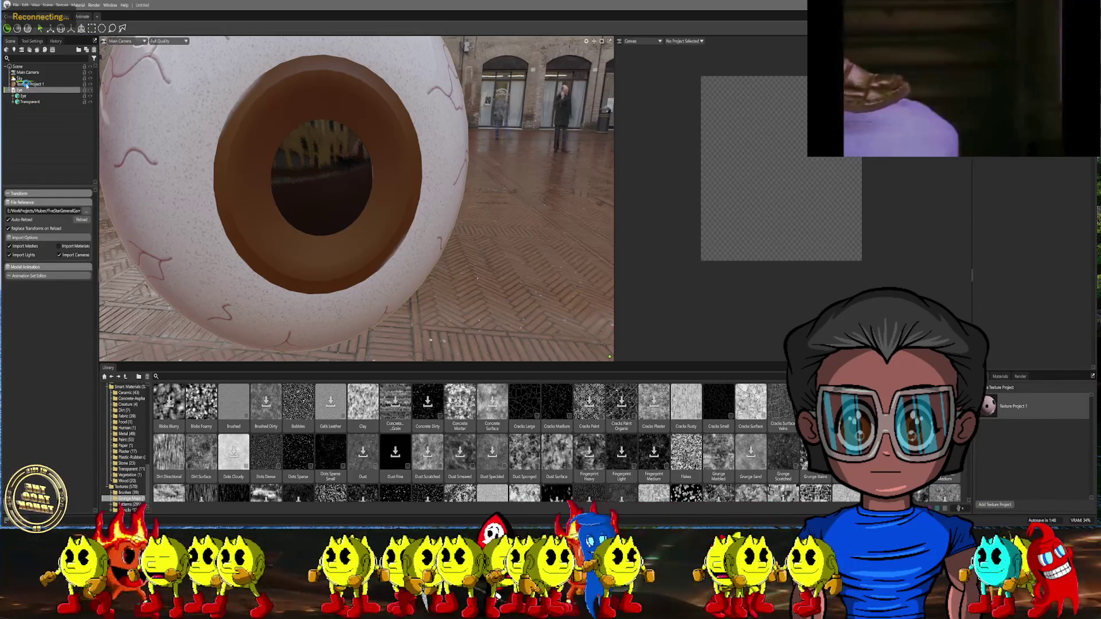
Move Eye above Texture Project 1, reassign the Eye material, and unlink Eye.001
drag(27, 85, 27, 85)
click(29, 101)
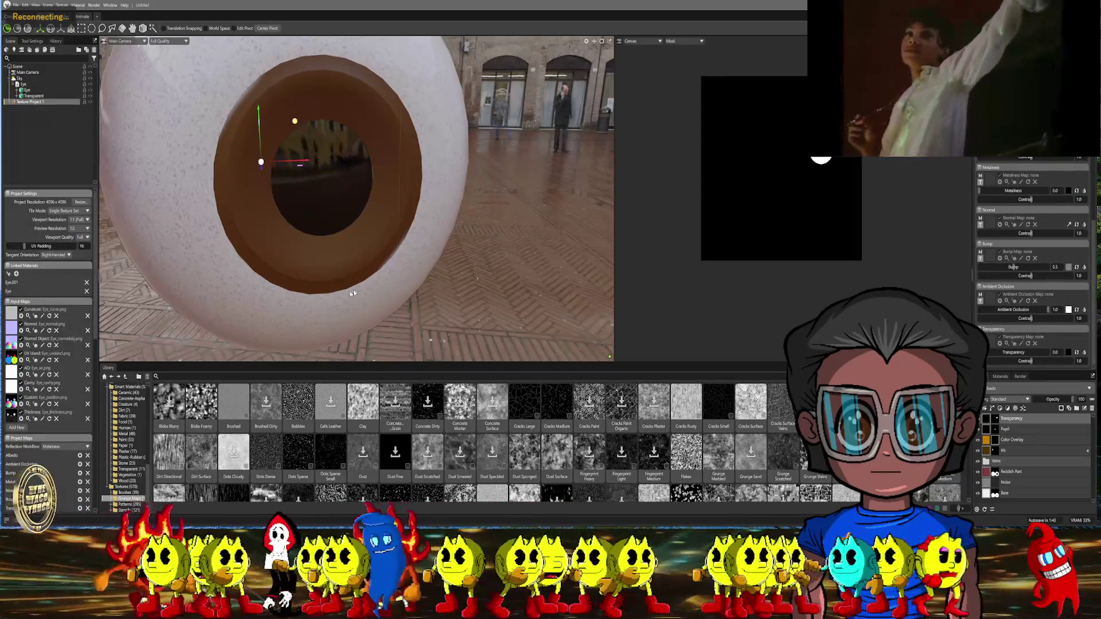
click(1000, 377)
mouse_move(1031, 420)
mouse_down()
mouse_move(650, 265)
mouse_move(476, 144)
mouse_move(252, 96)
mouse_move(373, 102)
mouse_move(36, 90)
mouse_up()
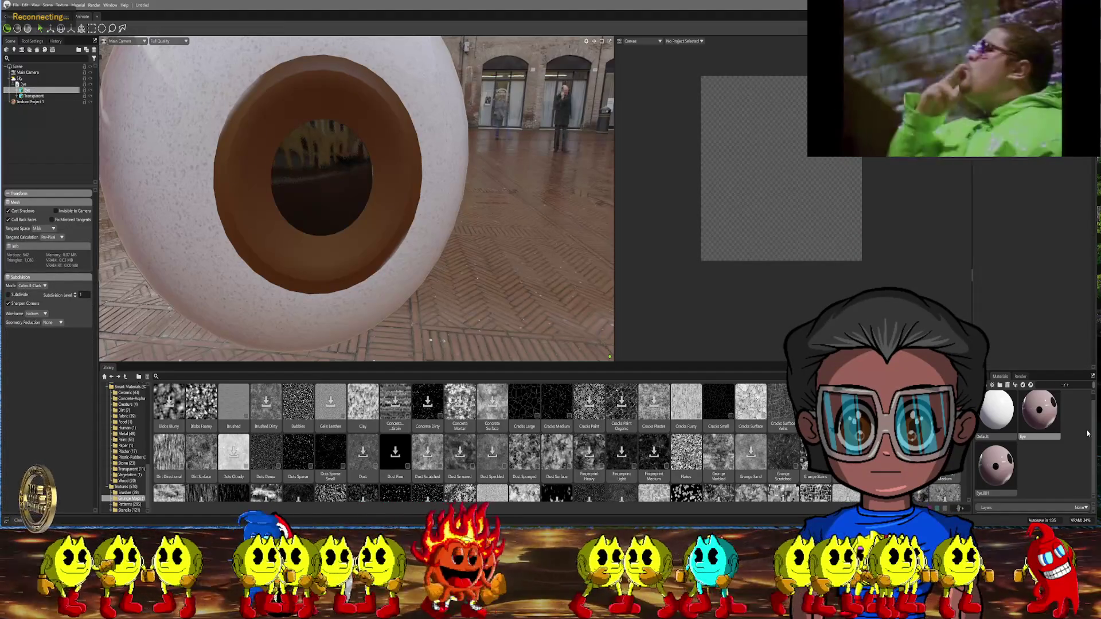
mouse_move(1049, 425)
mouse_down()
mouse_move(152, 144)
mouse_move(46, 98)
mouse_up()
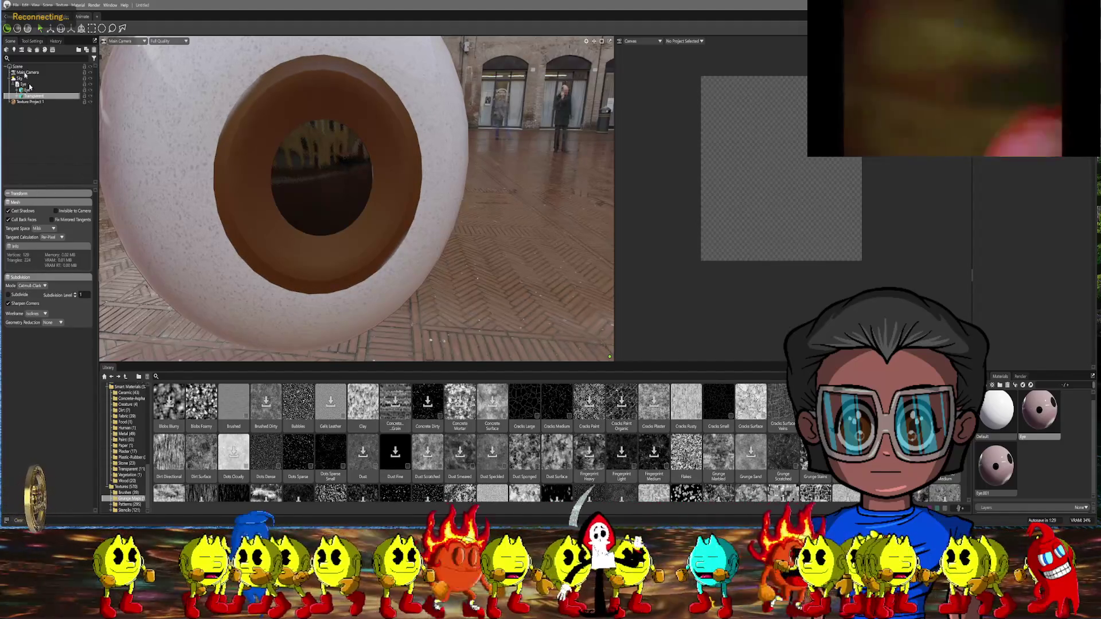
click(24, 103)
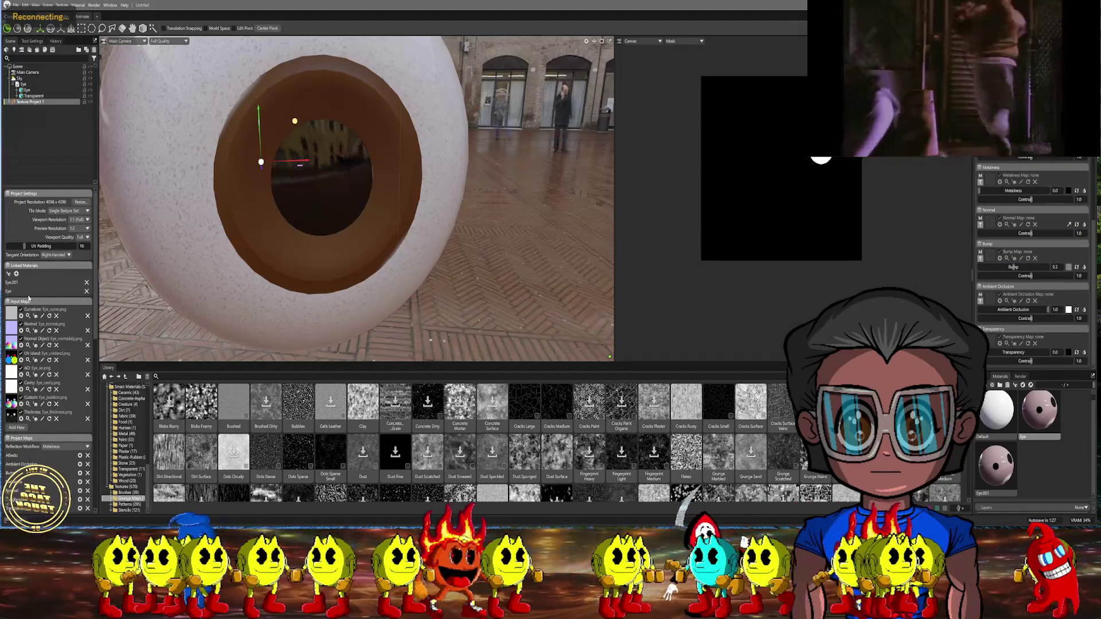
click(87, 282)
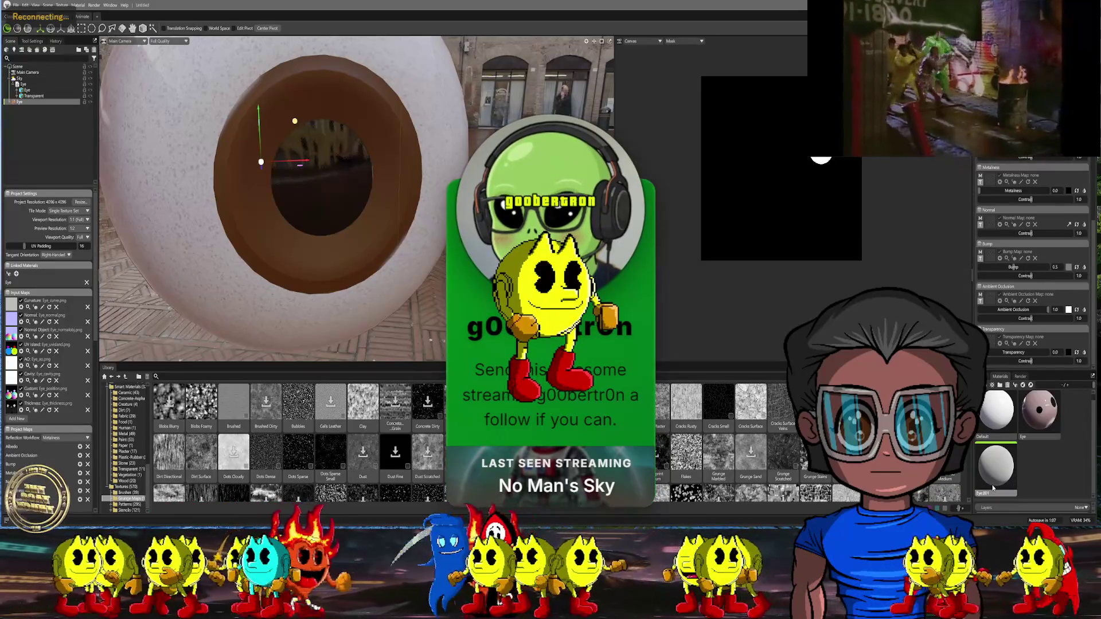
Delete the unused Eye.001 material and reselect the Eye mesh
right_click(998, 467)
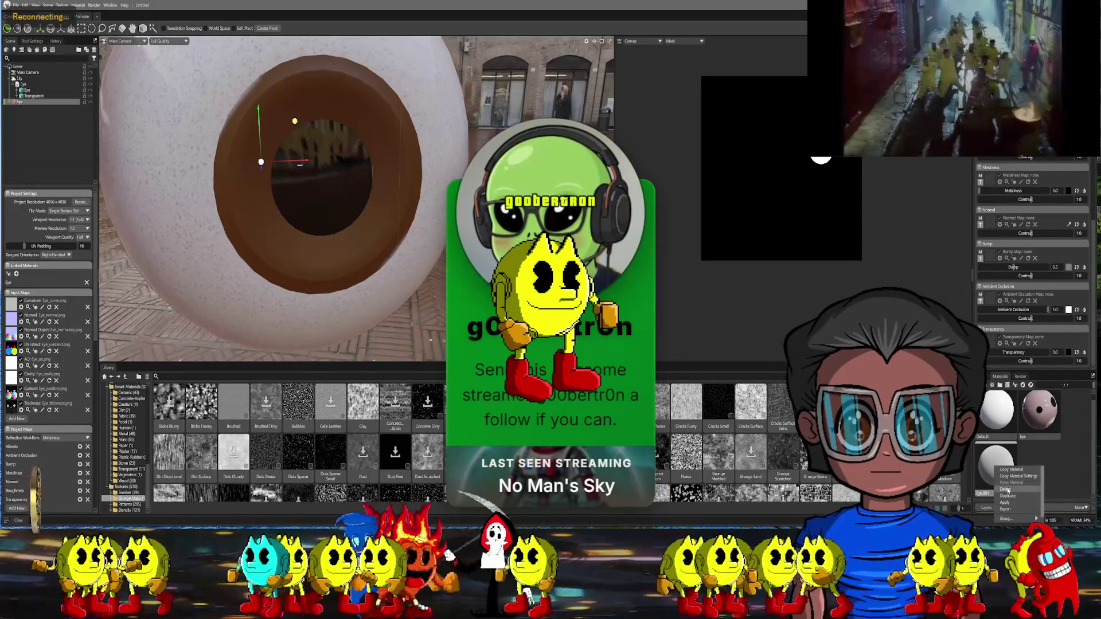
click(1006, 489)
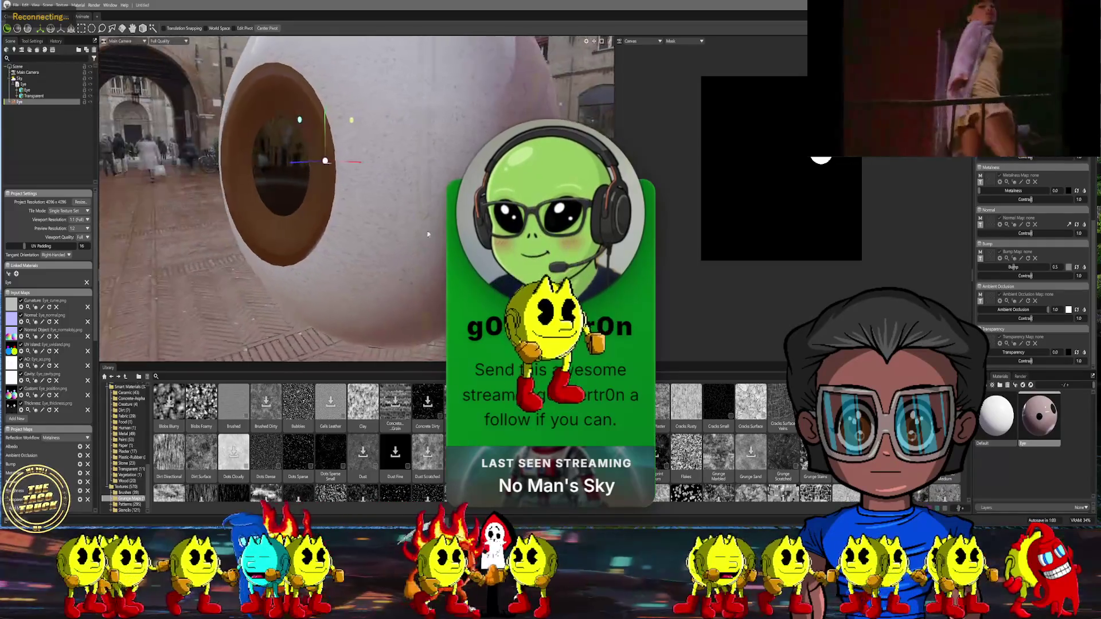
click(25, 90)
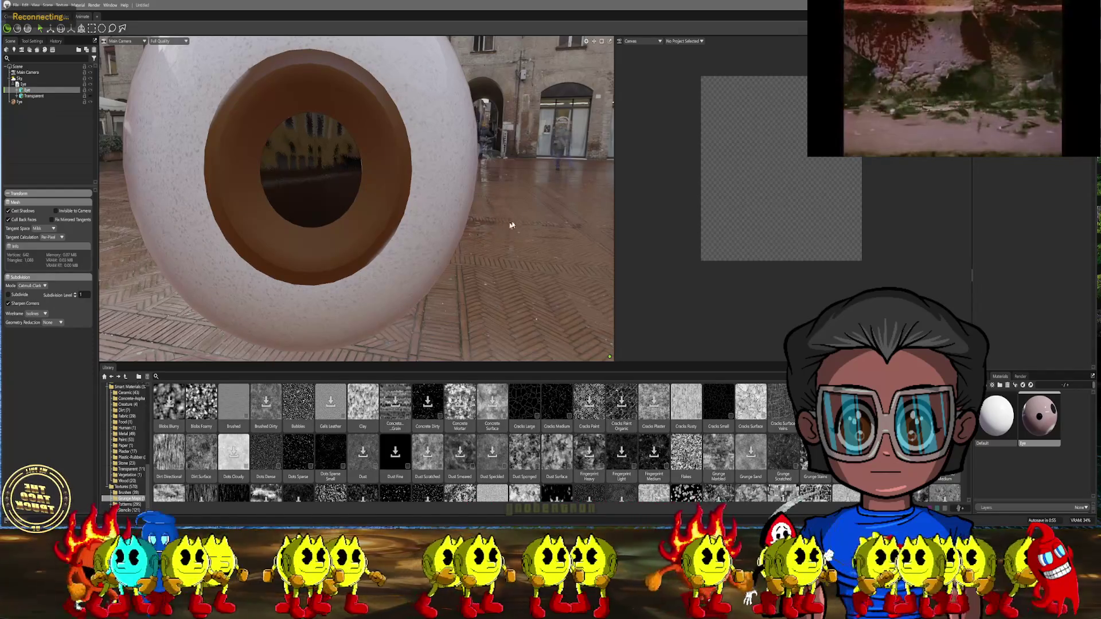
Add a new Vector layer to the Eye material's layer stack
mouse_move(502, 201)
mouse_down()
mouse_move(442, 189)
mouse_move(443, 211)
mouse_up()
double_click(1039, 415)
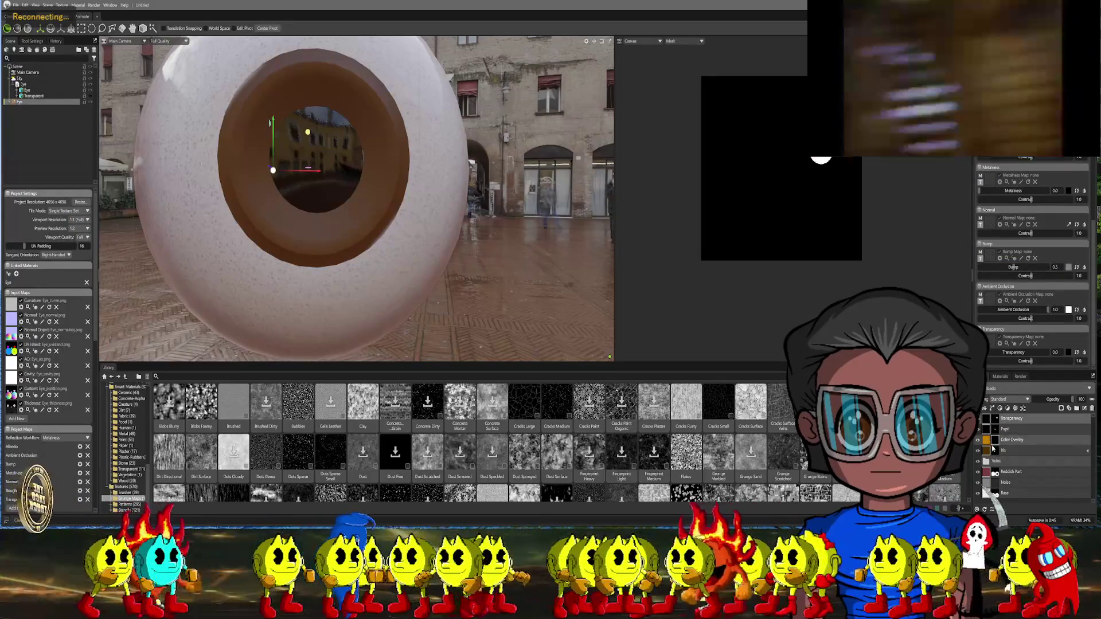
click(995, 442)
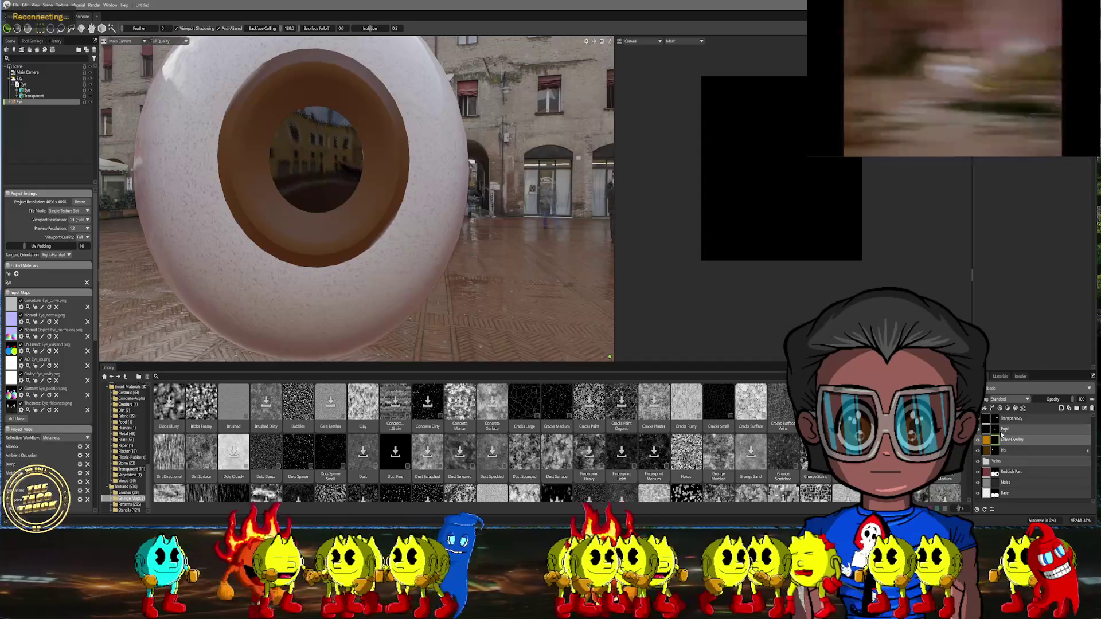
click(992, 408)
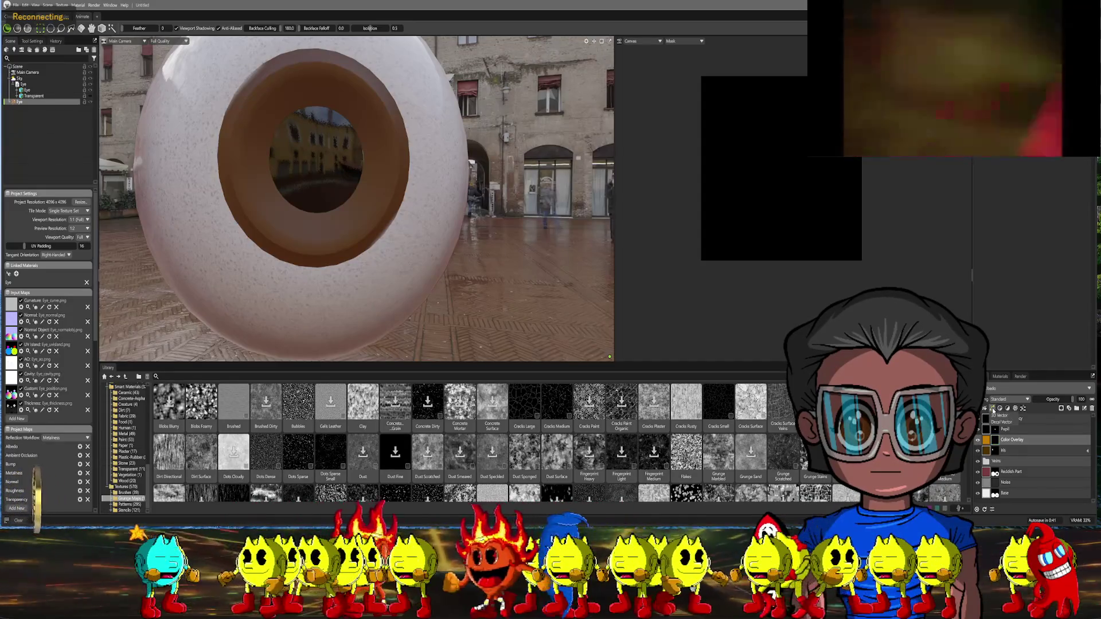
click(1019, 416)
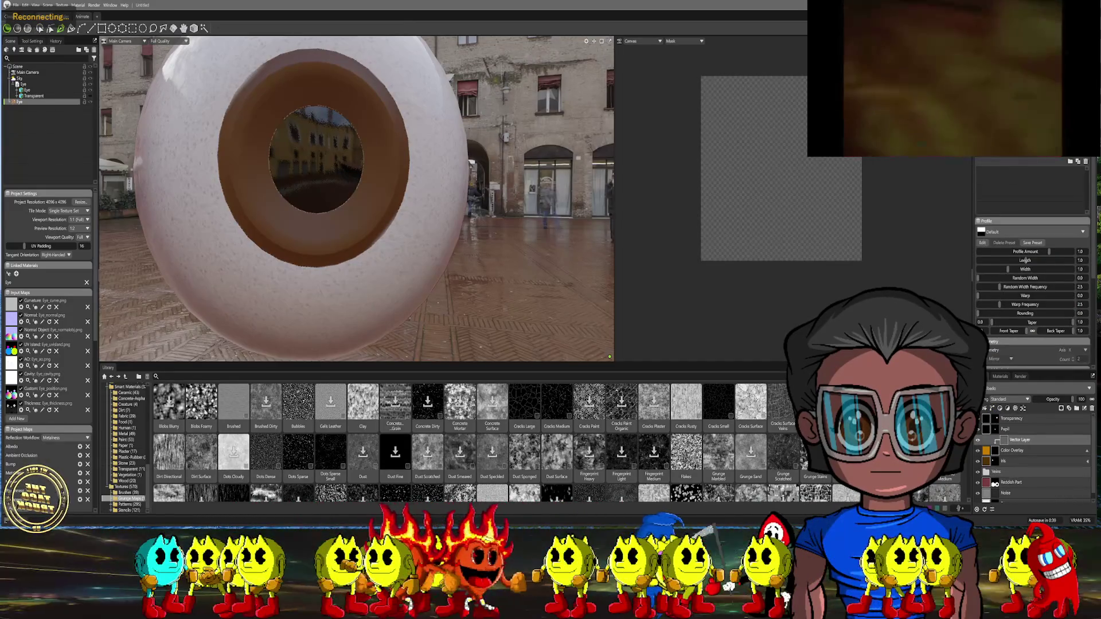
Place a trial vector point on the iris, then discard the shape
middle_drag(518, 213, 519, 241)
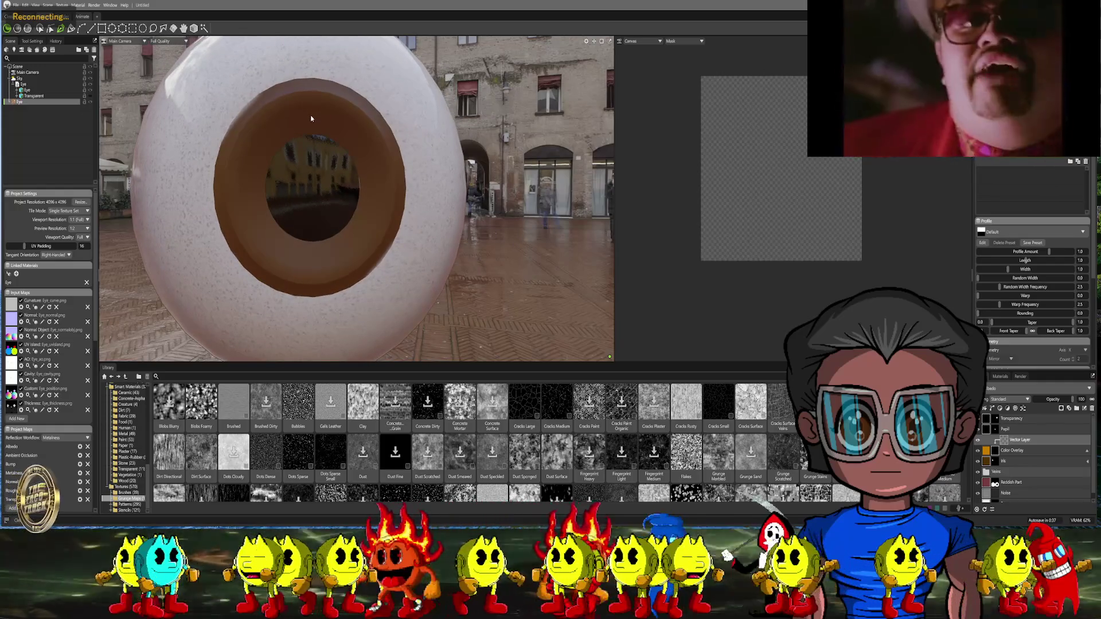
click(374, 184)
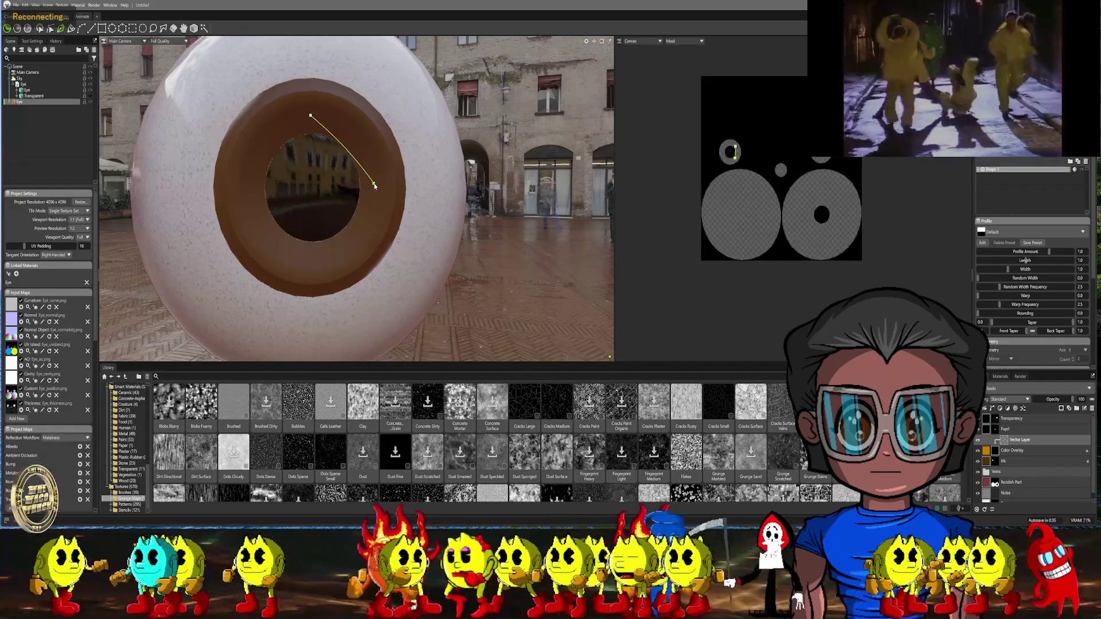
key(Escape)
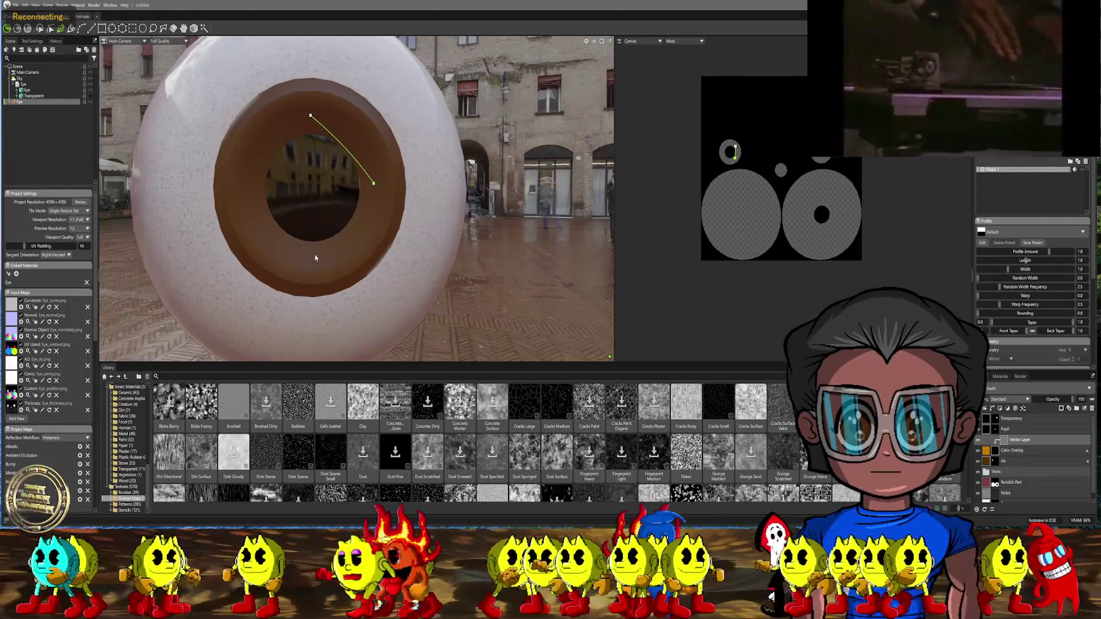
click(337, 238)
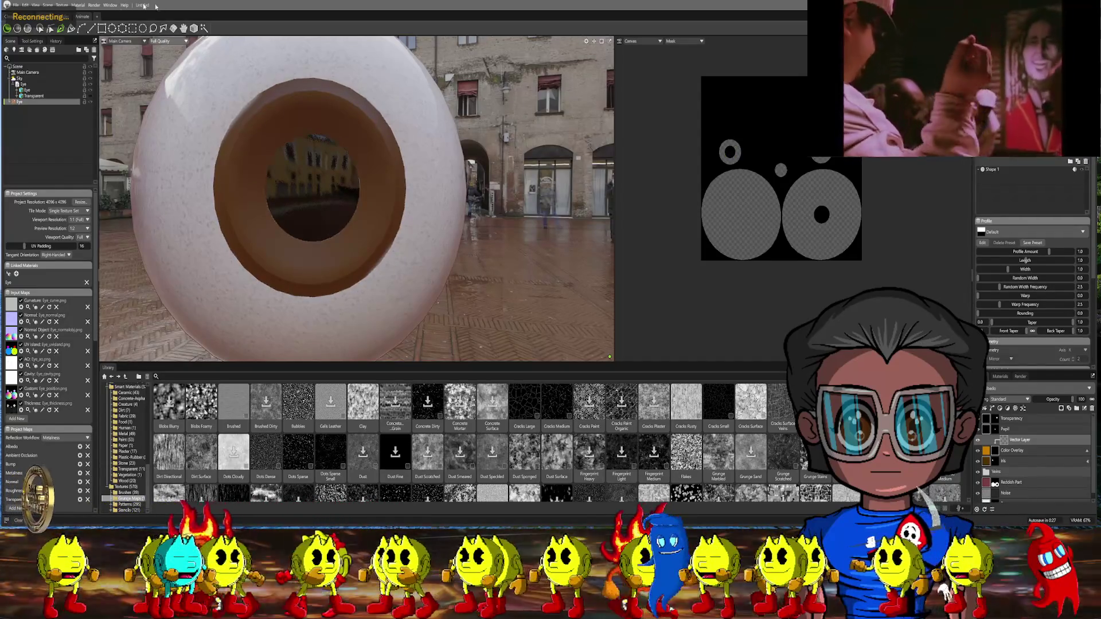
click(53, 28)
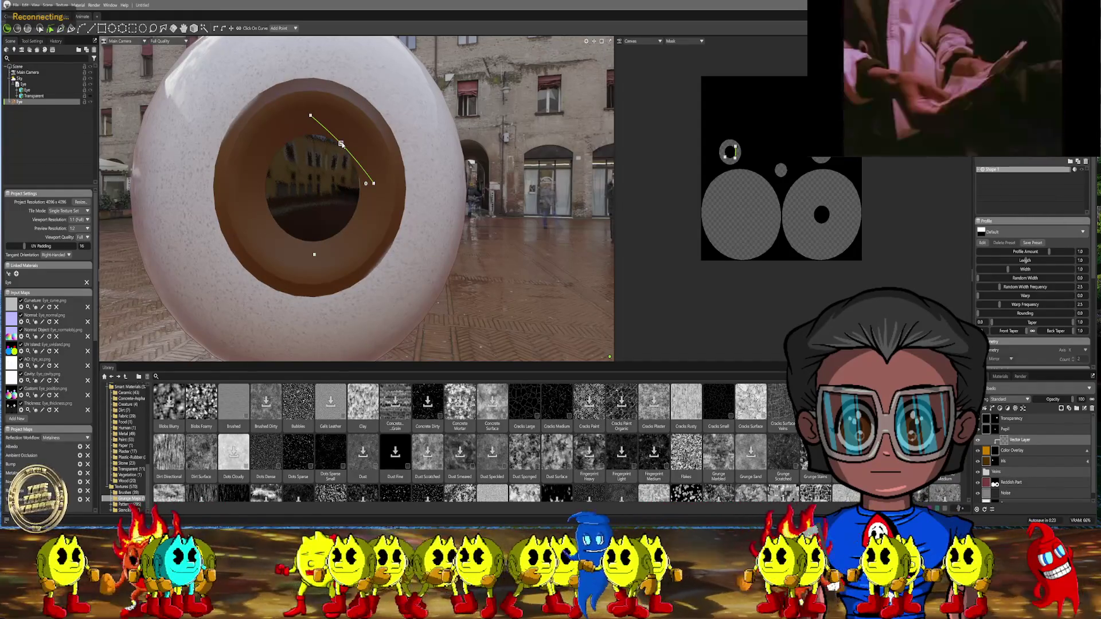
key(Escape)
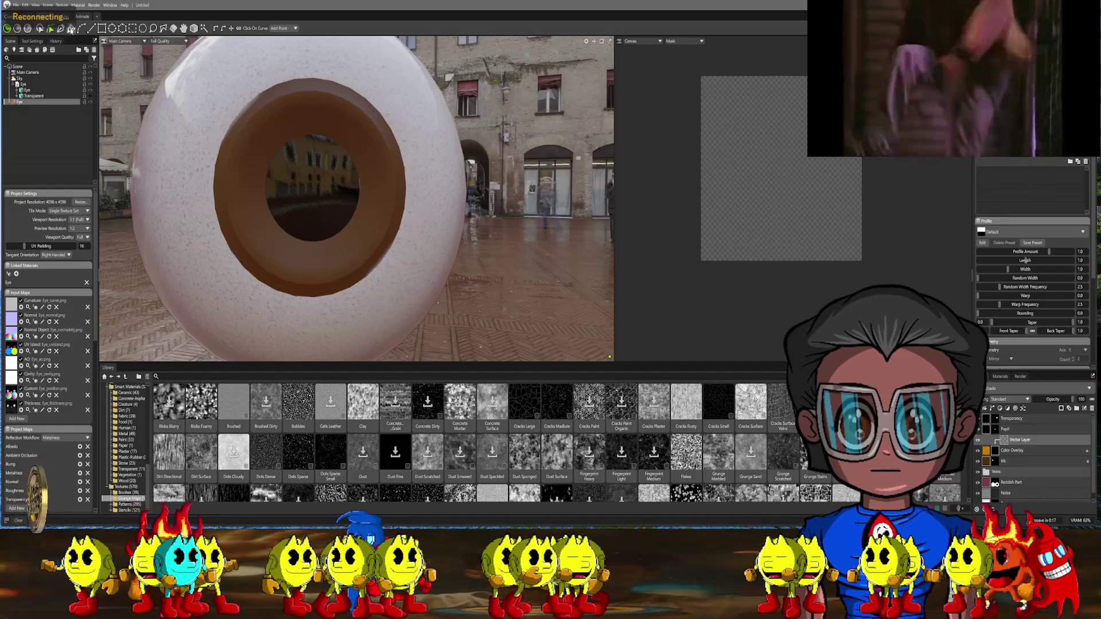
Draw a closed smooth curve of five points around the iris
click(81, 28)
scroll(253, 80, up, 2)
scroll(256, 93, up, 1)
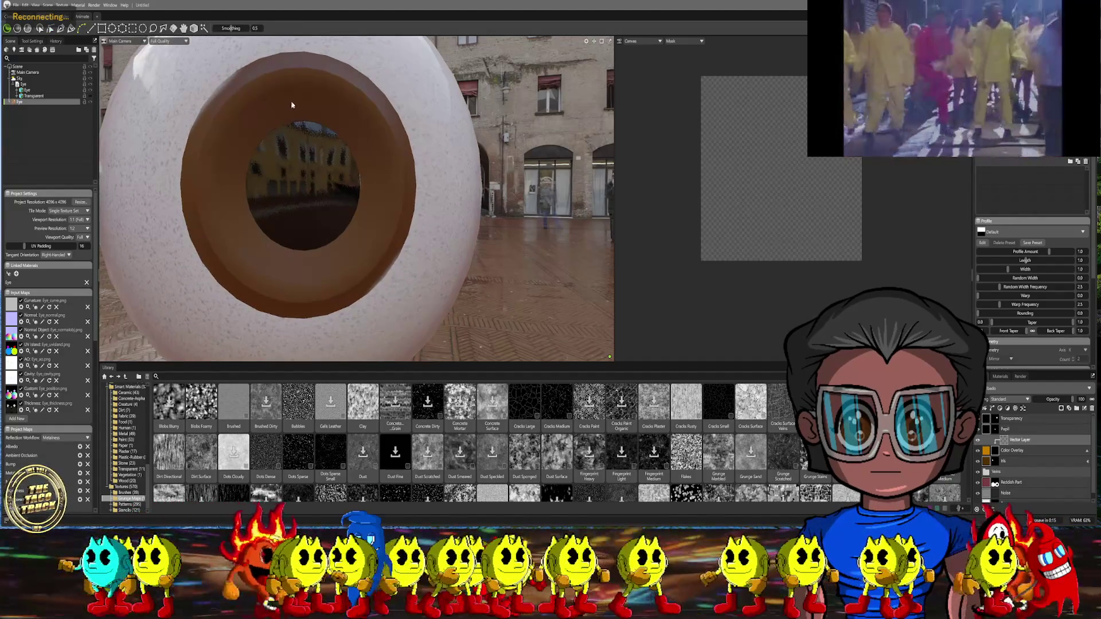
click(381, 172)
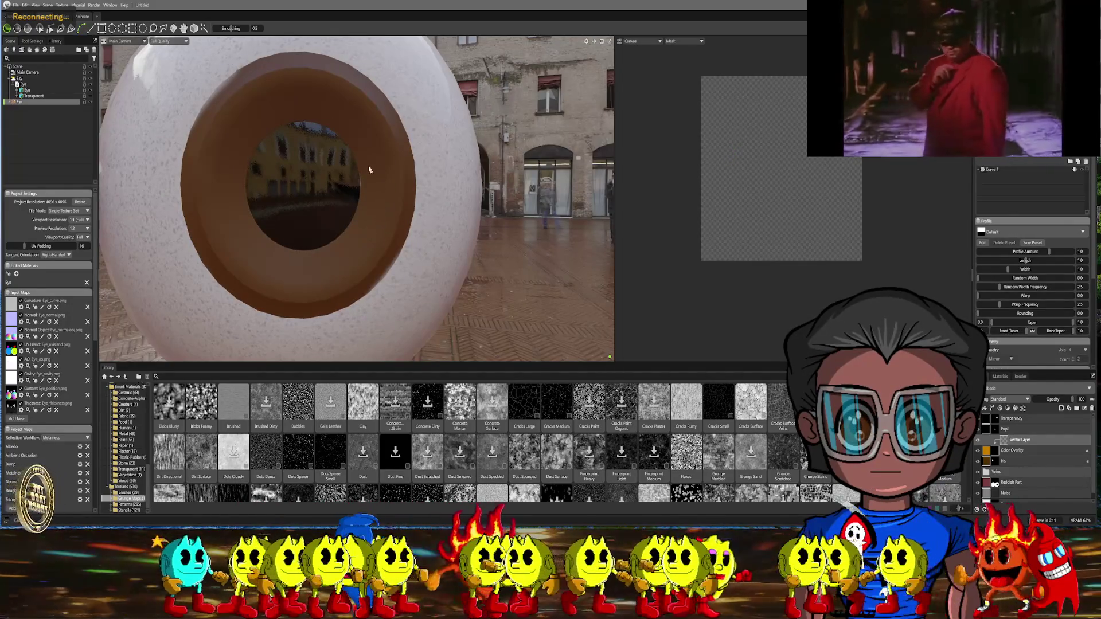
mouse_move(369, 167)
middle_down()
mouse_move(322, 184)
mouse_move(277, 121)
middle_up()
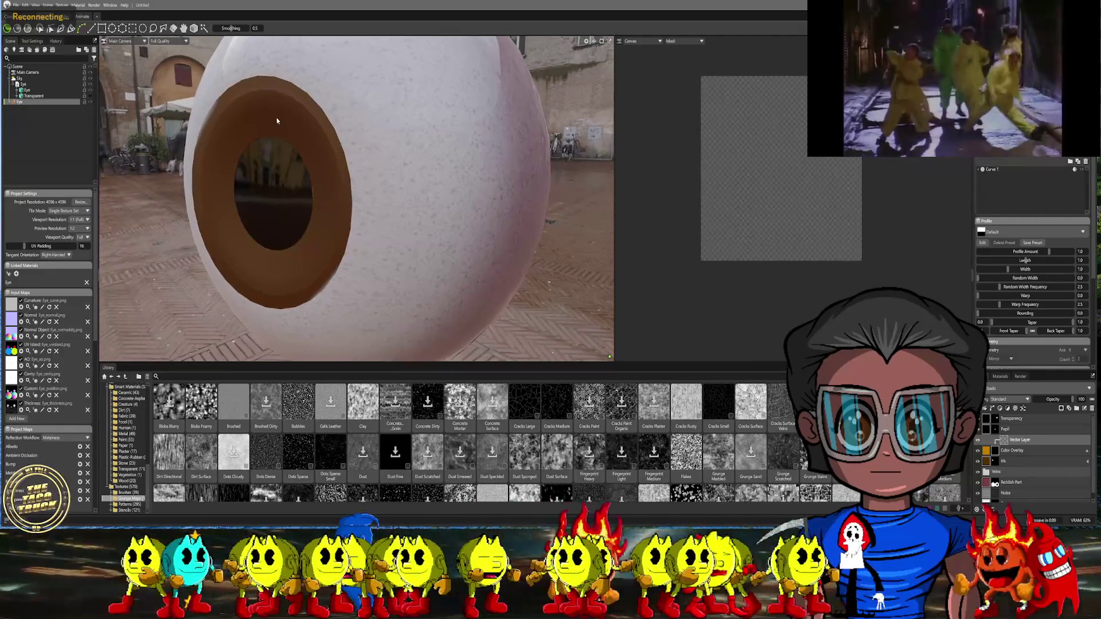
click(324, 172)
mouse_move(321, 213)
middle_down()
mouse_move(321, 175)
mouse_move(355, 156)
mouse_move(343, 177)
middle_up()
click(315, 205)
click(223, 174)
mouse_move(225, 175)
middle_down()
mouse_move(239, 185)
mouse_move(264, 173)
middle_up()
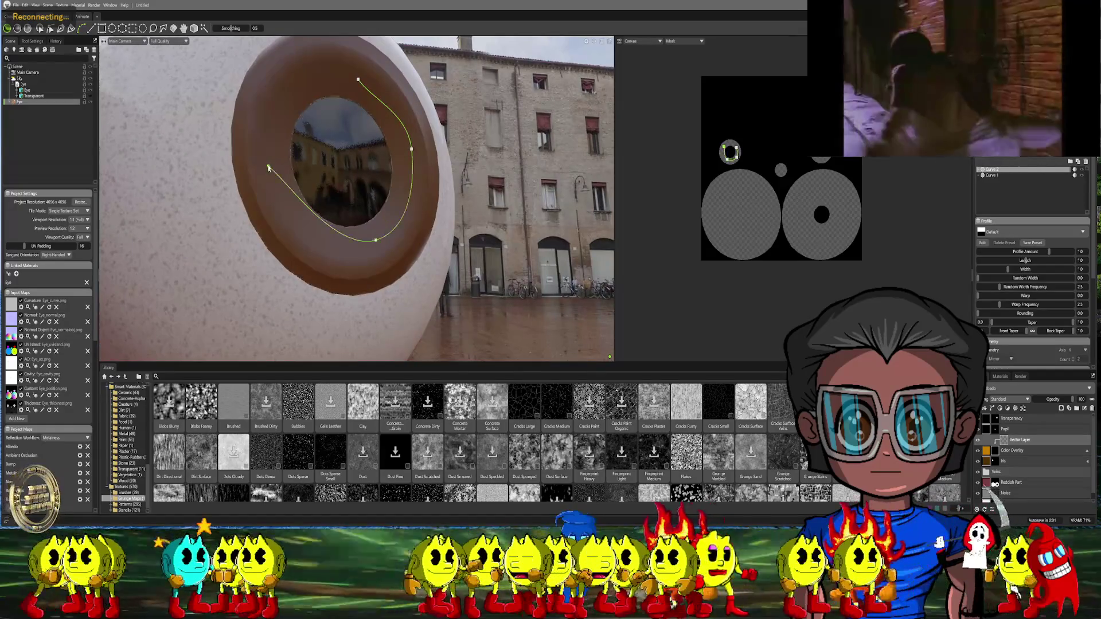
click(359, 81)
mouse_move(359, 81)
middle_down()
mouse_move(390, 140)
mouse_move(425, 155)
middle_up()
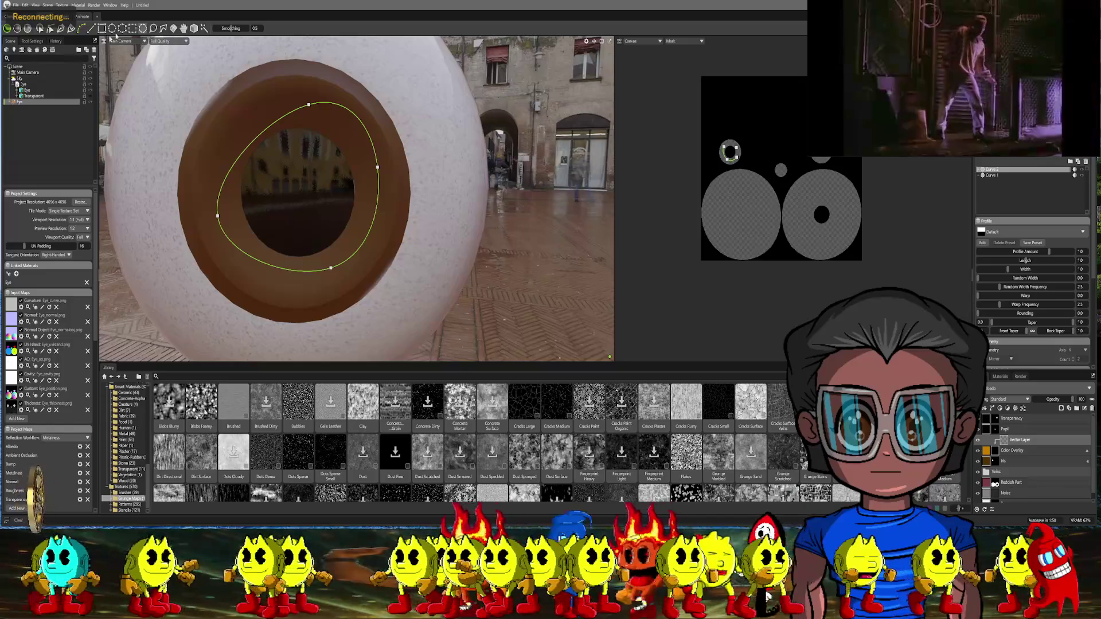
View the eye from Front view with curve point editing on, then return to the main camera
click(123, 41)
click(126, 92)
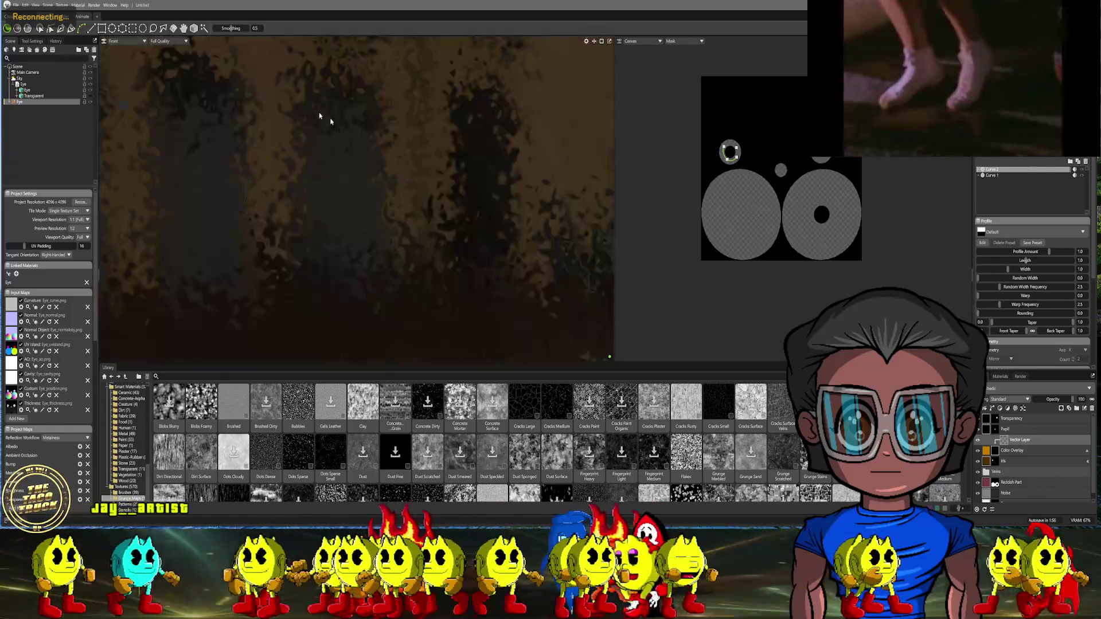
scroll(313, 113, down, 8)
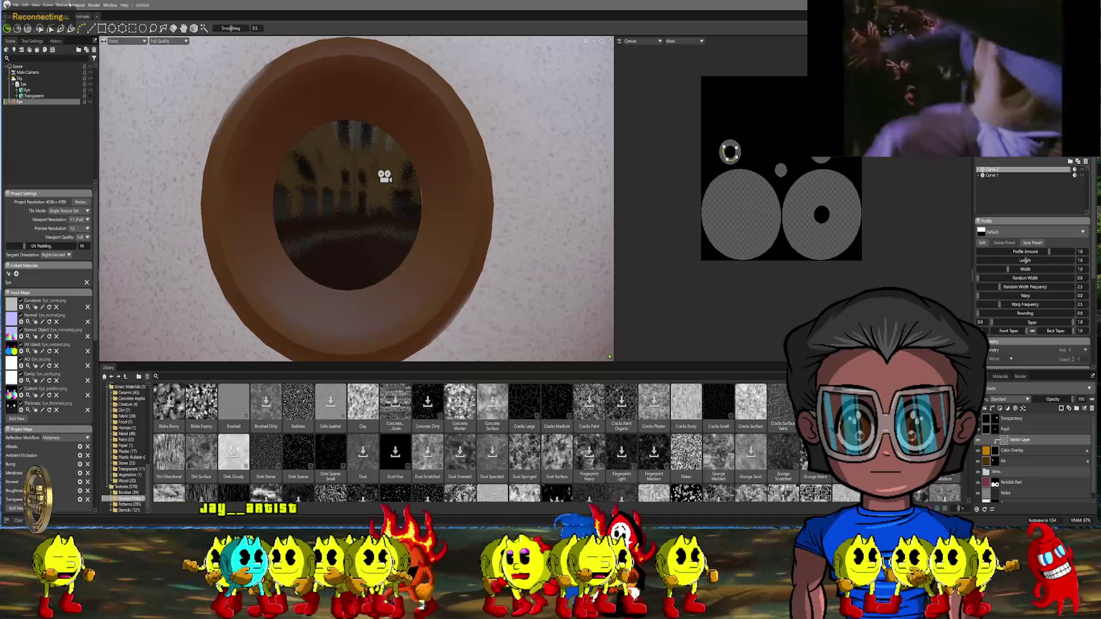
click(51, 28)
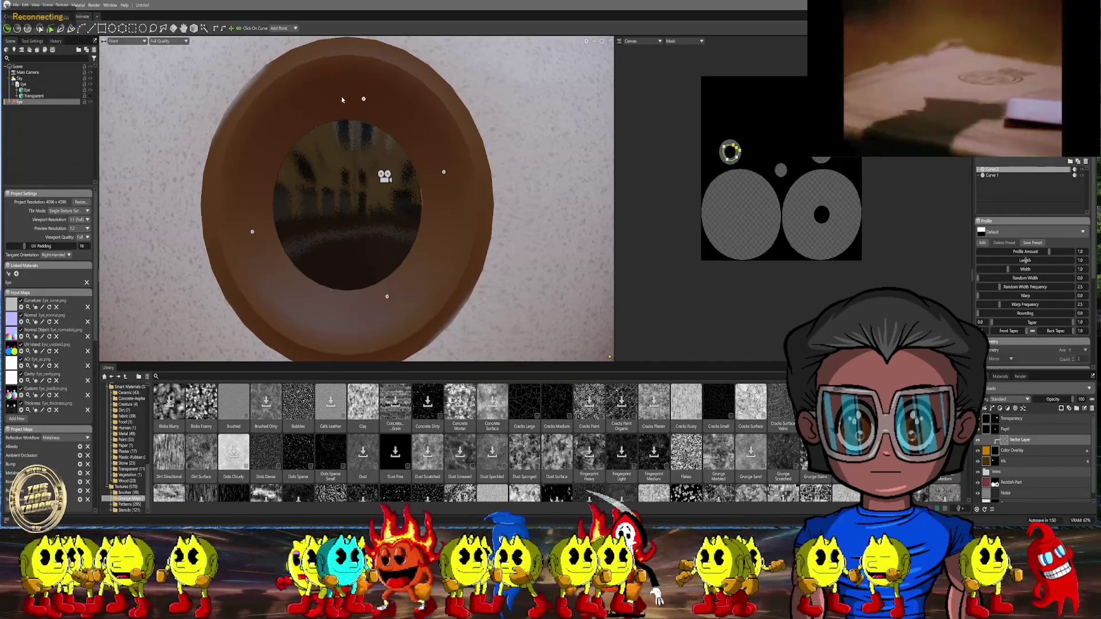
click(123, 41)
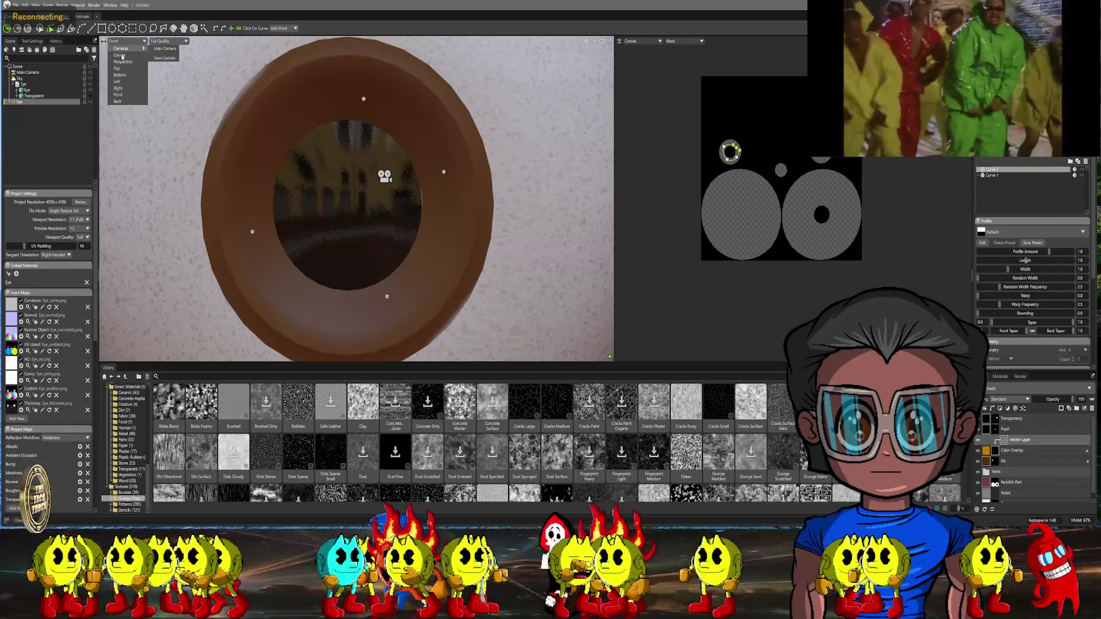
click(163, 48)
Drag the curve's top, right, bottom and lower points and tangents onto the iris ring
mouse_move(289, 111)
mouse_down()
mouse_move(273, 115)
mouse_move(312, 115)
mouse_up()
drag(358, 167, 356, 190)
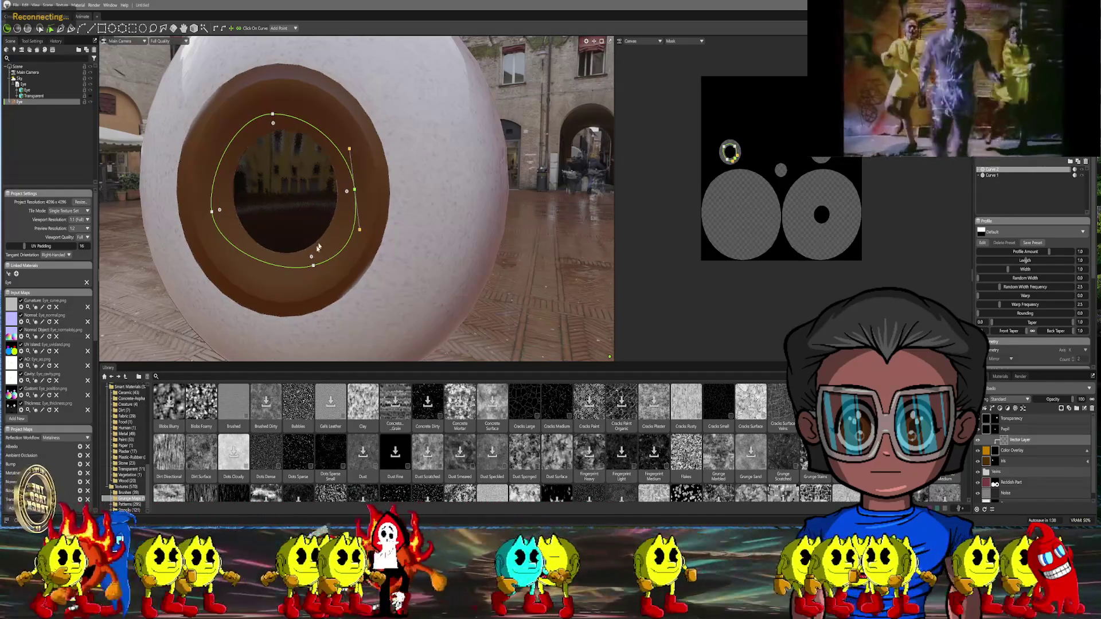
drag(314, 267, 289, 270)
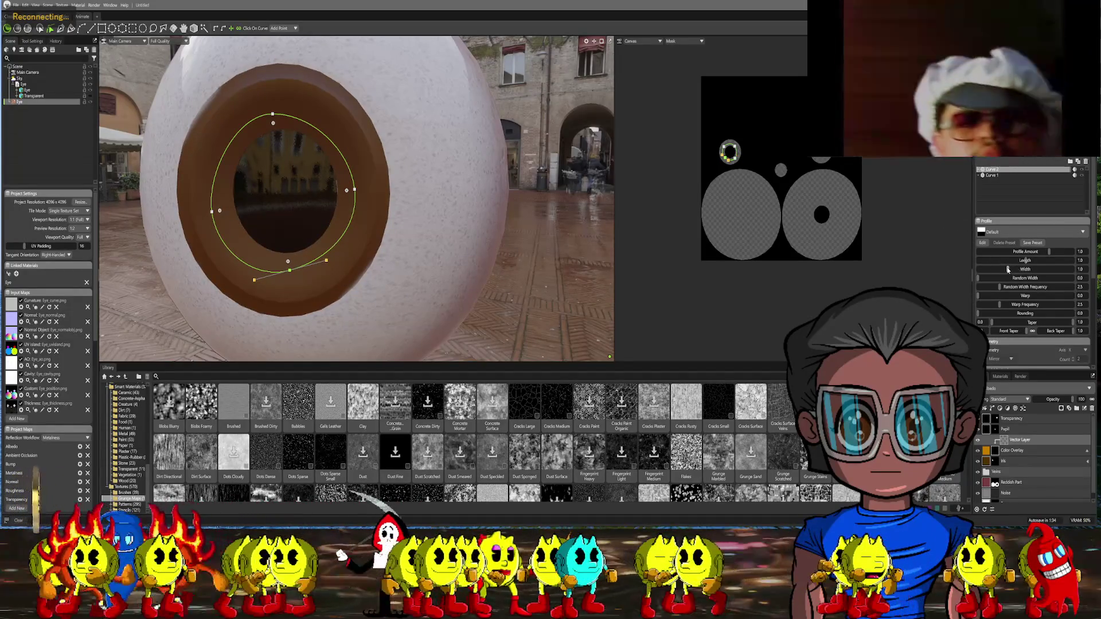
mouse_move(415, 170)
middle_down()
mouse_move(414, 200)
mouse_move(363, 338)
middle_up()
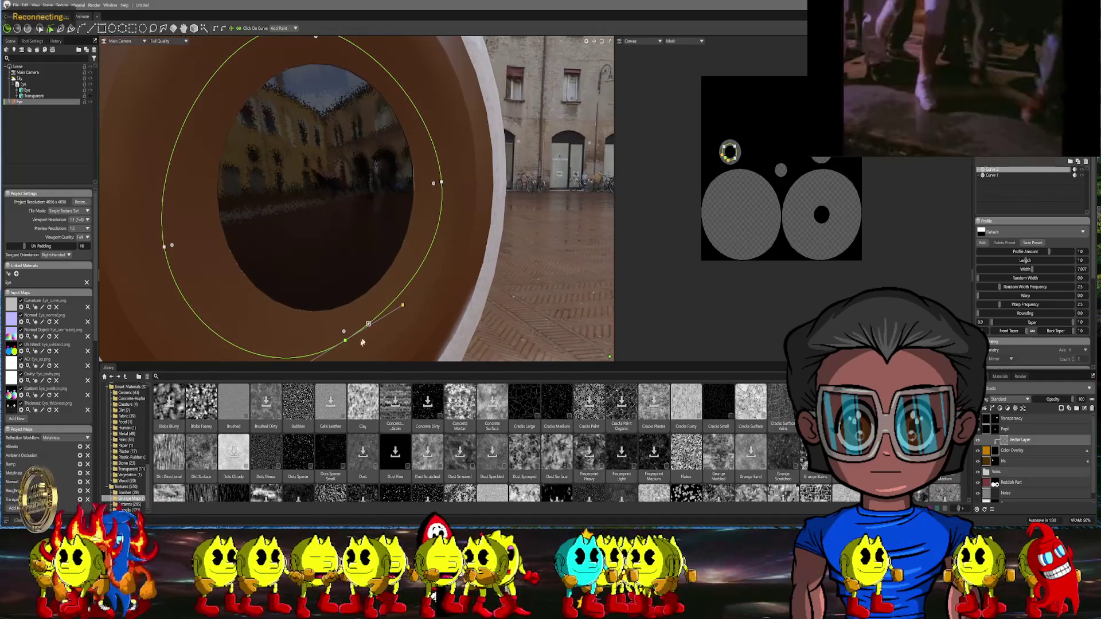
drag(347, 341, 347, 336)
middle_drag(346, 310, 350, 281)
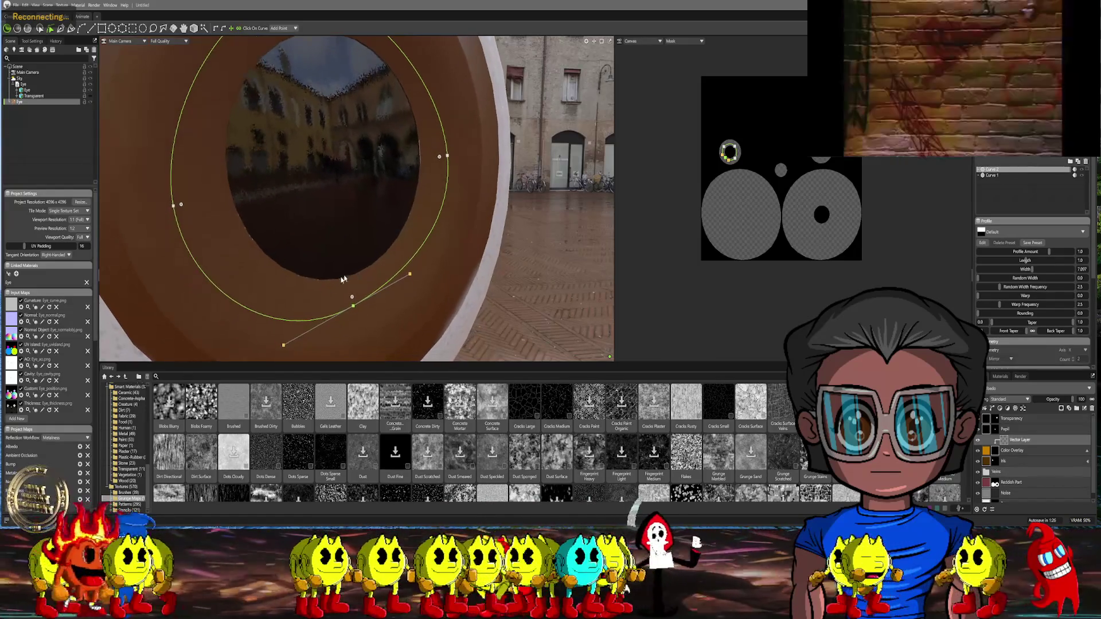
drag(287, 350, 269, 319)
drag(353, 306, 342, 314)
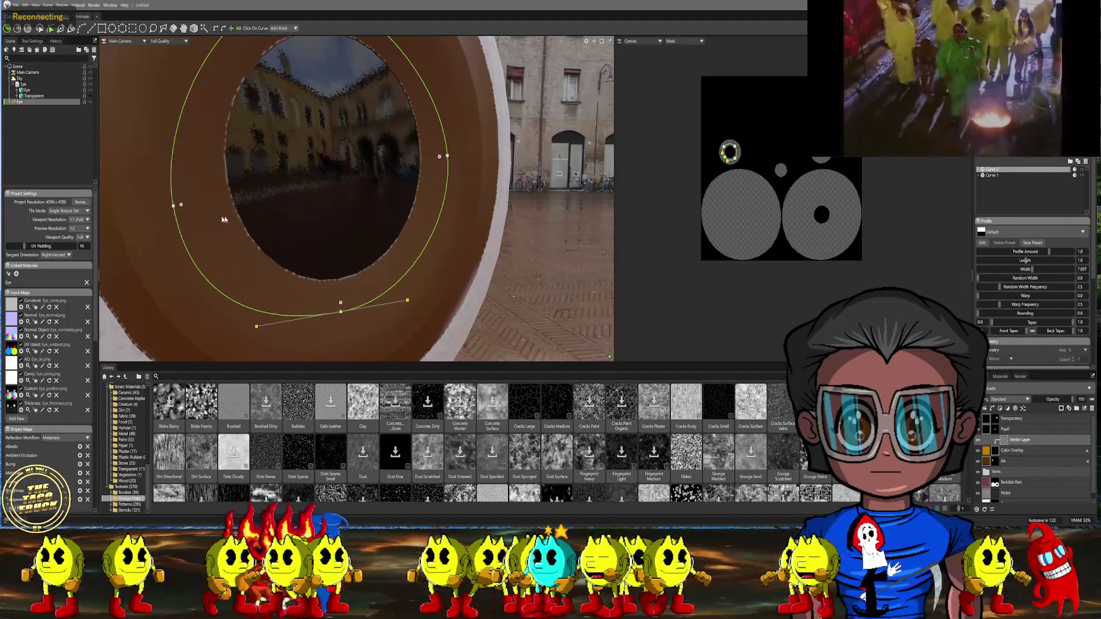
Refine the left and top curve points so the loop hugs the brown iris
drag(174, 207, 175, 168)
mouse_move(189, 253)
mouse_down()
mouse_move(181, 267)
mouse_move(176, 258)
mouse_up()
scroll(339, 213, down, 2)
scroll(339, 212, down, 3)
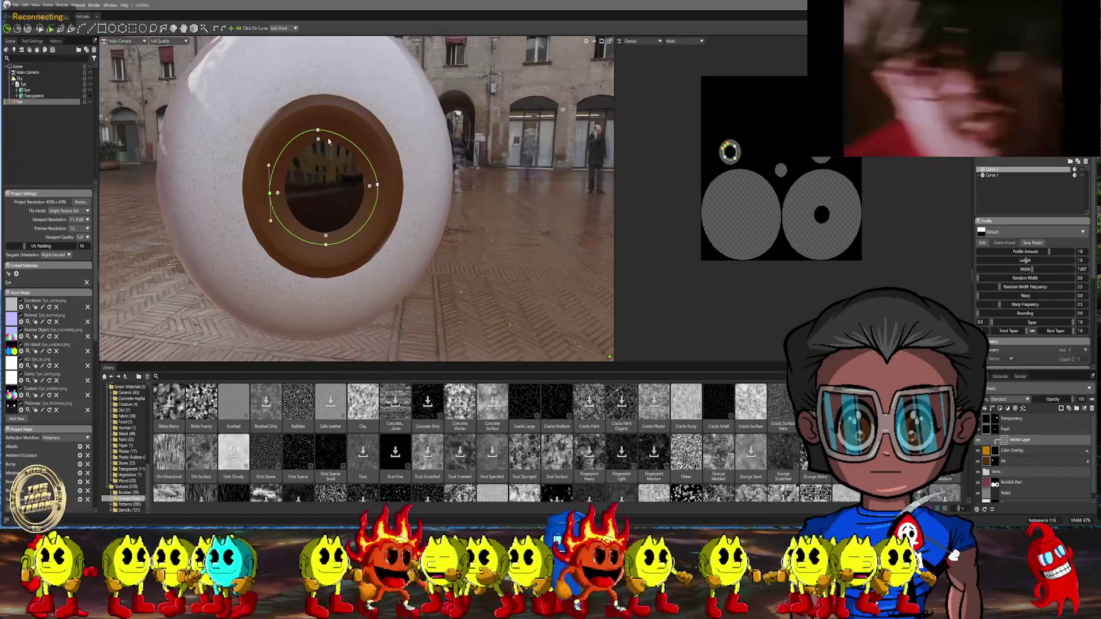
drag(319, 131, 328, 129)
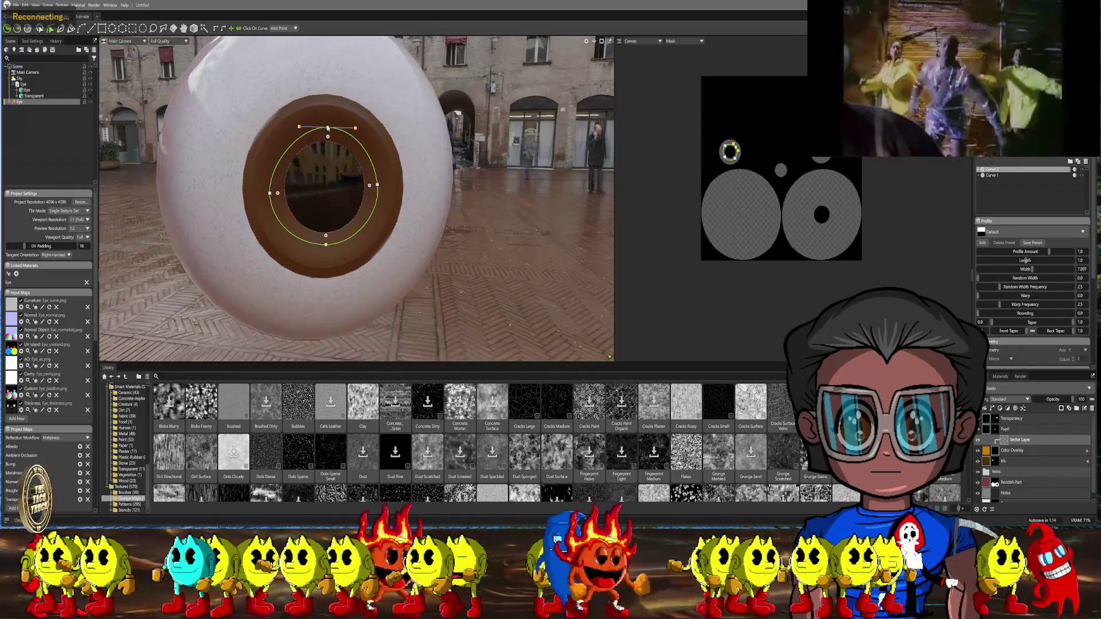
Narrow the curve's Profile Width from 15.25 to 12.68 and check it from the side
scroll(411, 181, up, 2)
middle_drag(411, 181, 436, 182)
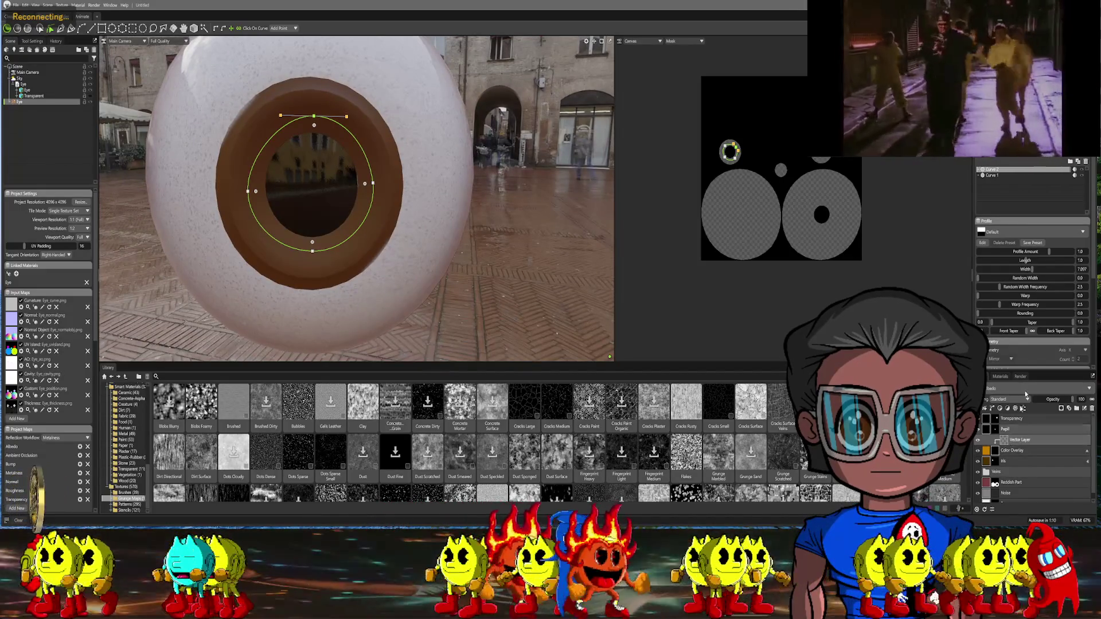
scroll(1042, 278, down, 2)
scroll(1042, 277, down, 3)
scroll(1043, 277, down, 3)
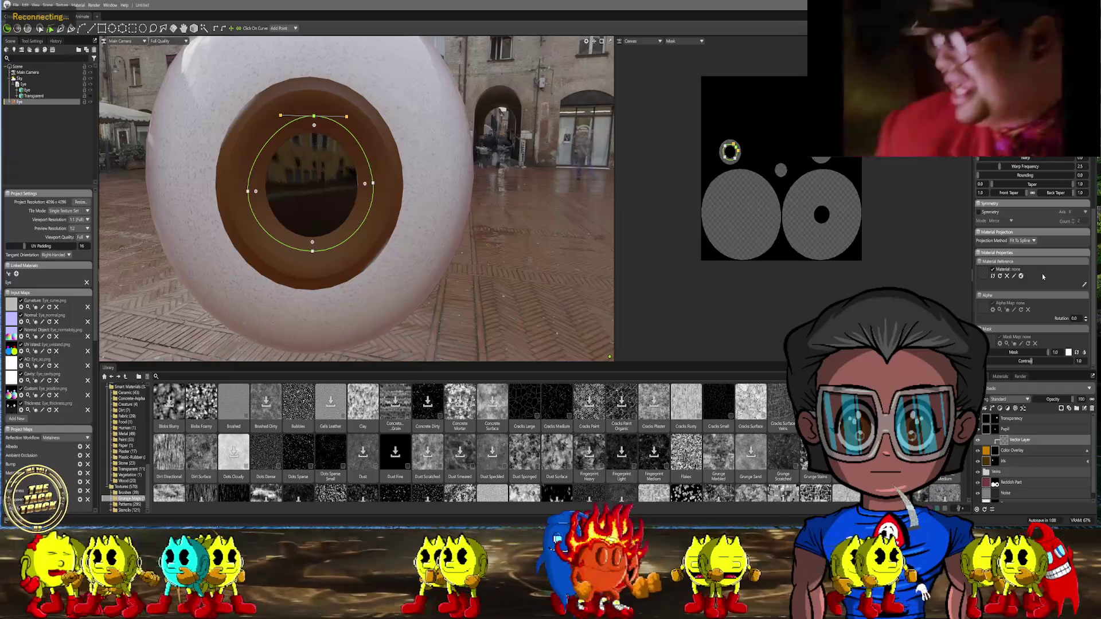
scroll(1041, 273, up, 6)
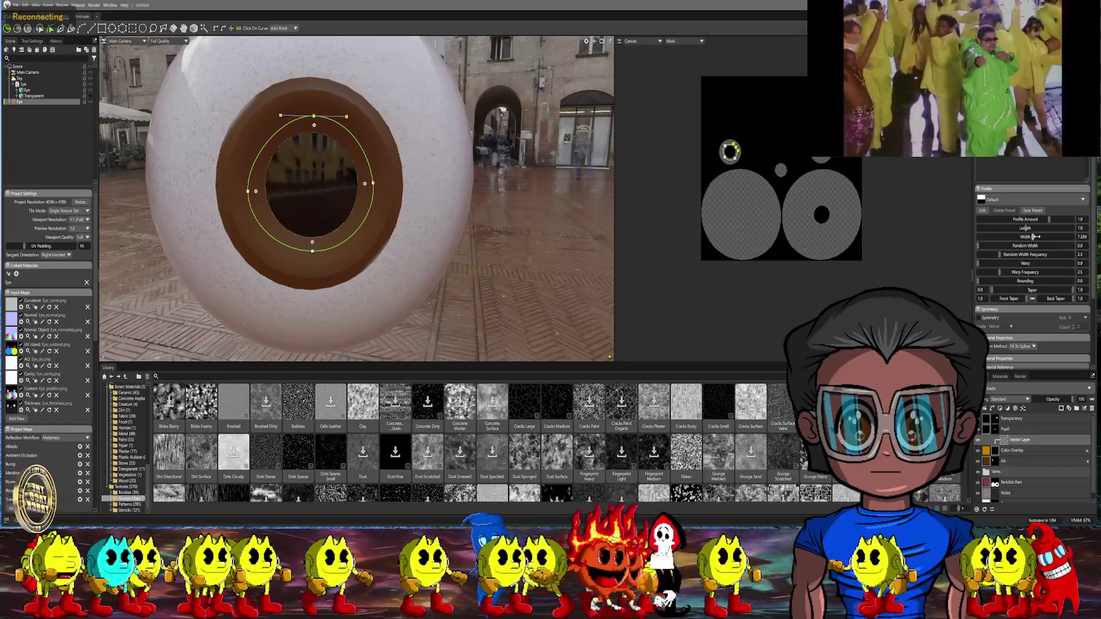
drag(1050, 234, 1042, 236)
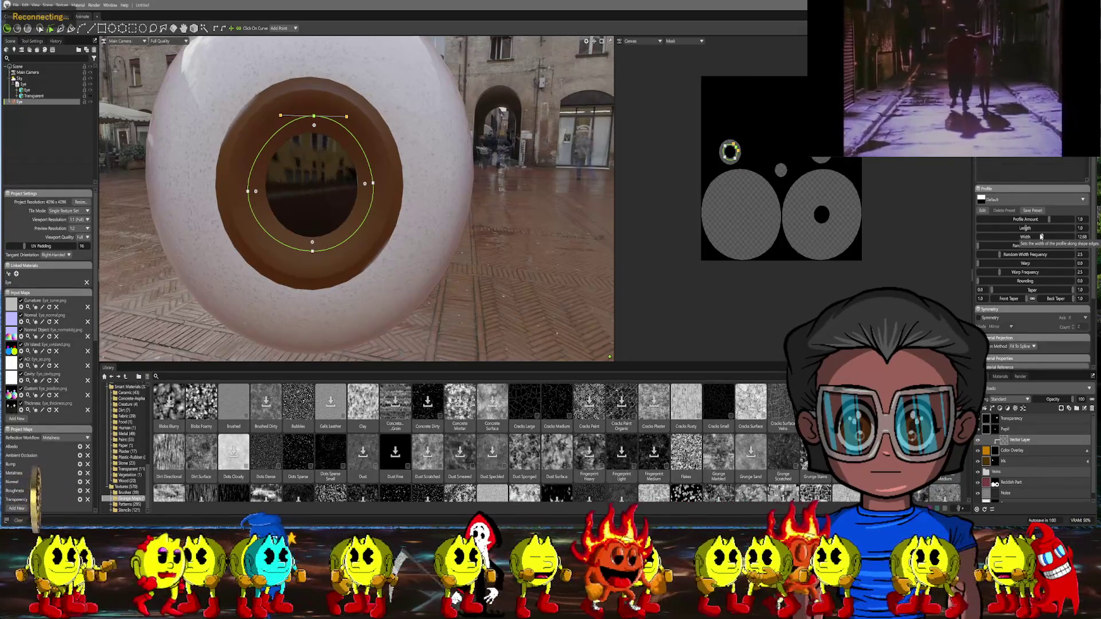
mouse_move(516, 189)
middle_down()
mouse_move(565, 195)
mouse_move(513, 197)
middle_up()
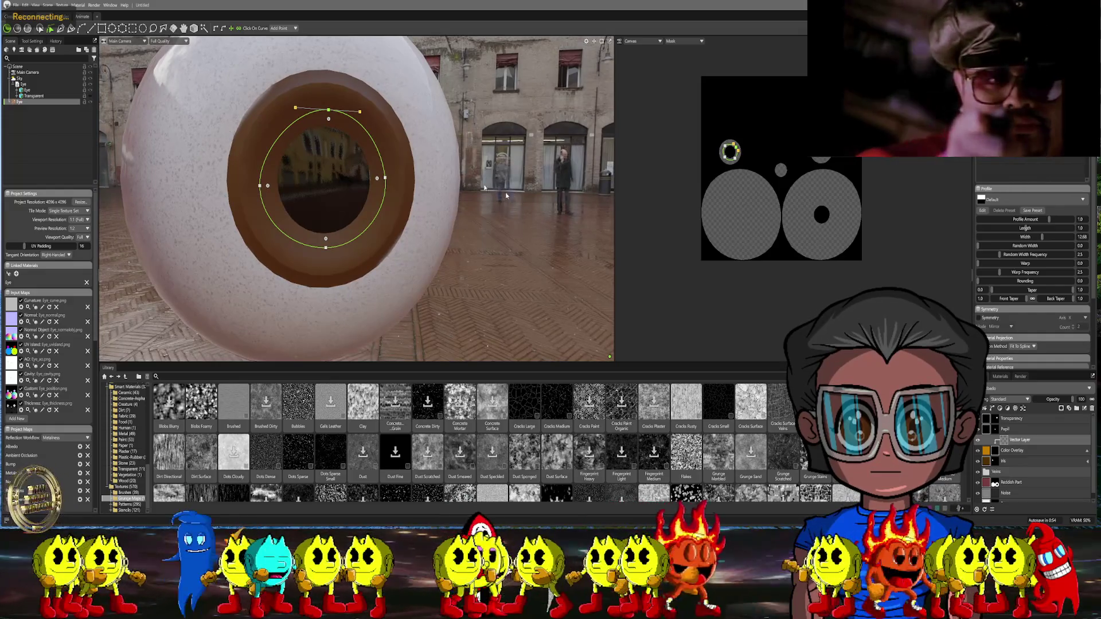
mouse_move(514, 196)
middle_down()
mouse_move(433, 207)
mouse_move(516, 202)
middle_up()
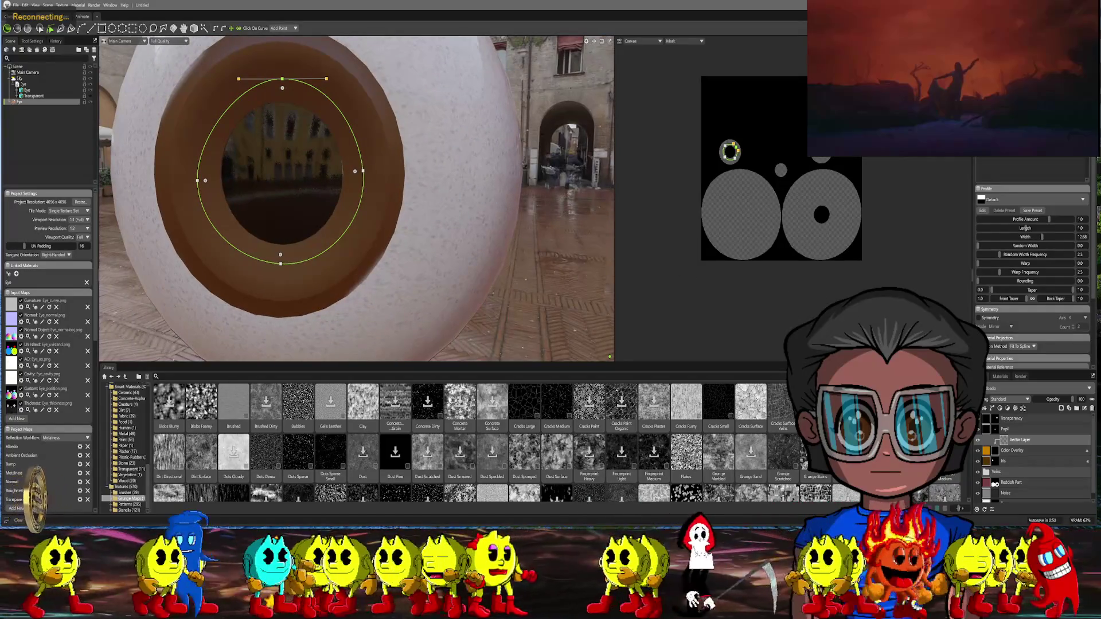
click(1005, 441)
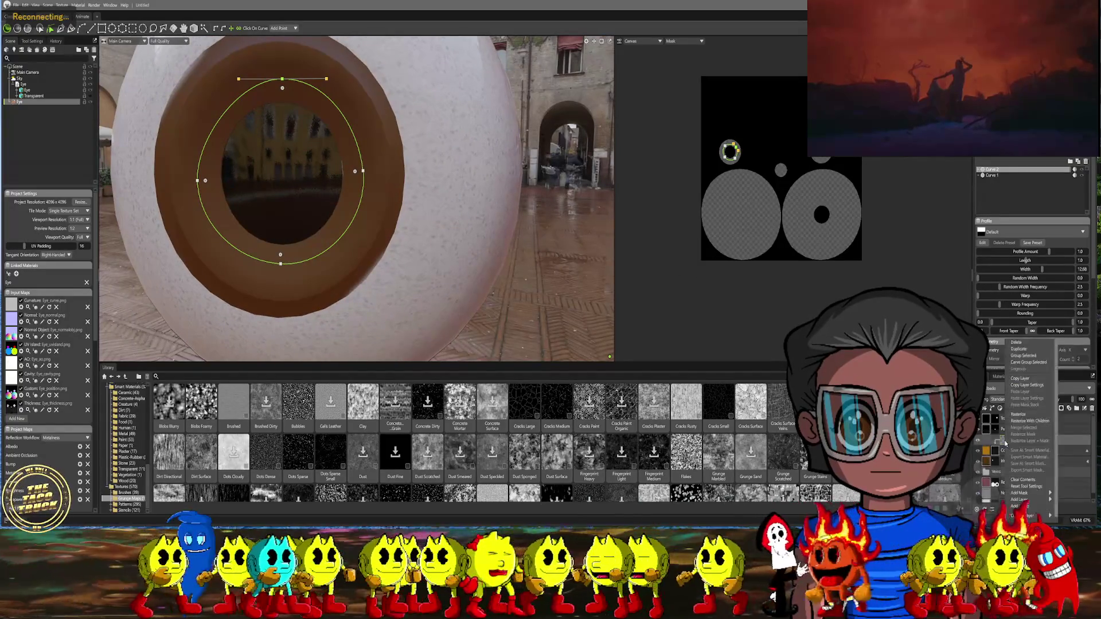
Delete the Vector Layer and give the Color Overlay layer a fresh mask
key(Delete)
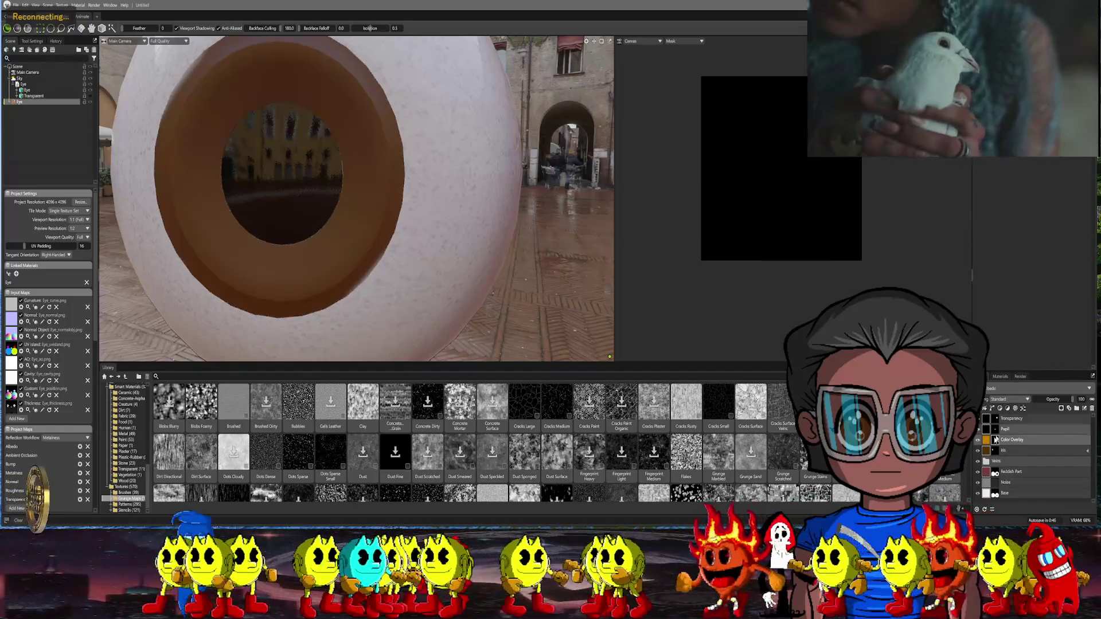
right_click(998, 440)
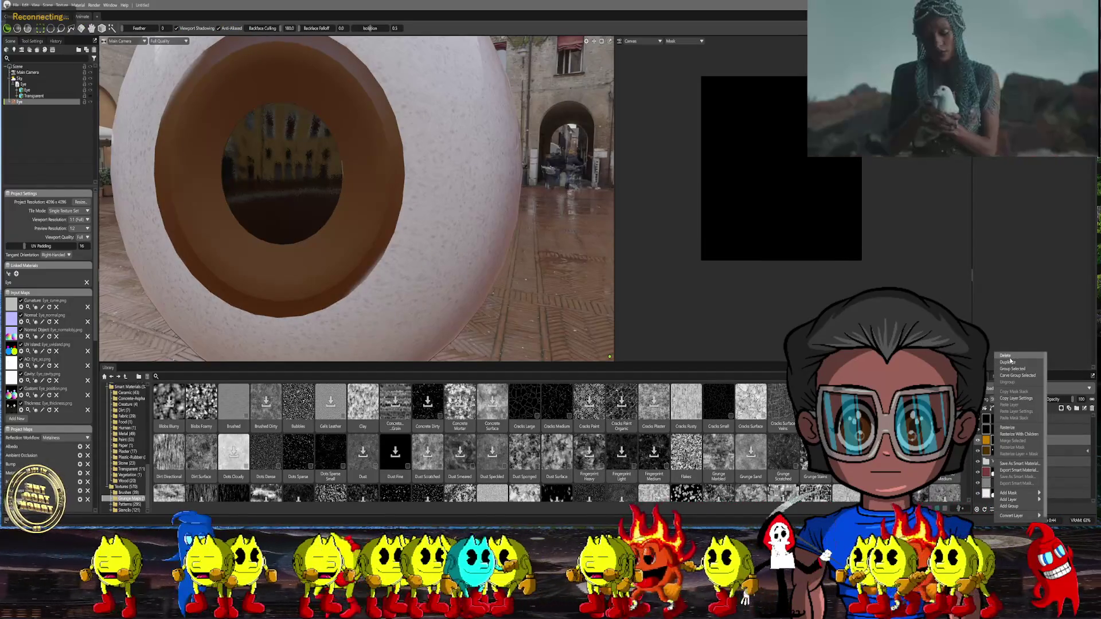
click(1013, 374)
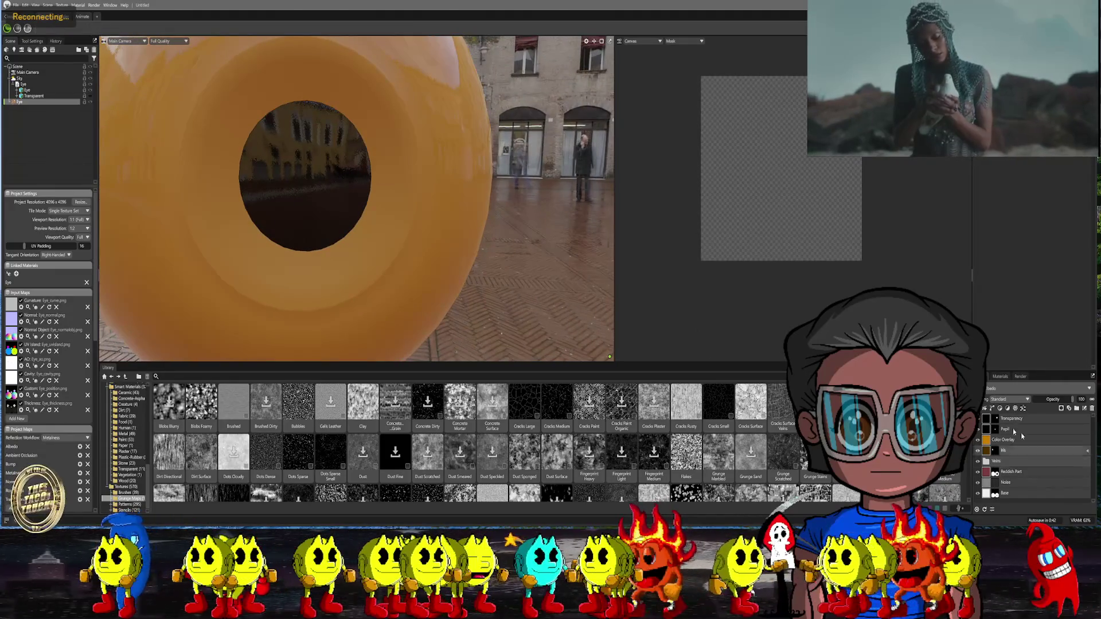
click(987, 441)
right_click(987, 442)
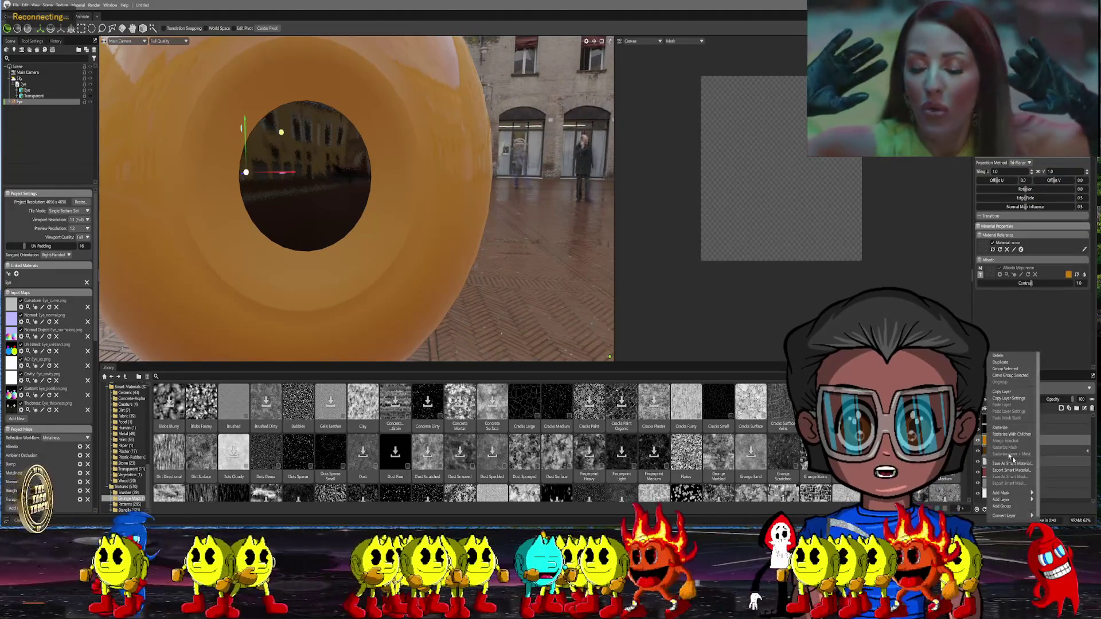
mouse_move(1016, 495)
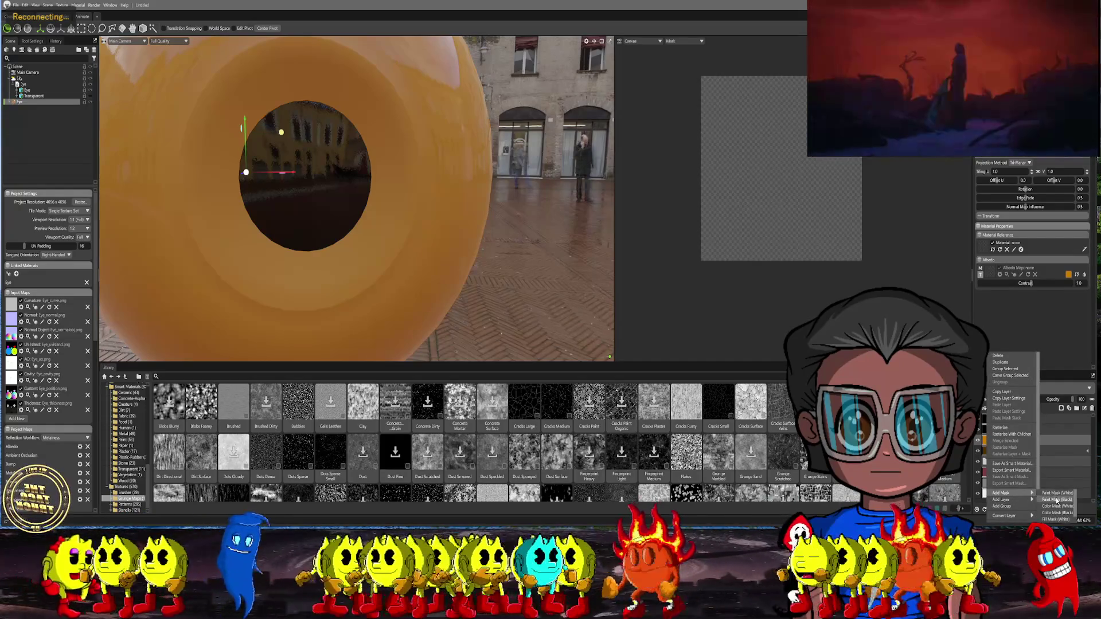
click(1056, 499)
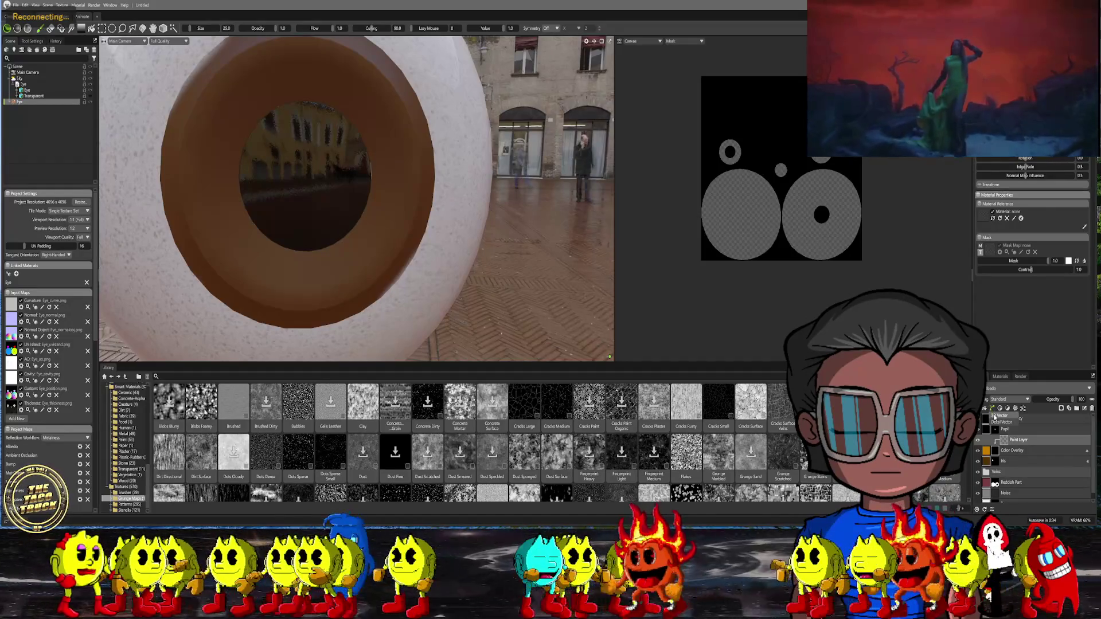
Add a new vector layer to the Eye material for drawing a curve
click(993, 408)
drag(367, 163, 172, 80)
click(81, 28)
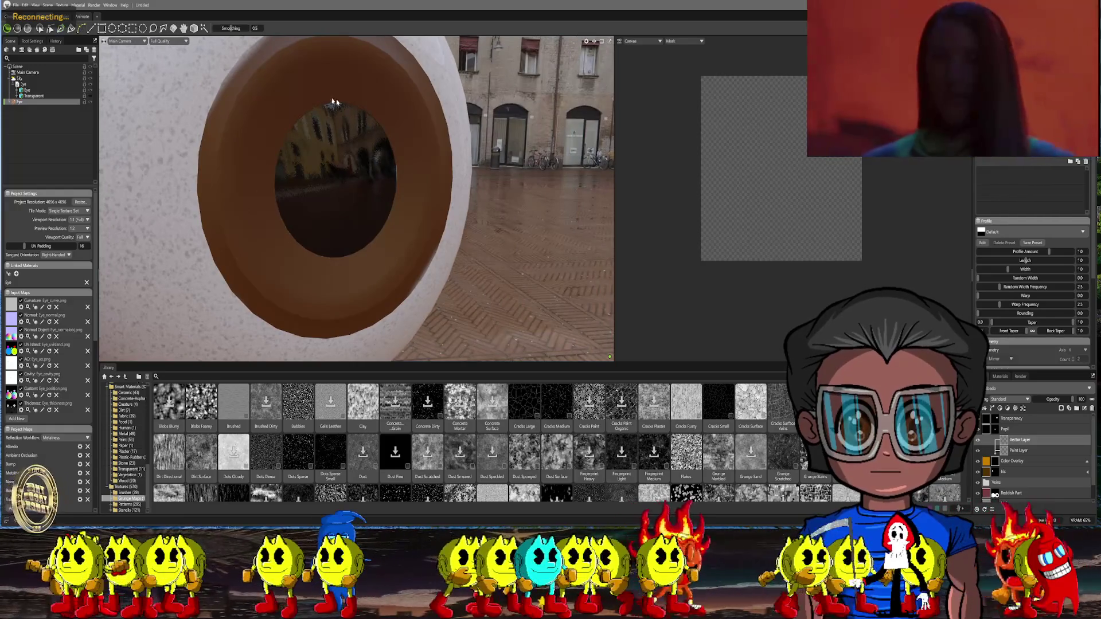
click(415, 163)
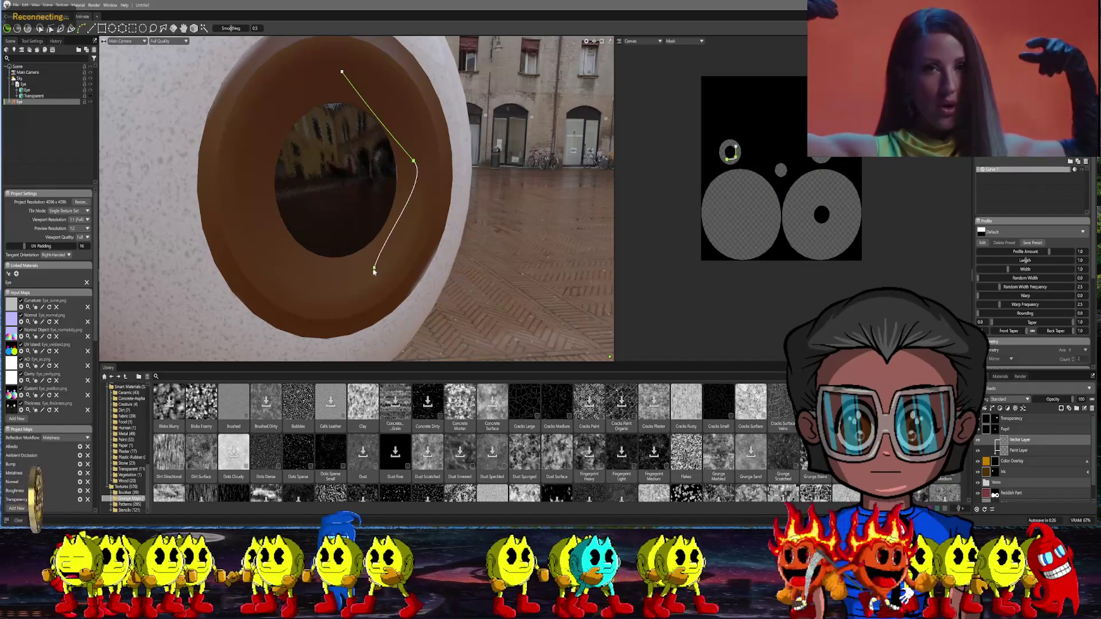
click(367, 272)
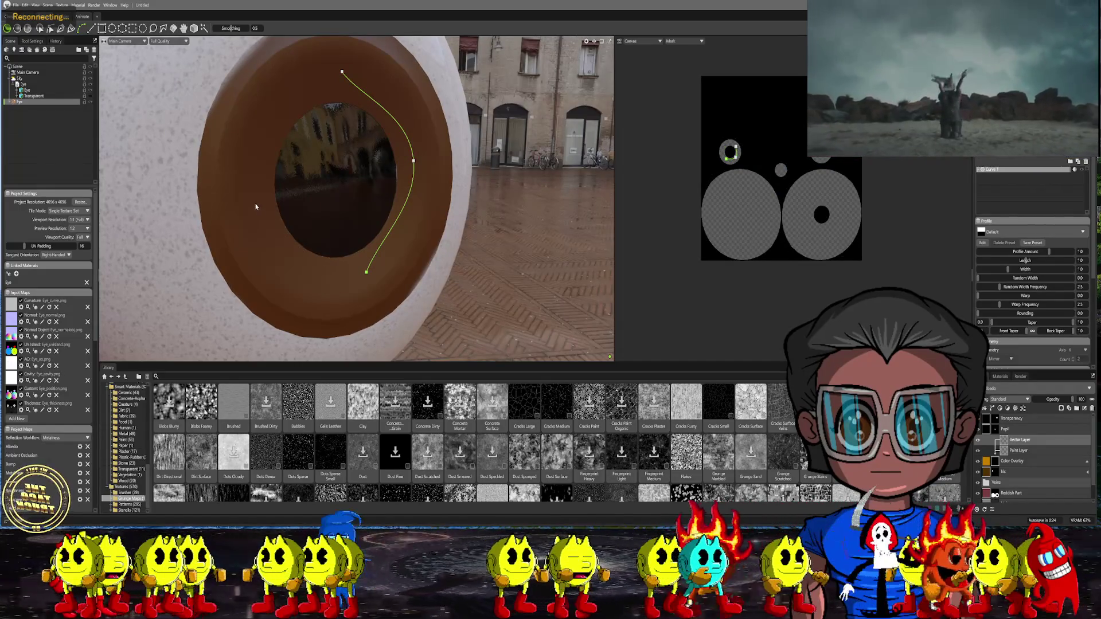
middle_drag(266, 236, 281, 219)
click(278, 228)
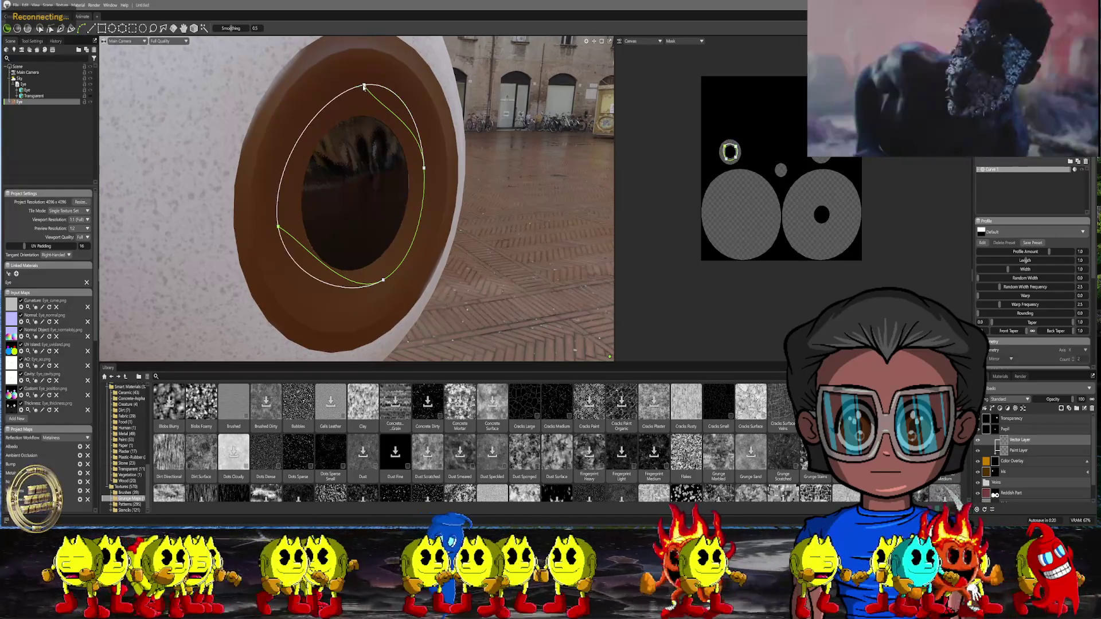
click(364, 86)
mouse_move(364, 86)
middle_down()
mouse_move(393, 194)
mouse_move(425, 197)
middle_up()
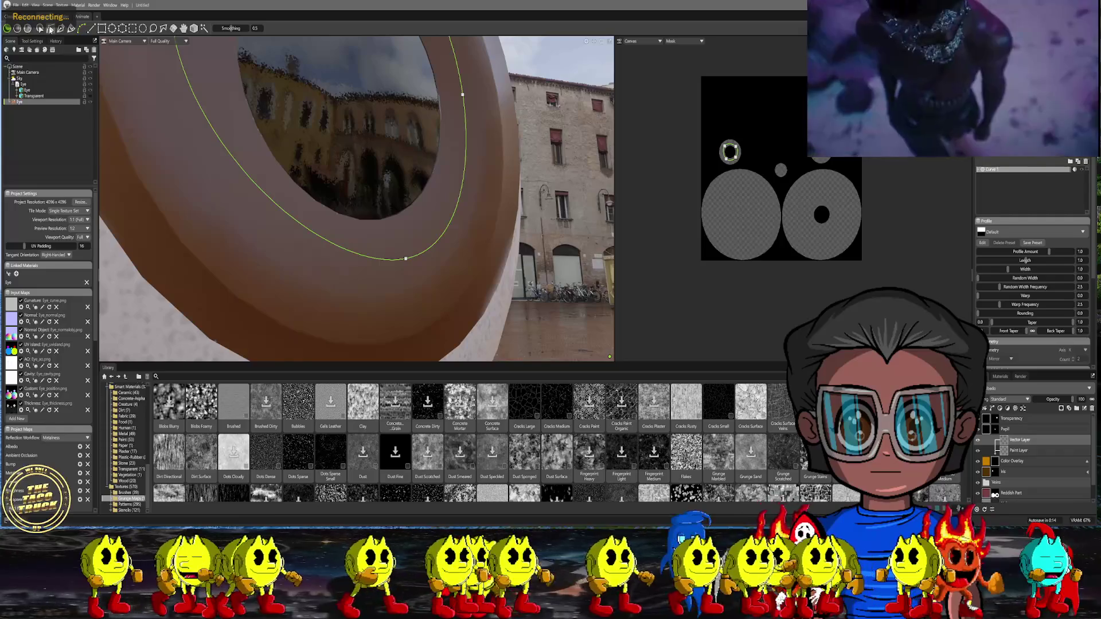
click(50, 30)
drag(406, 260, 384, 274)
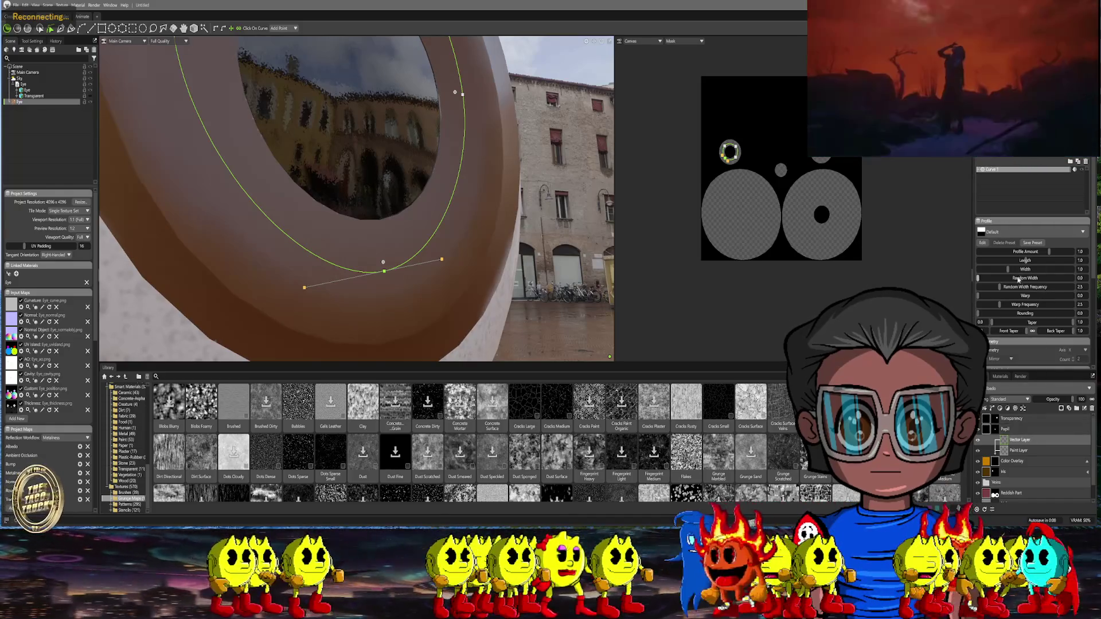
drag(1038, 268, 1048, 267)
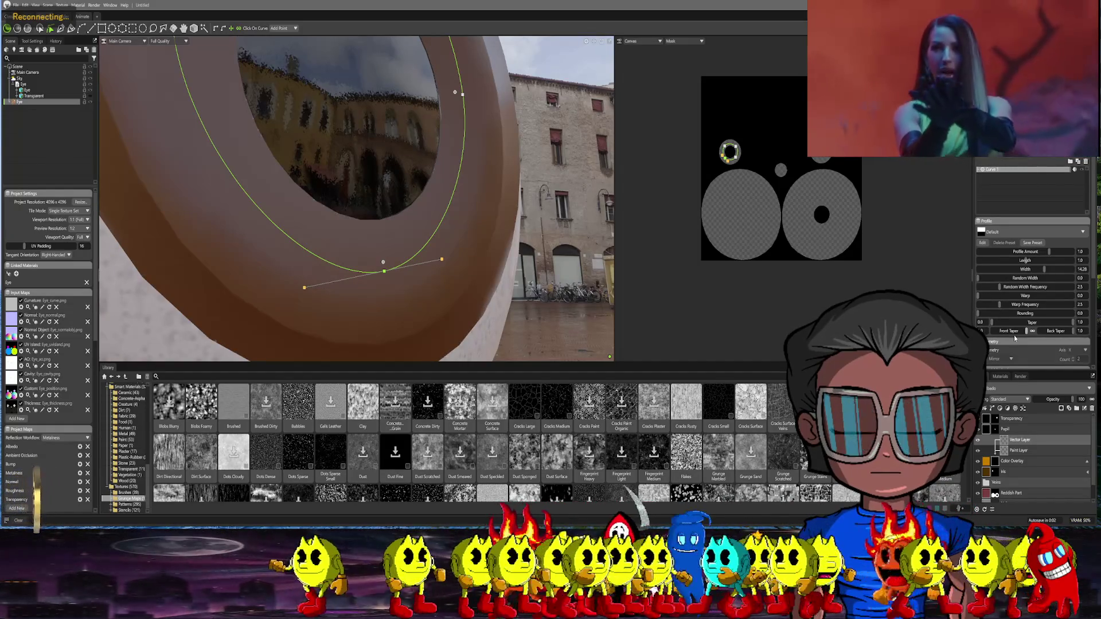
scroll(1010, 316, down, 5)
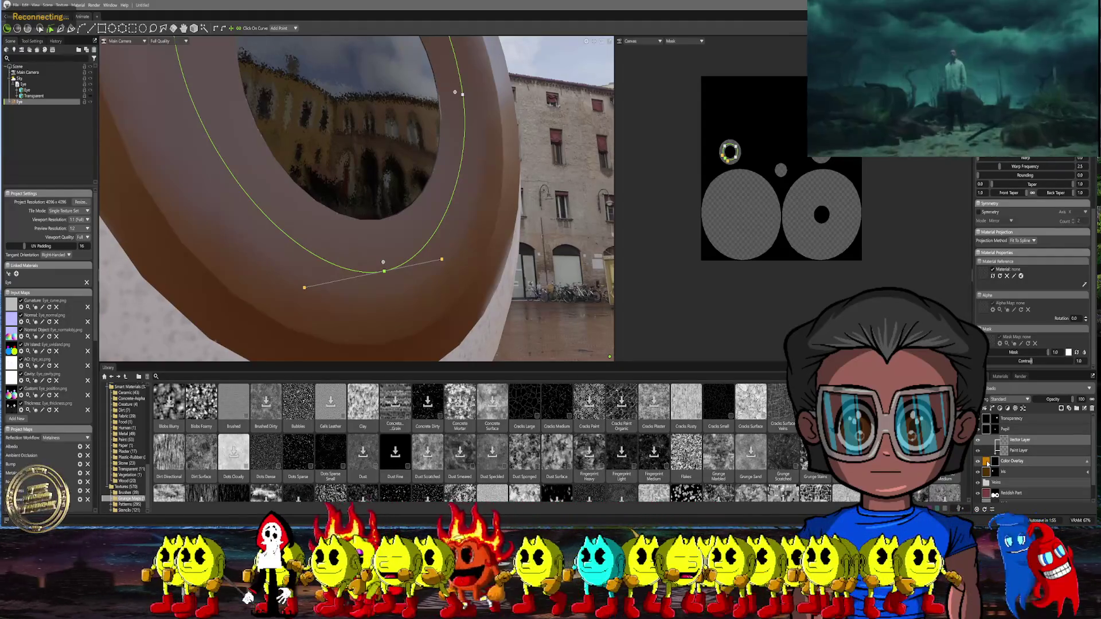
Delete the leftover extra layer from the Eye material's stack
click(988, 462)
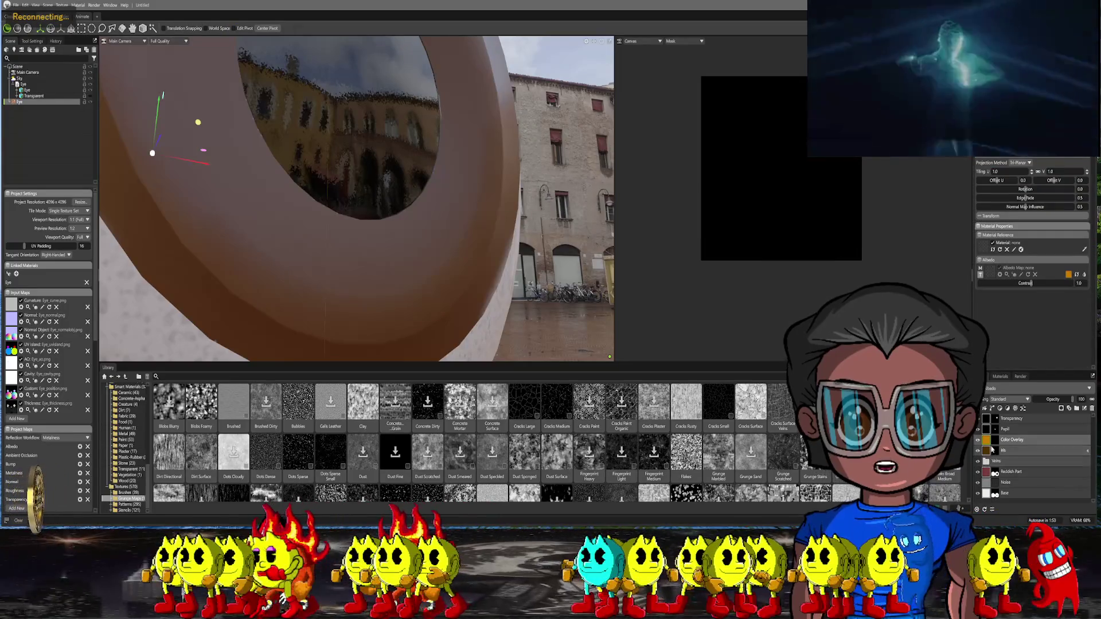
right_click(989, 441)
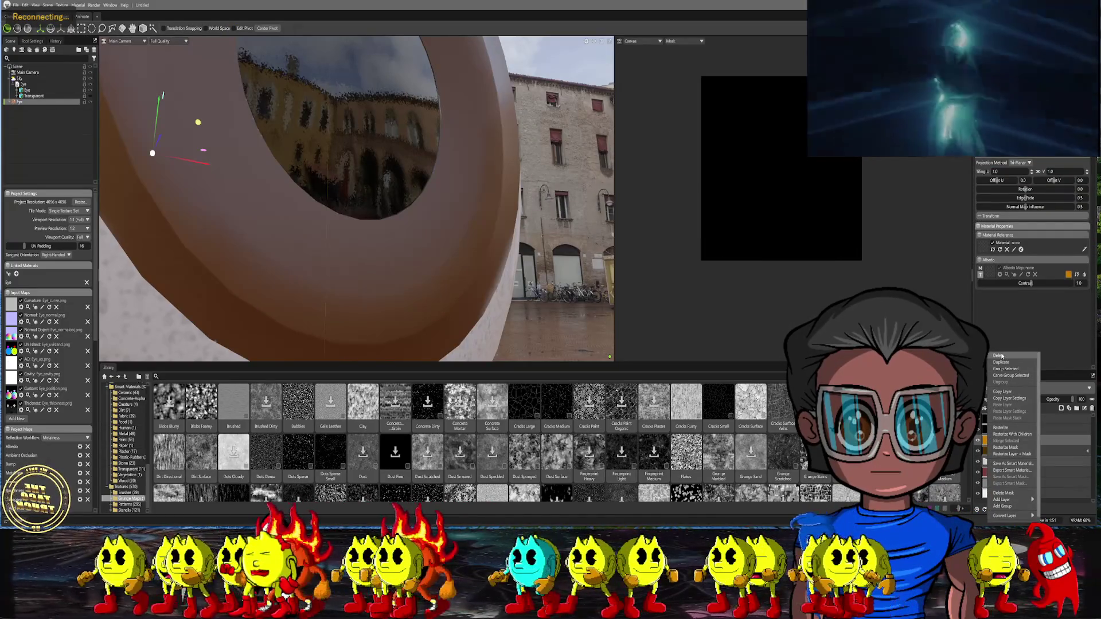
click(999, 355)
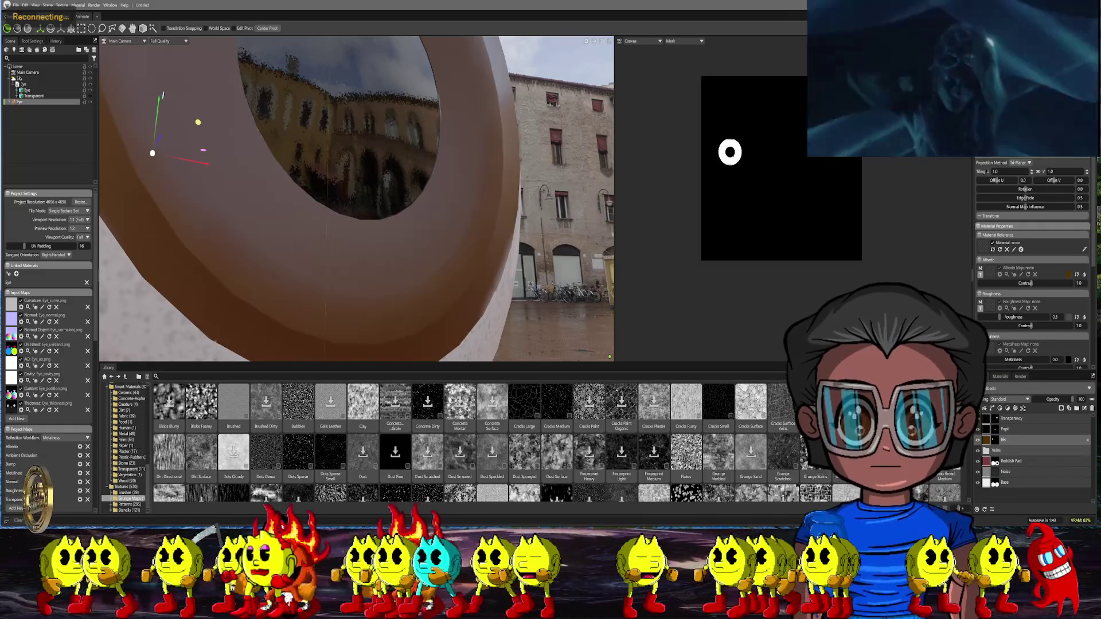
Try a paint layer, remove it again, and add a new fill layer over the eye
click(984, 409)
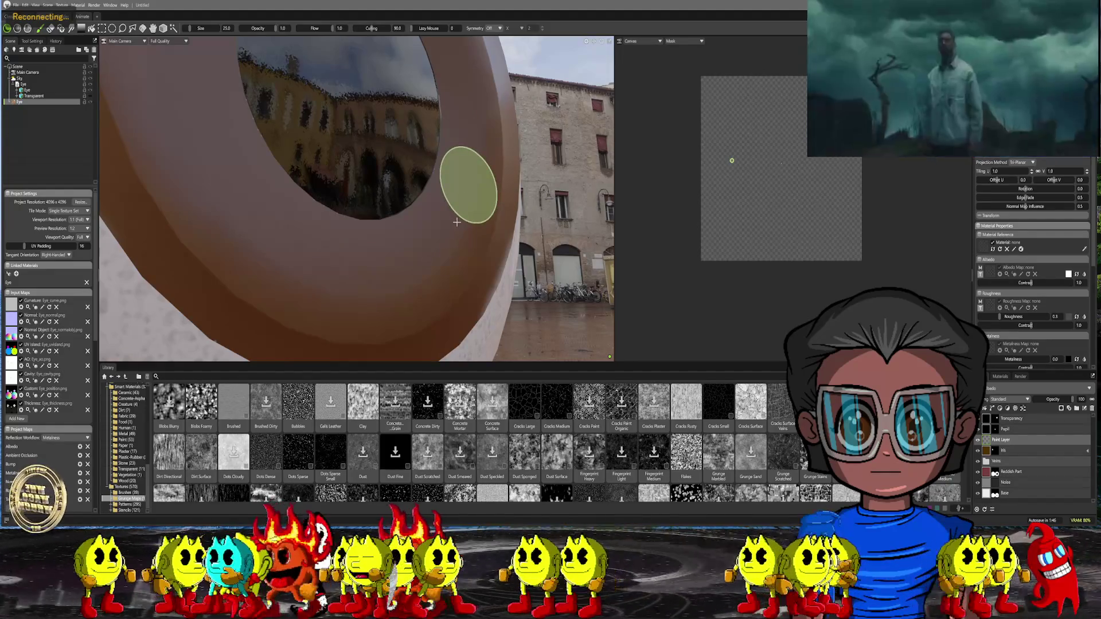
click(467, 180)
mouse_move(527, 181)
middle_down()
mouse_move(491, 219)
mouse_move(487, 198)
middle_up()
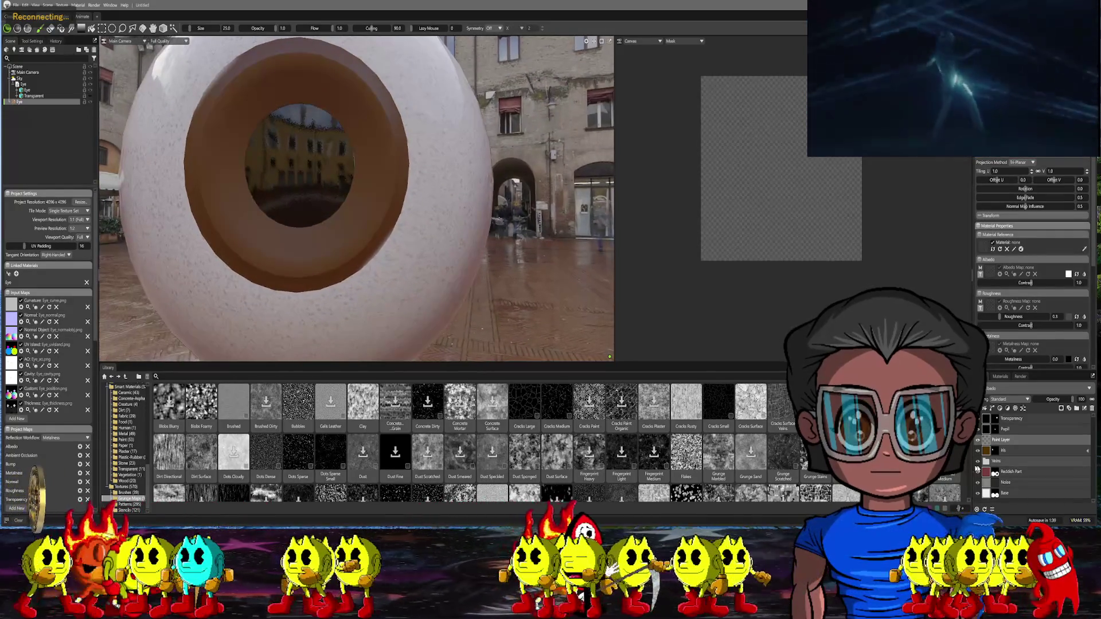
right_click(991, 442)
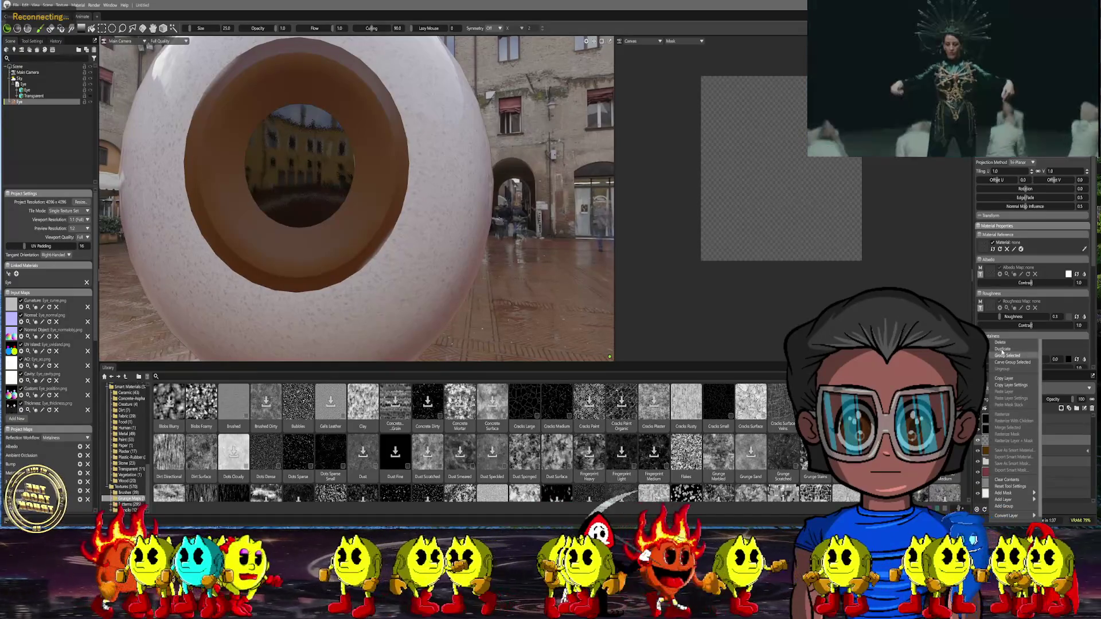
click(1005, 357)
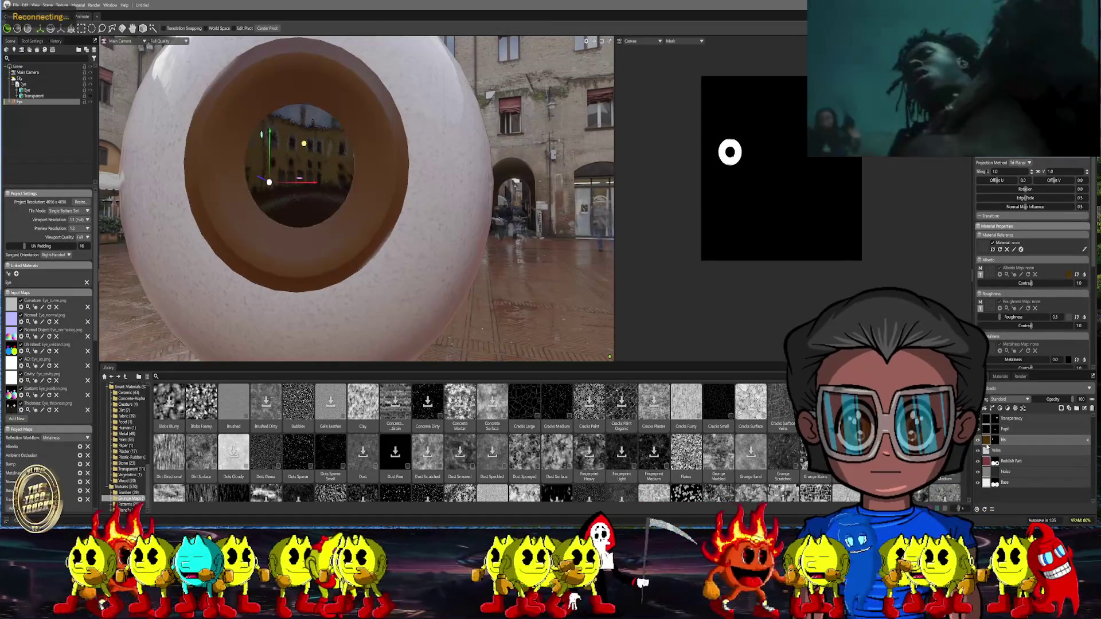
click(985, 408)
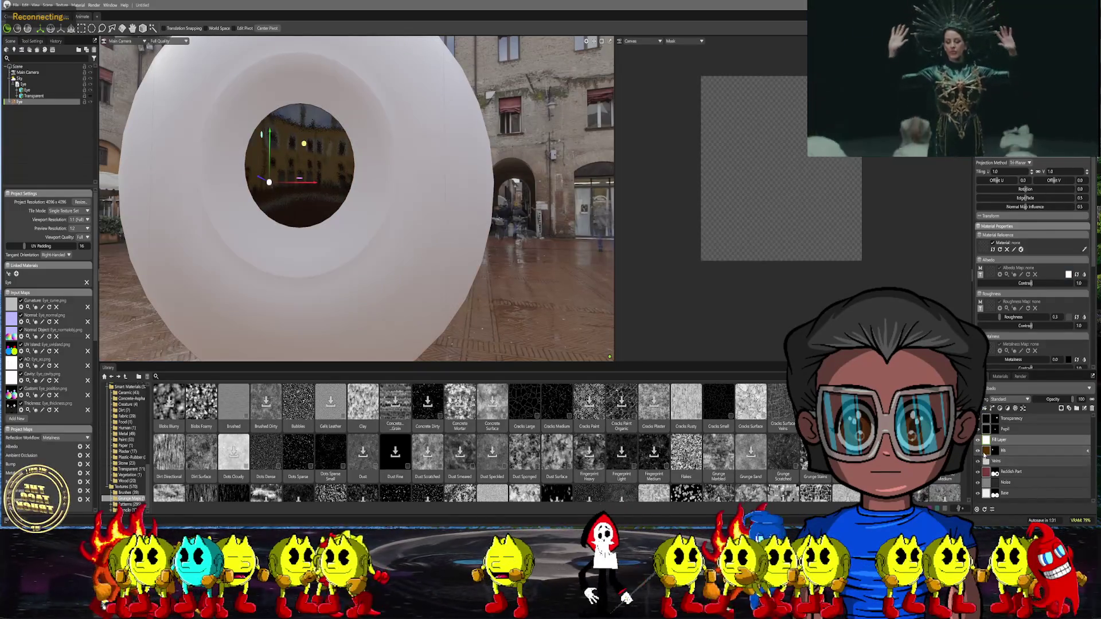
Set the new fill layer's albedo to 513300, then shift it to orange
click(986, 452)
click(1069, 275)
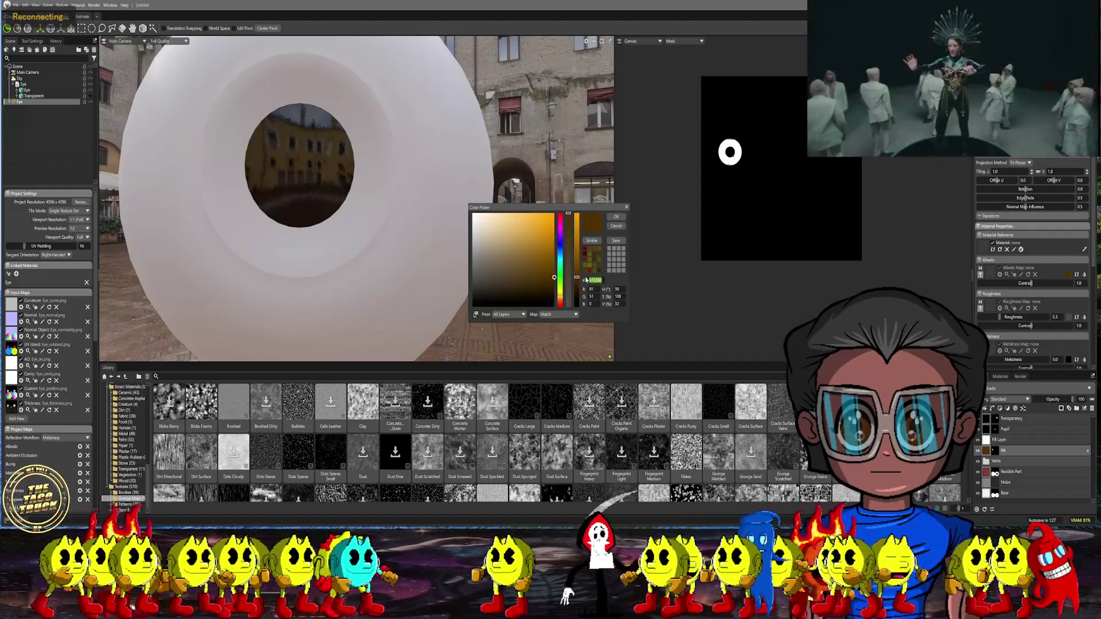
click(620, 224)
click(996, 440)
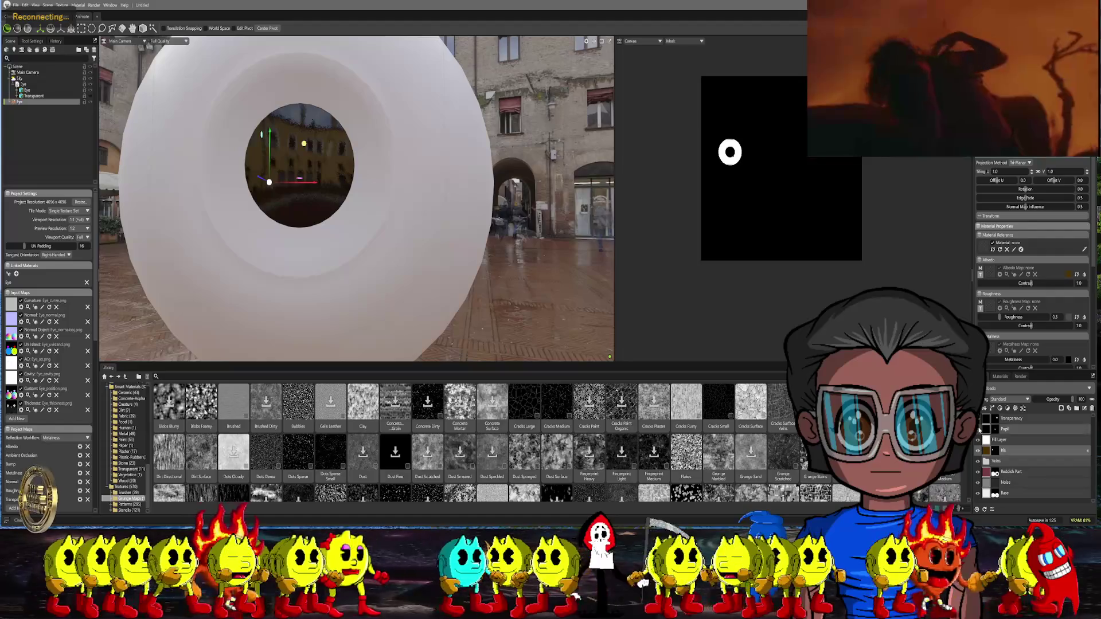
click(1068, 275)
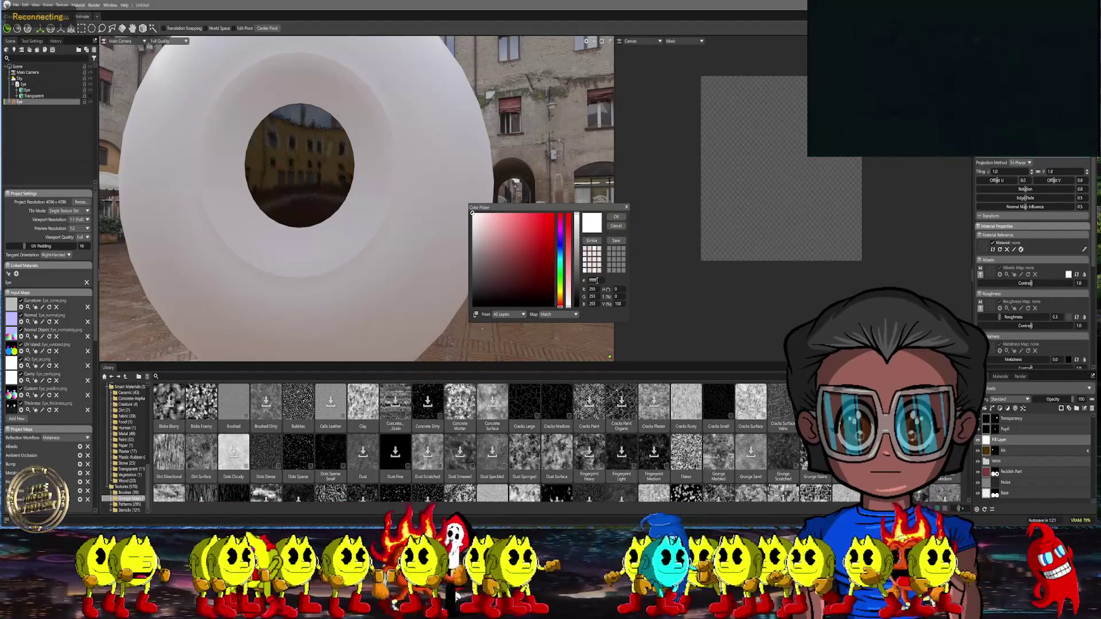
double_click(594, 281)
text(513300)
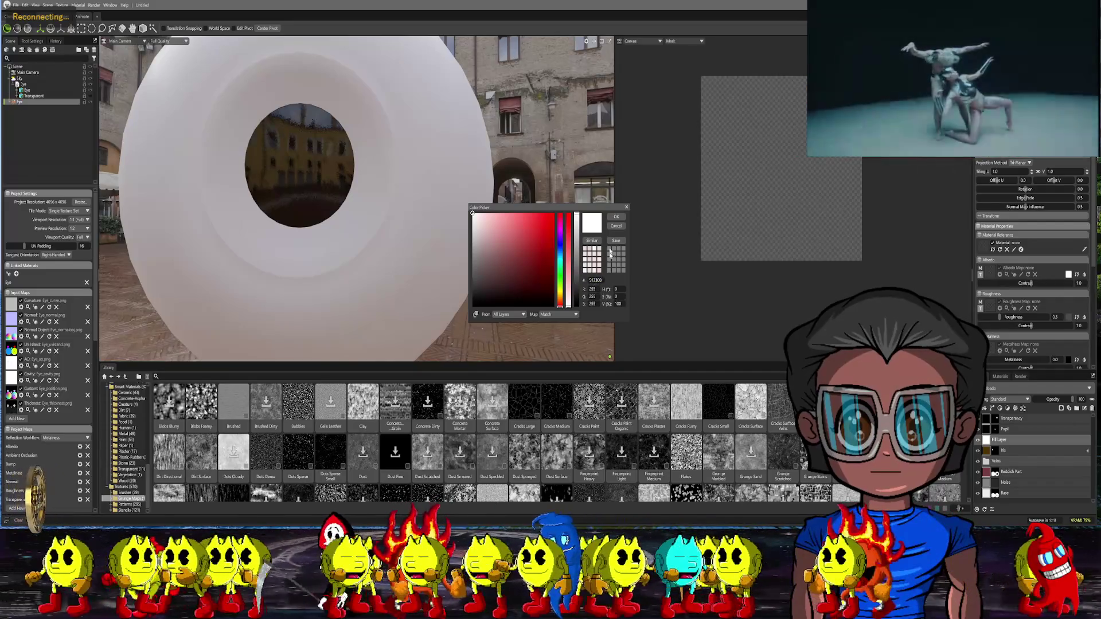
click(615, 217)
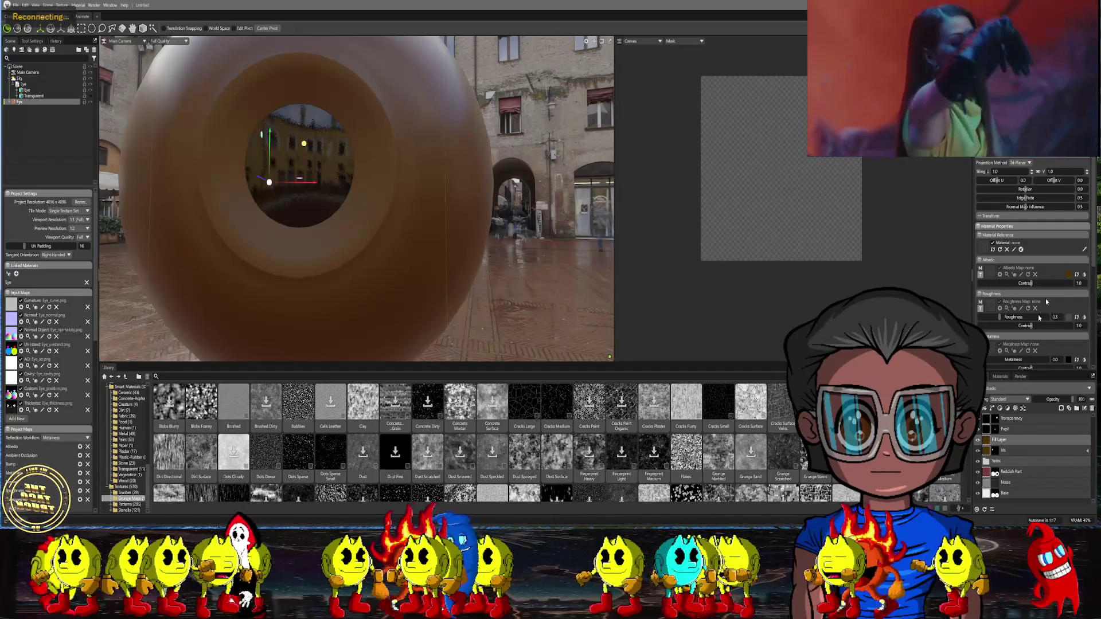
click(1068, 275)
drag(548, 244, 576, 231)
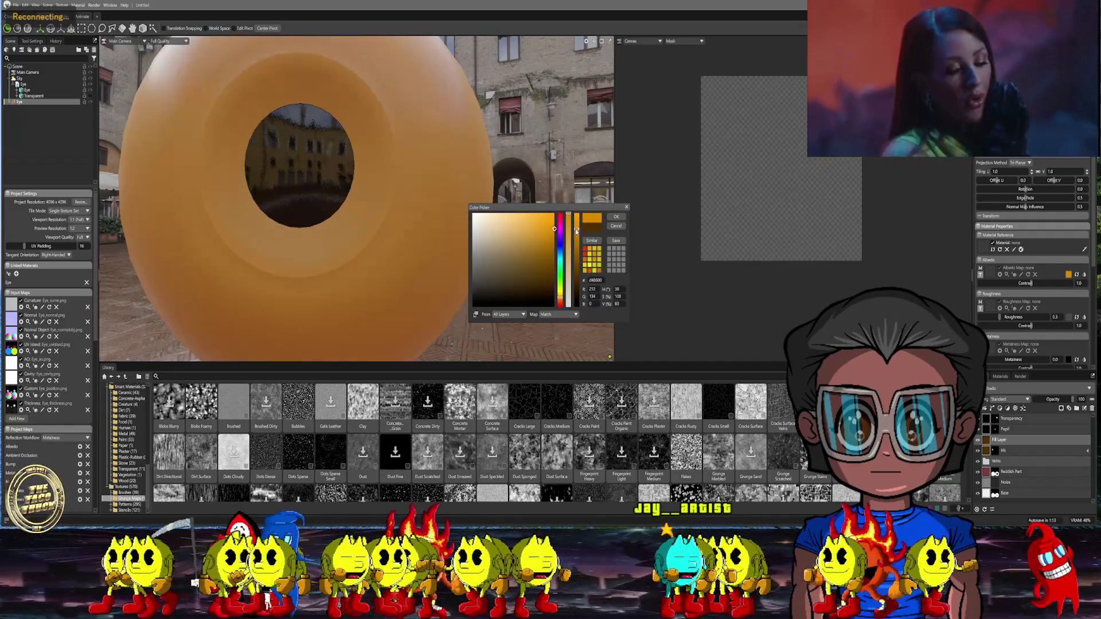
click(615, 219)
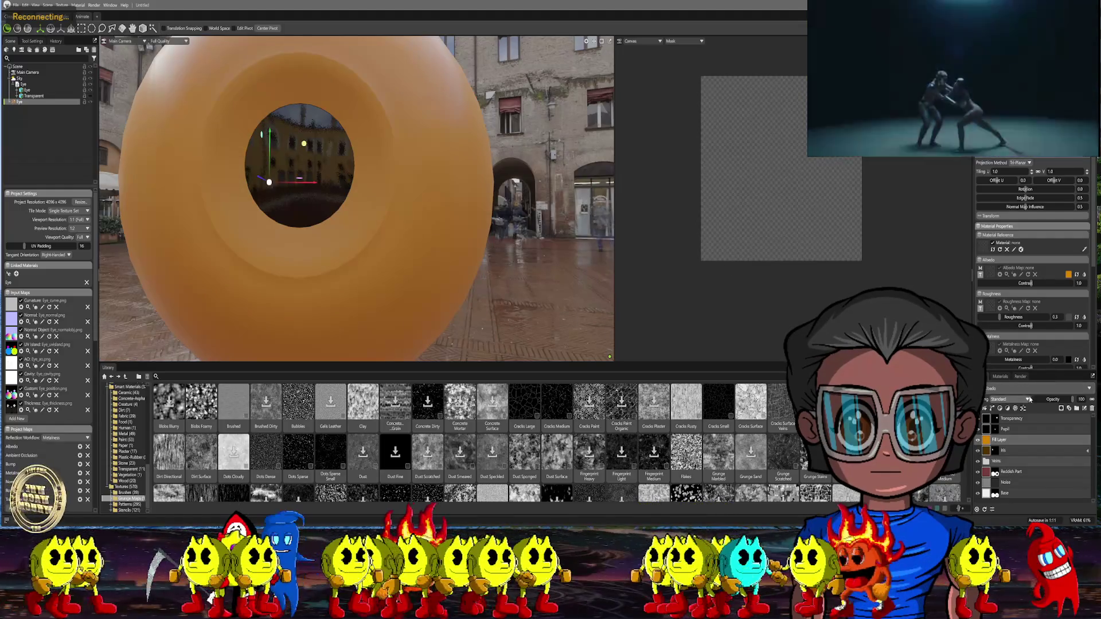
Switch the fill layer's blend mode to Add and rename it 'Overlay Color'
click(1028, 400)
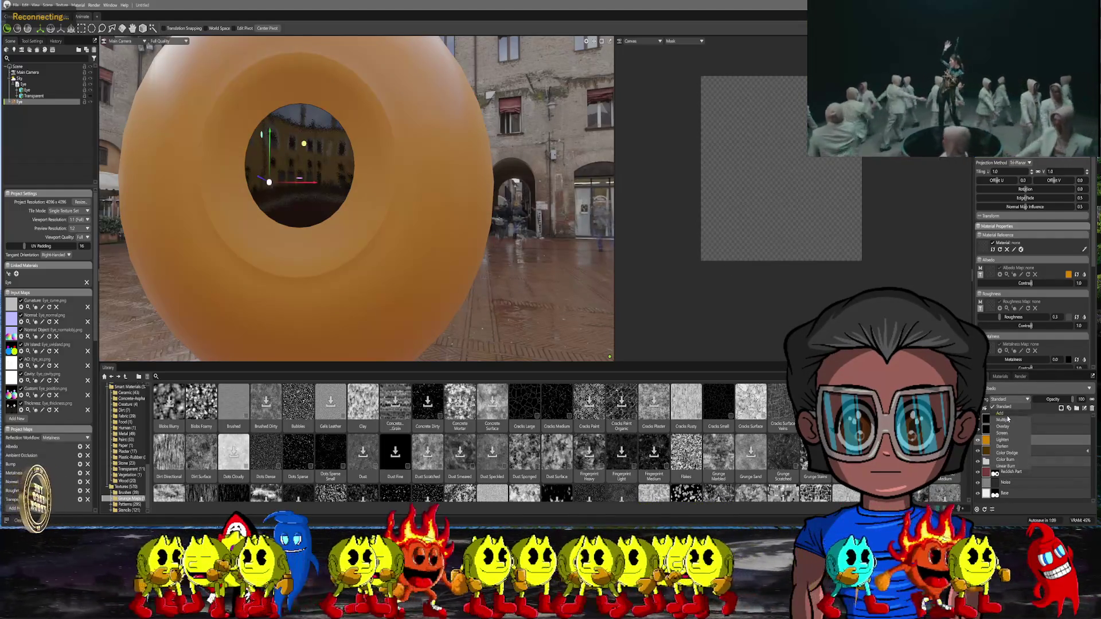
click(1003, 414)
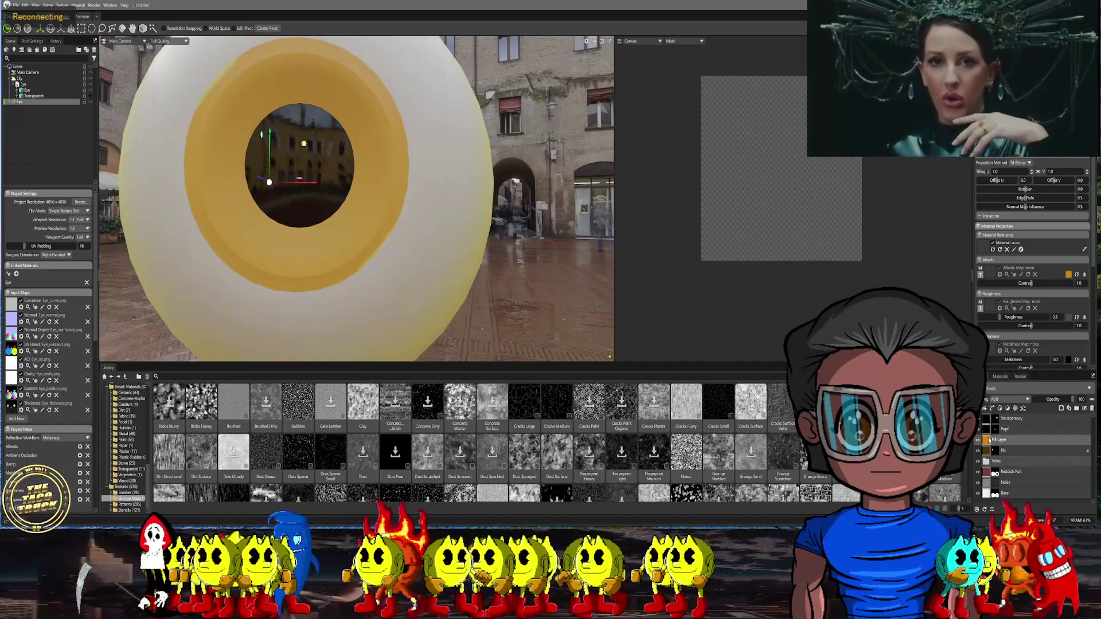
double_click(1000, 440)
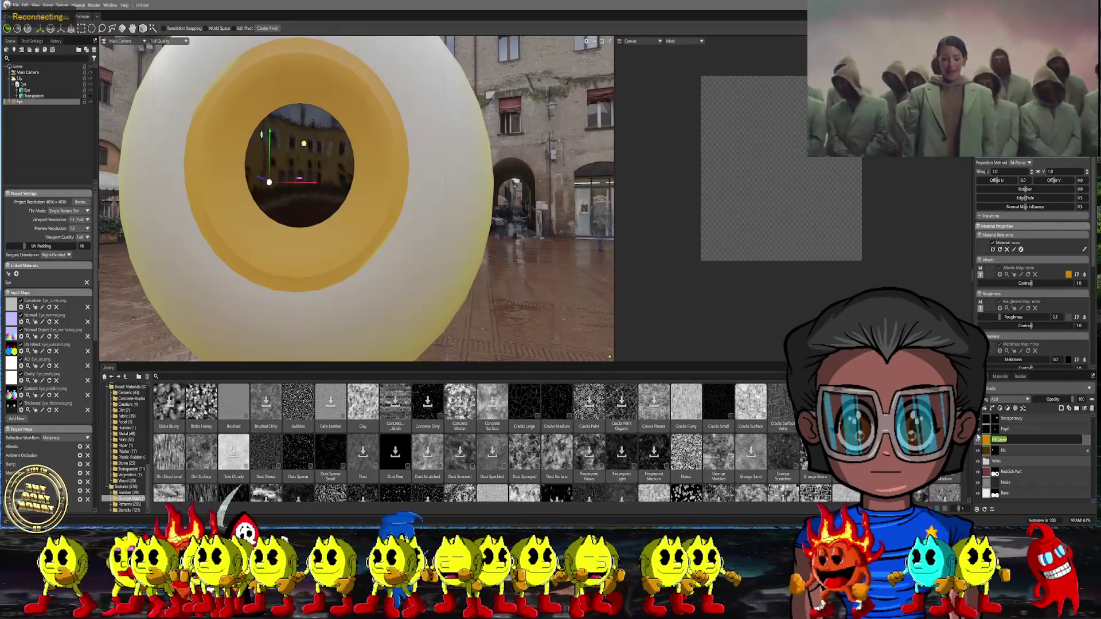
text(Overl)
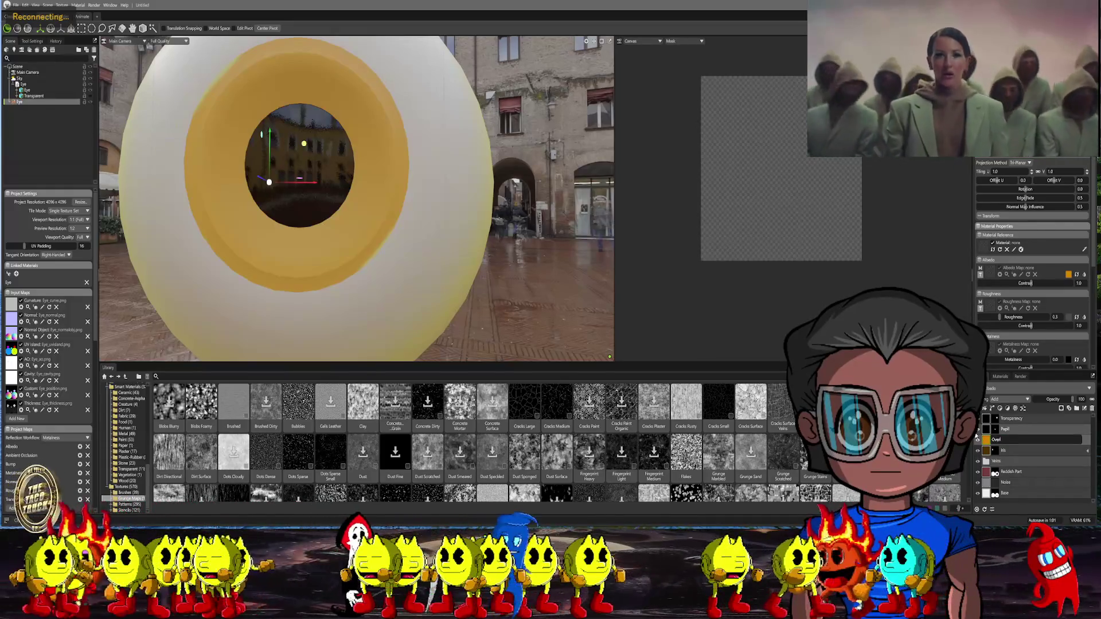
text(ay Color)
drag(551, 241, 498, 281)
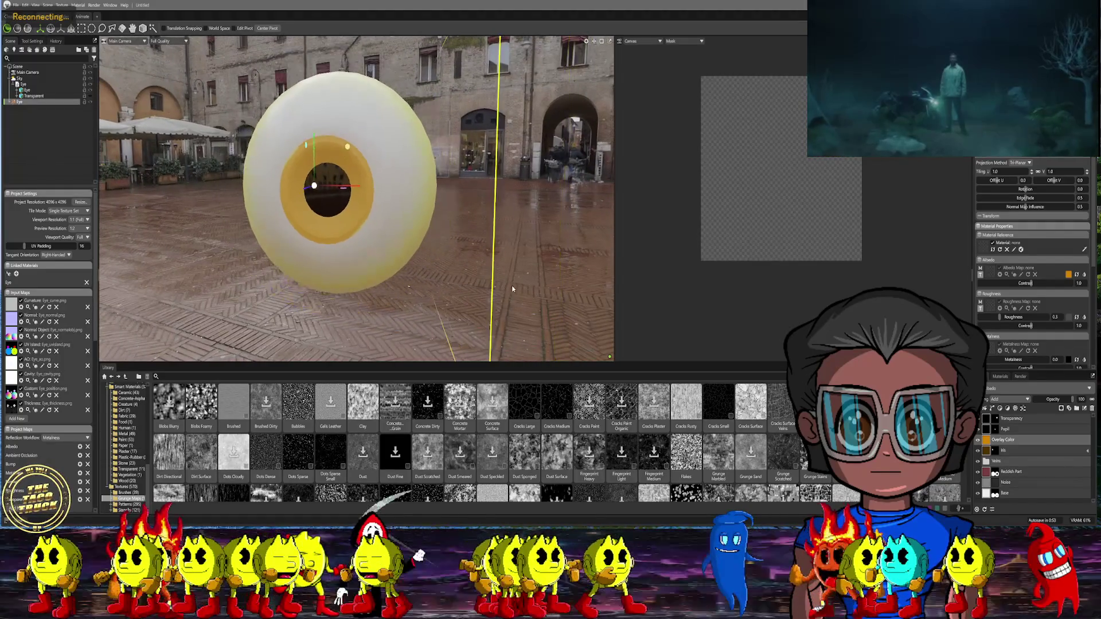
right_click(987, 442)
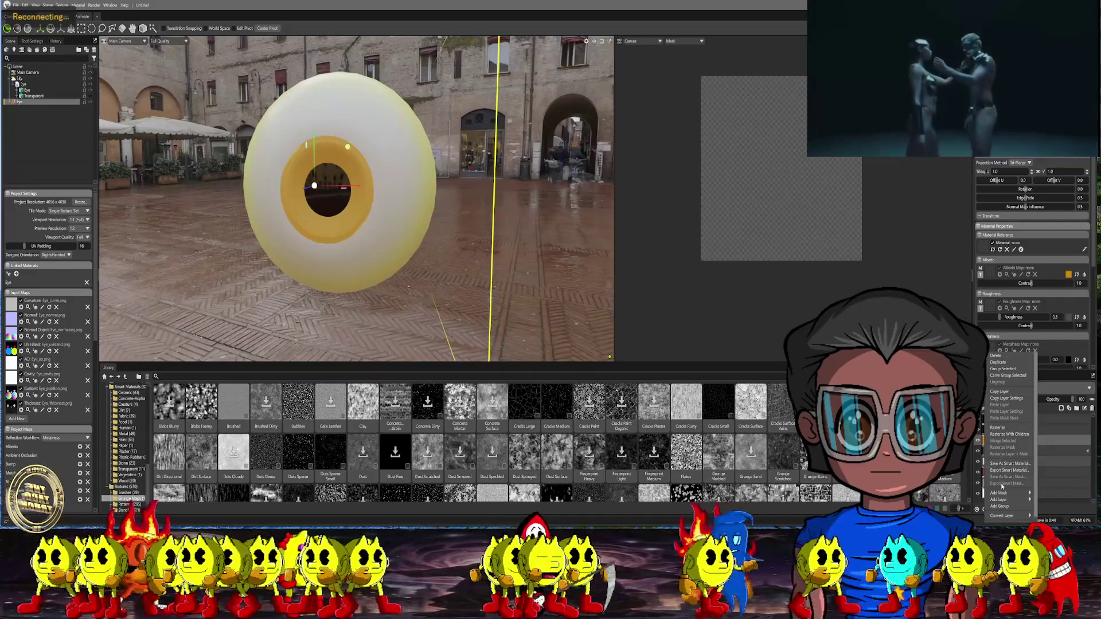
Add a black Paint Mask to the Overlay Color layer
mouse_move(1003, 493)
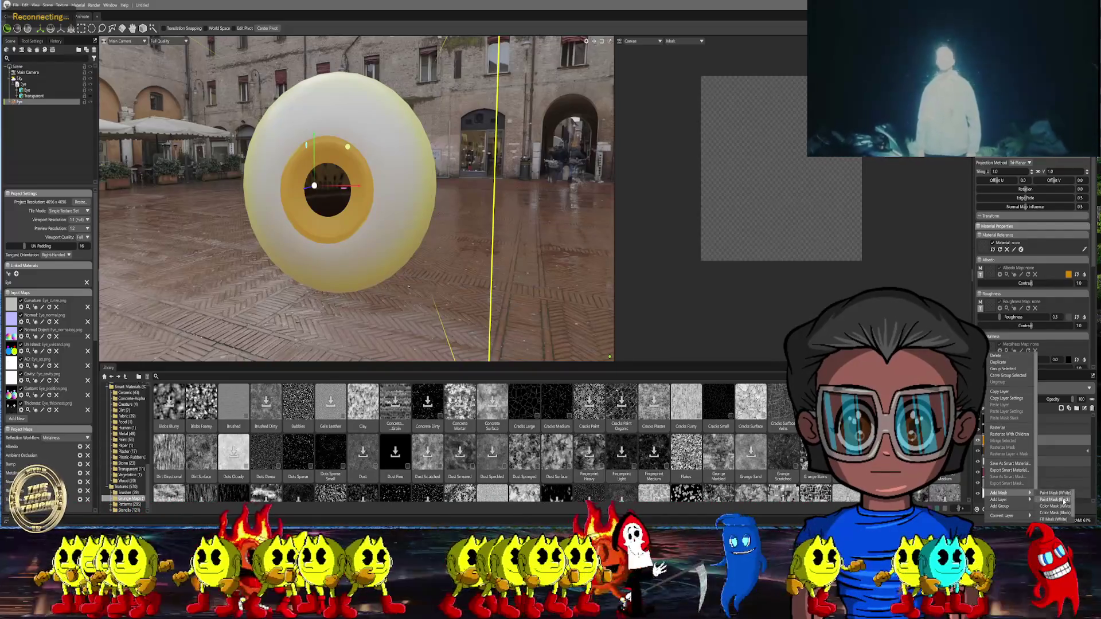
click(1056, 499)
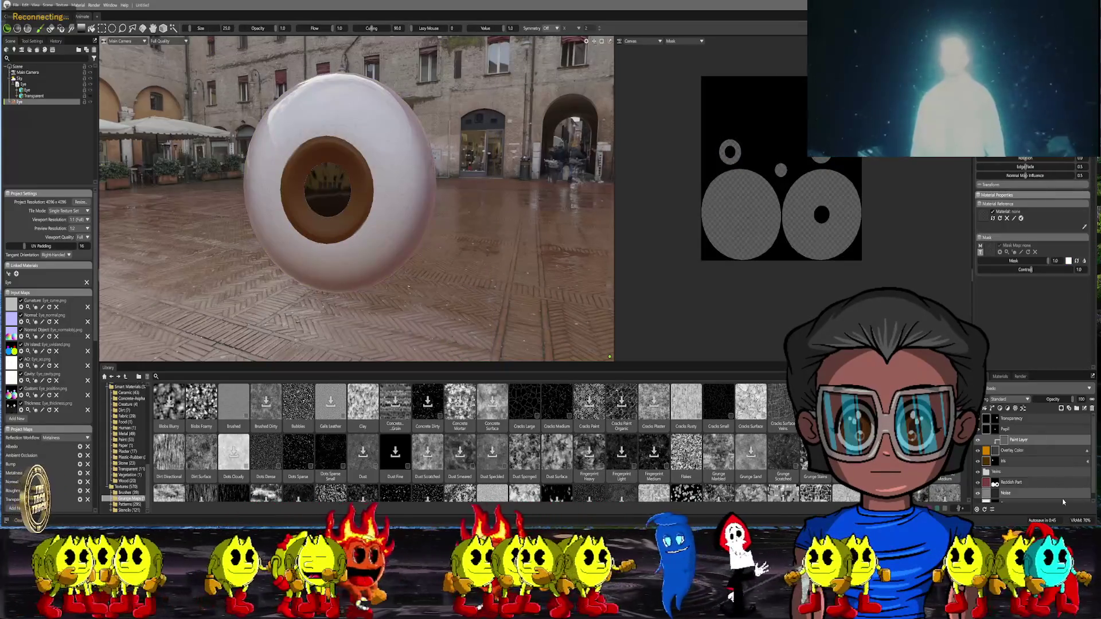
middle_drag(494, 229, 481, 331)
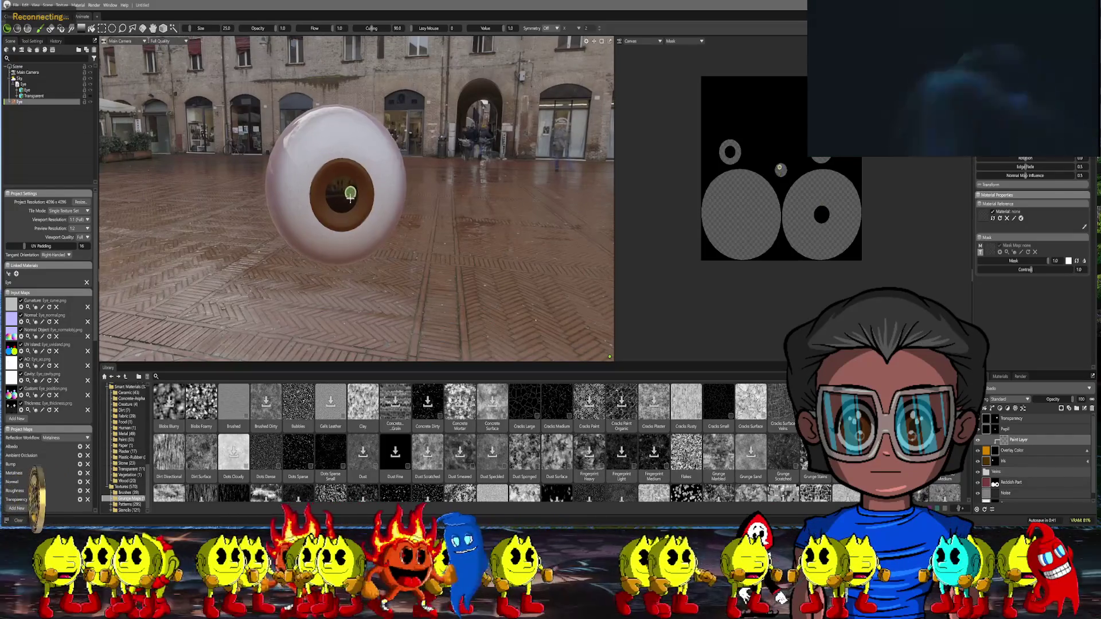
scroll(343, 229, up, 4)
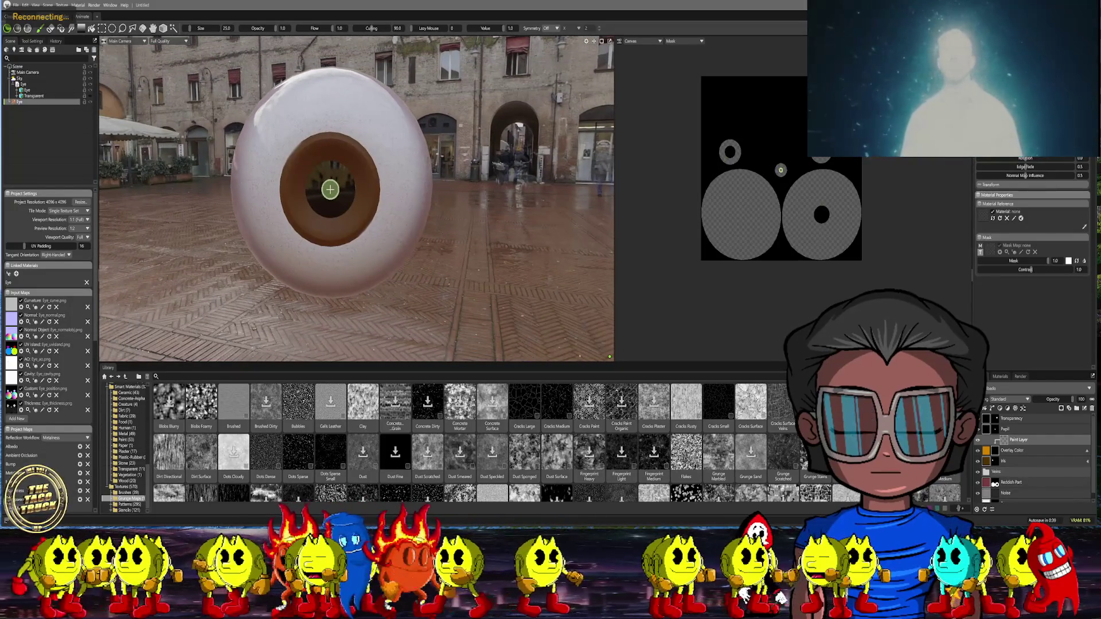
Enlarge the brush and paint the mask white across the whole iris
right_drag(330, 188, 329, 190)
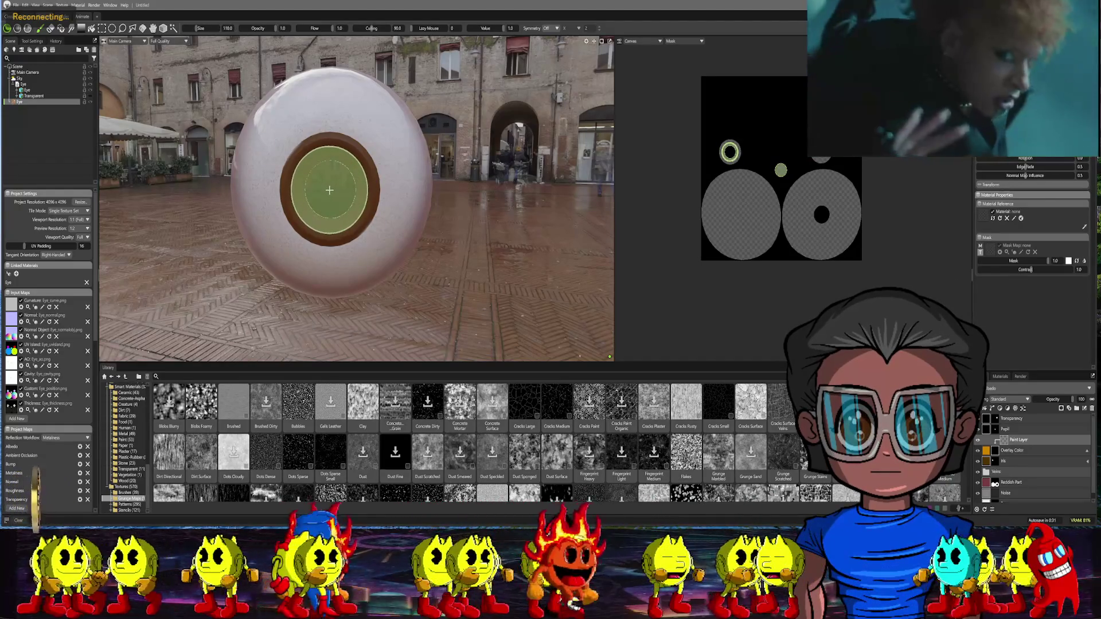
drag(330, 190, 331, 193)
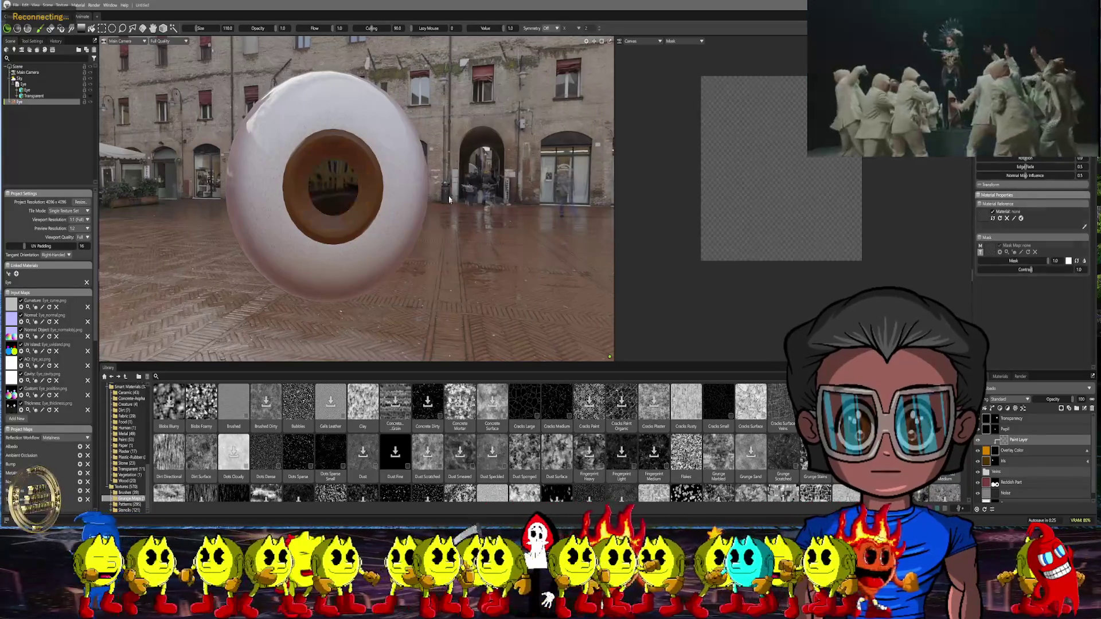
scroll(336, 184, up, 2)
click(336, 183)
drag(336, 183, 326, 184)
right_drag(326, 183, 326, 184)
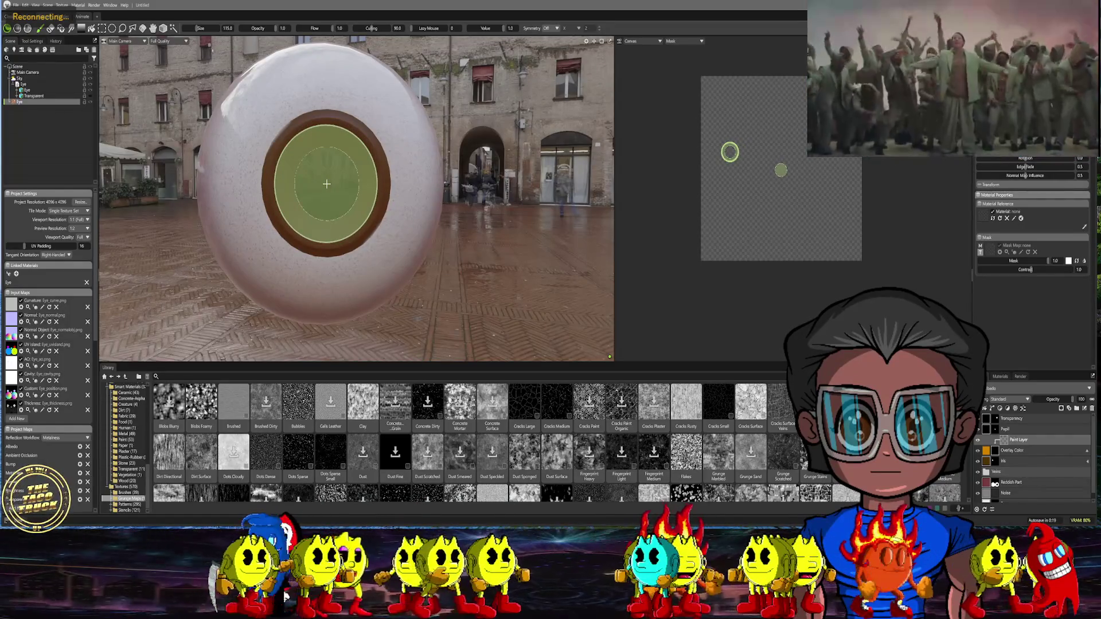
click(326, 183)
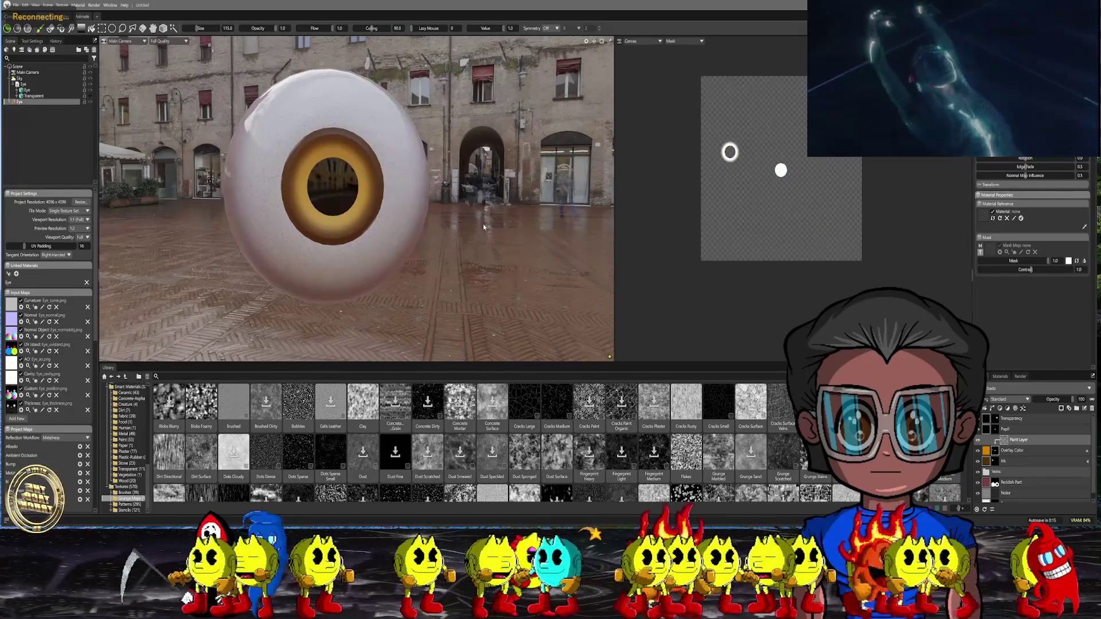
scroll(483, 227, up, 6)
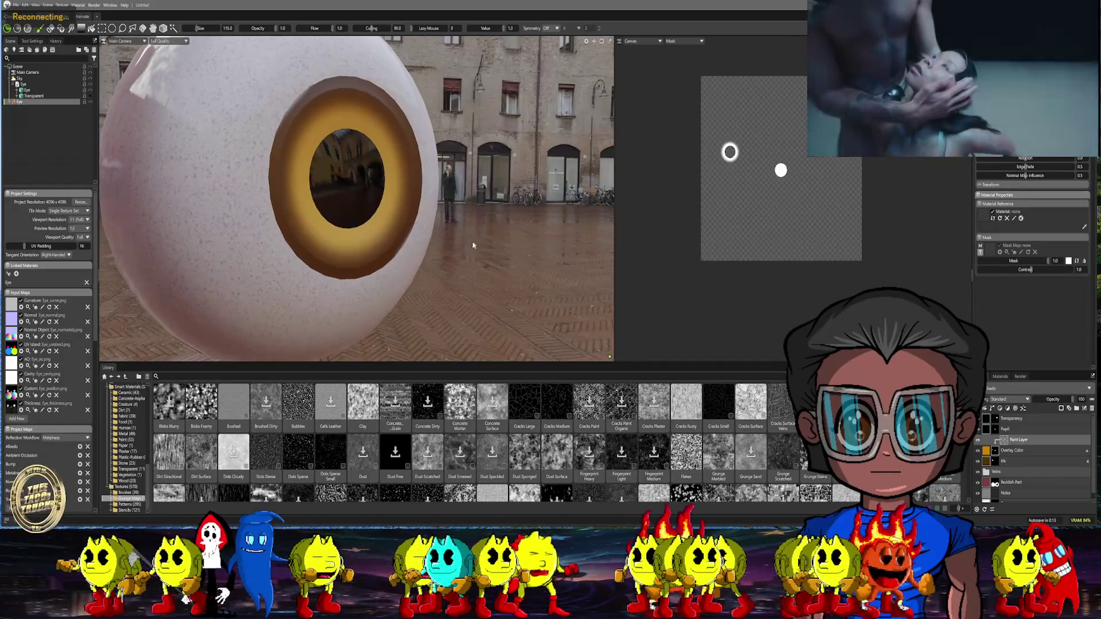
Add a Blur adjustment layer to the Eye material
right_click(1004, 442)
mouse_move(1029, 500)
mouse_move(1072, 486)
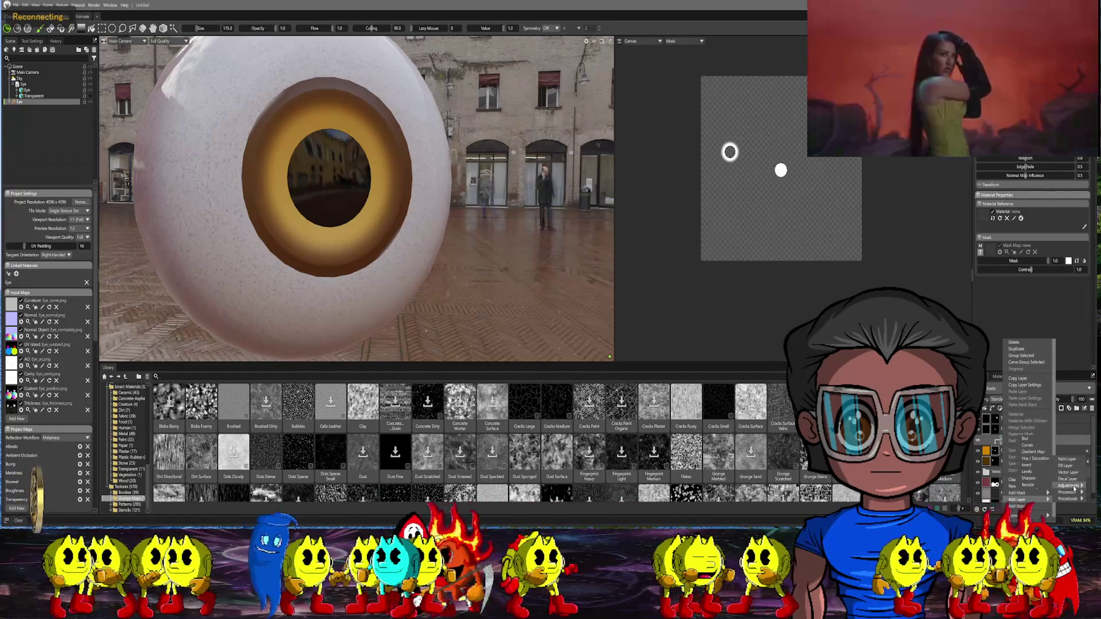
click(1027, 441)
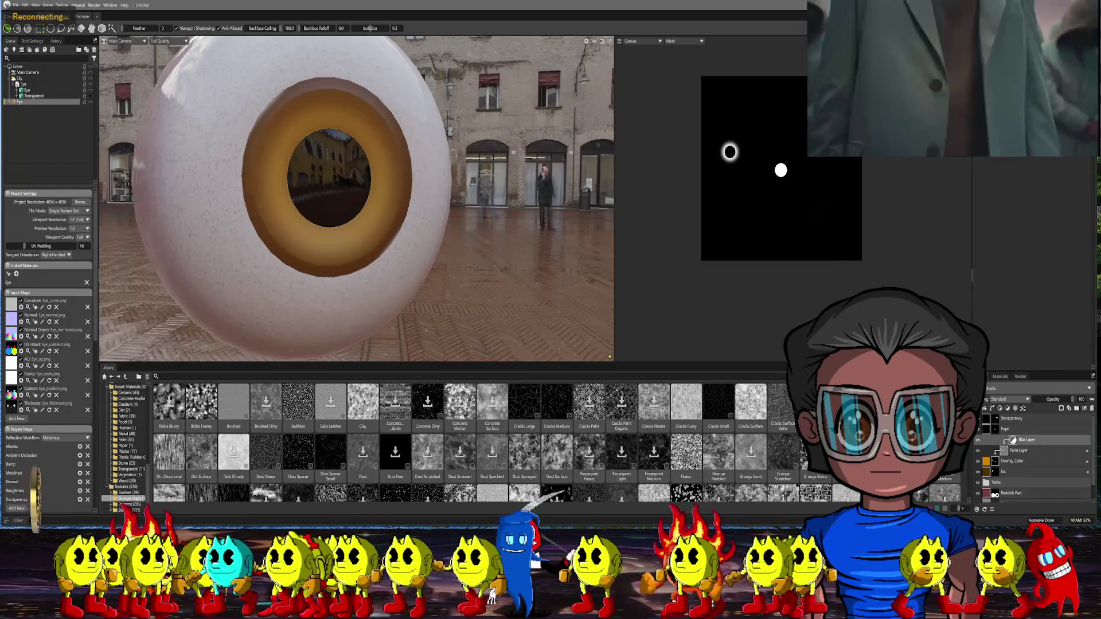
Set Overlay Color to Add blending at 72% opacity
drag(494, 224, 518, 213)
click(985, 463)
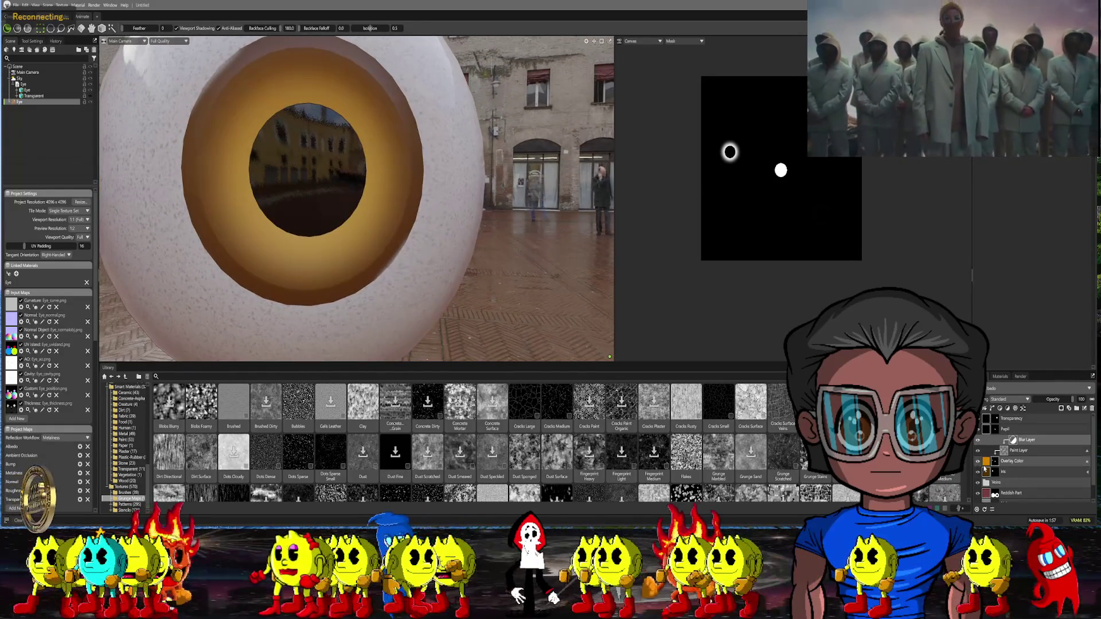
drag(1079, 399, 1053, 400)
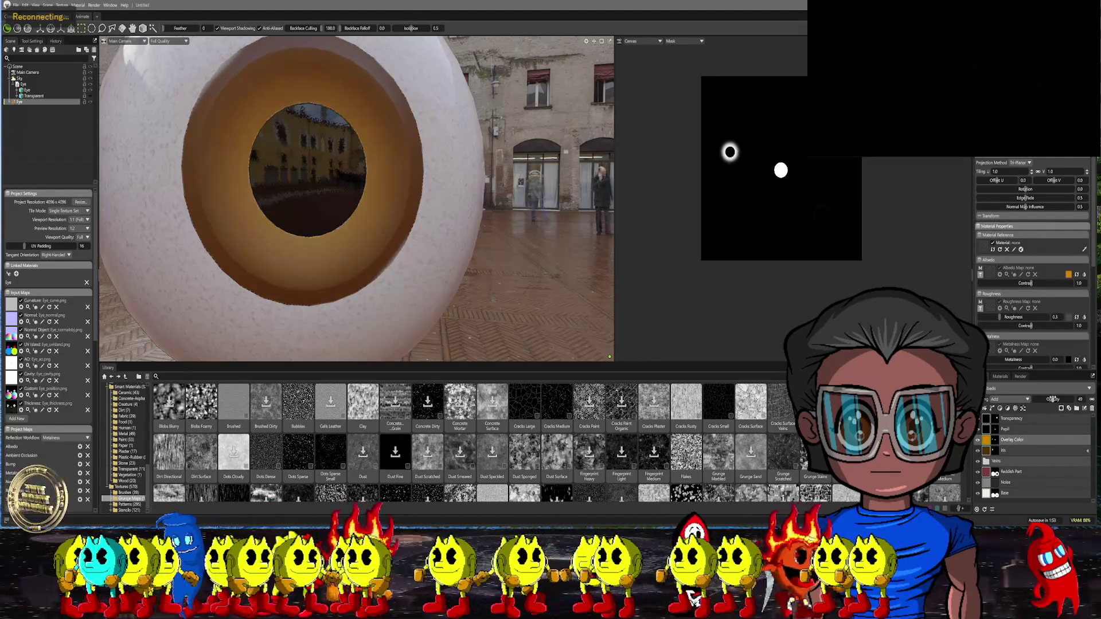
Add a new fill layer above Overlay Color and turn off its albedo colour
drag(576, 282, 442, 200)
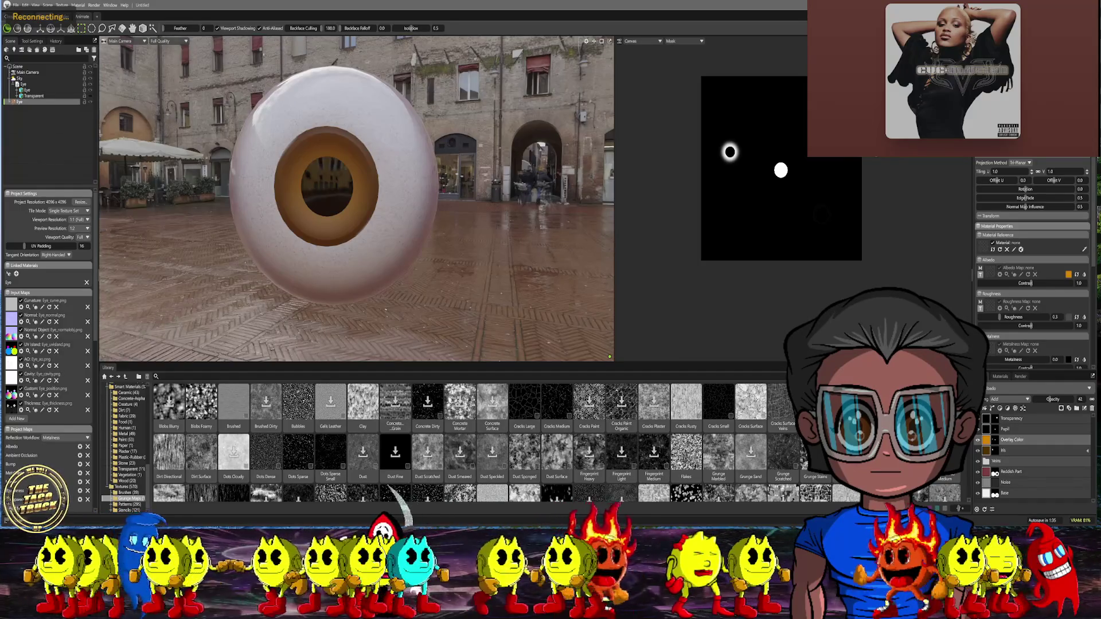
drag(516, 241, 566, 254)
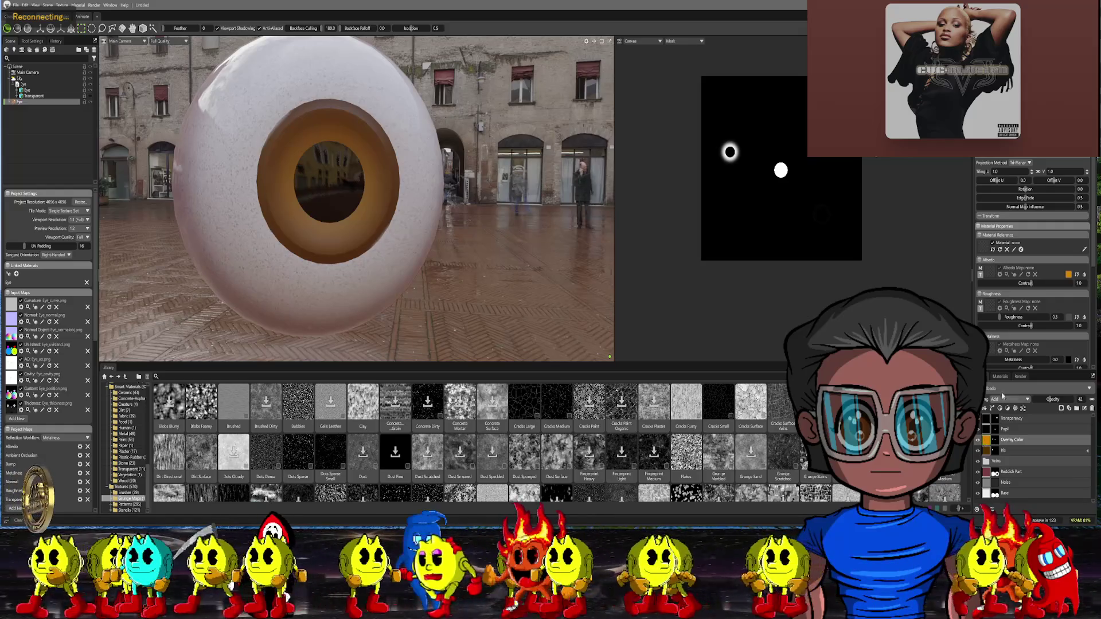
click(985, 408)
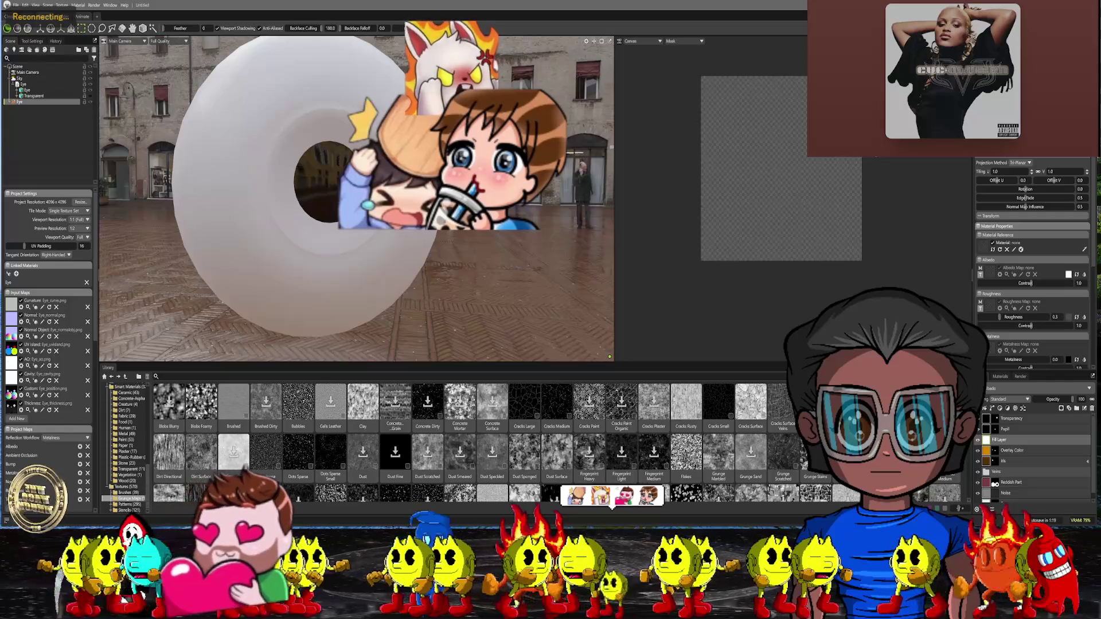
click(999, 440)
Rename the fill layer to 'Details' and give it a black paint mask
scroll(1033, 287, down, 3)
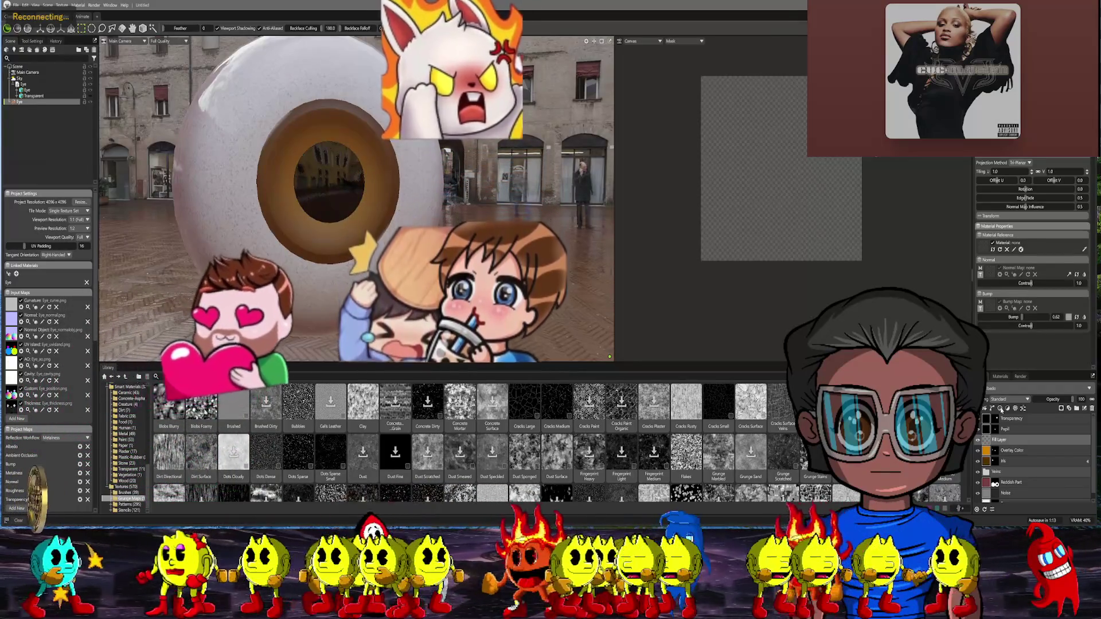
double_click(1000, 439)
text(Detail)
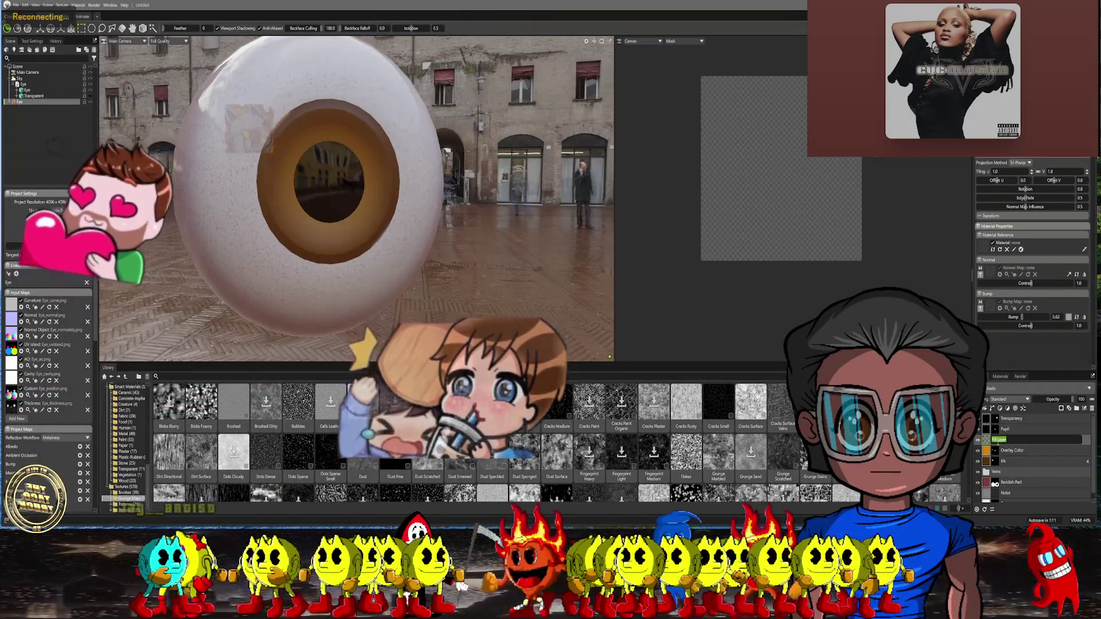
text(s)
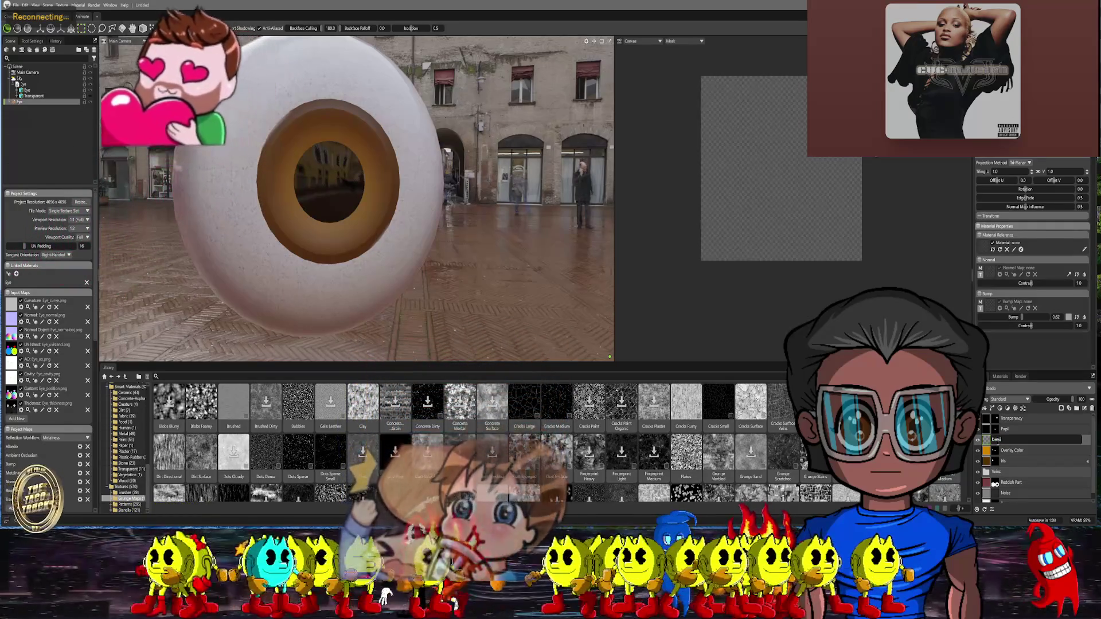
key(Return)
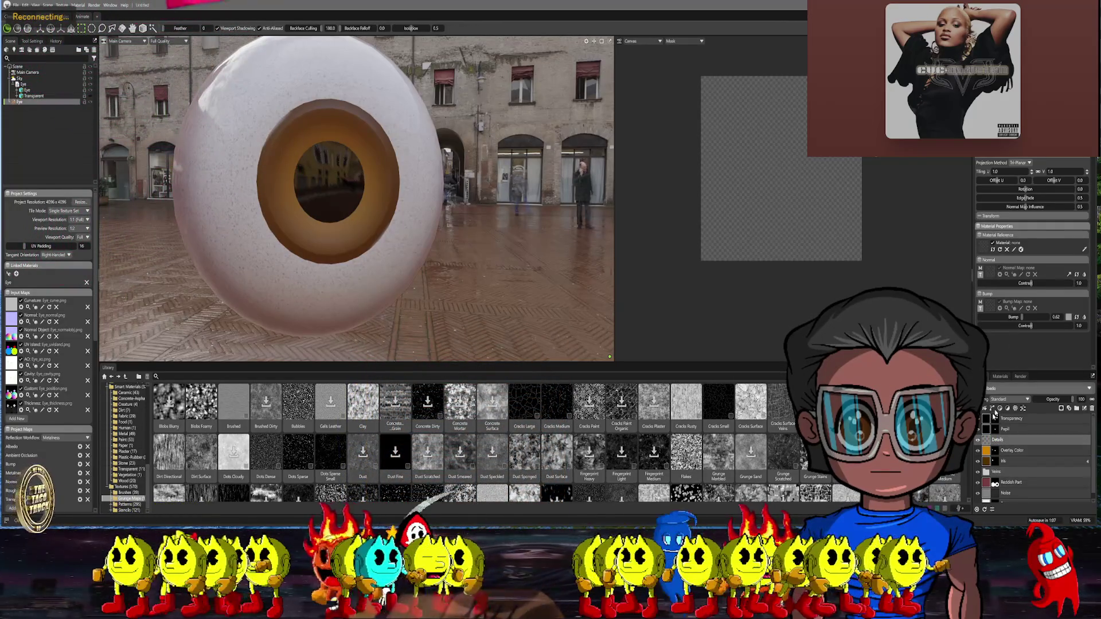
right_click(988, 444)
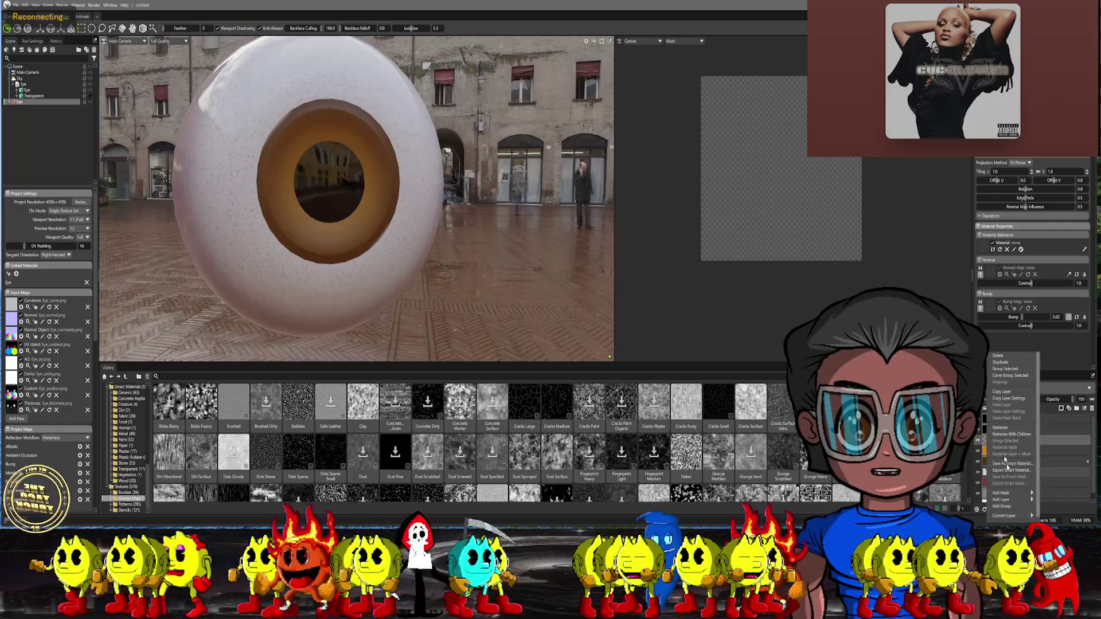
mouse_move(1009, 493)
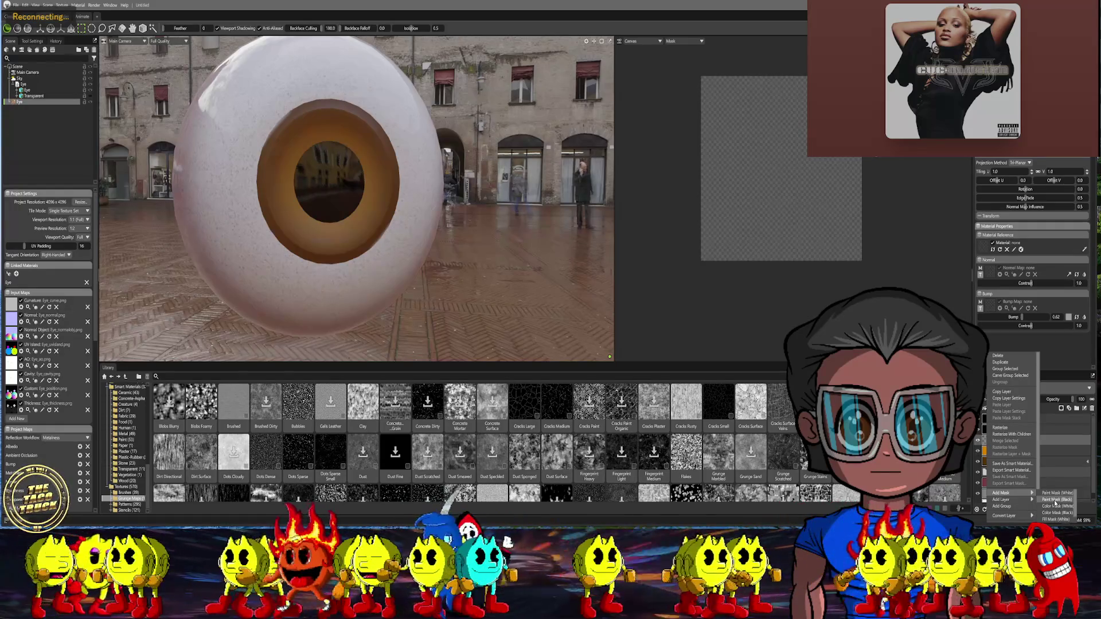
click(1055, 500)
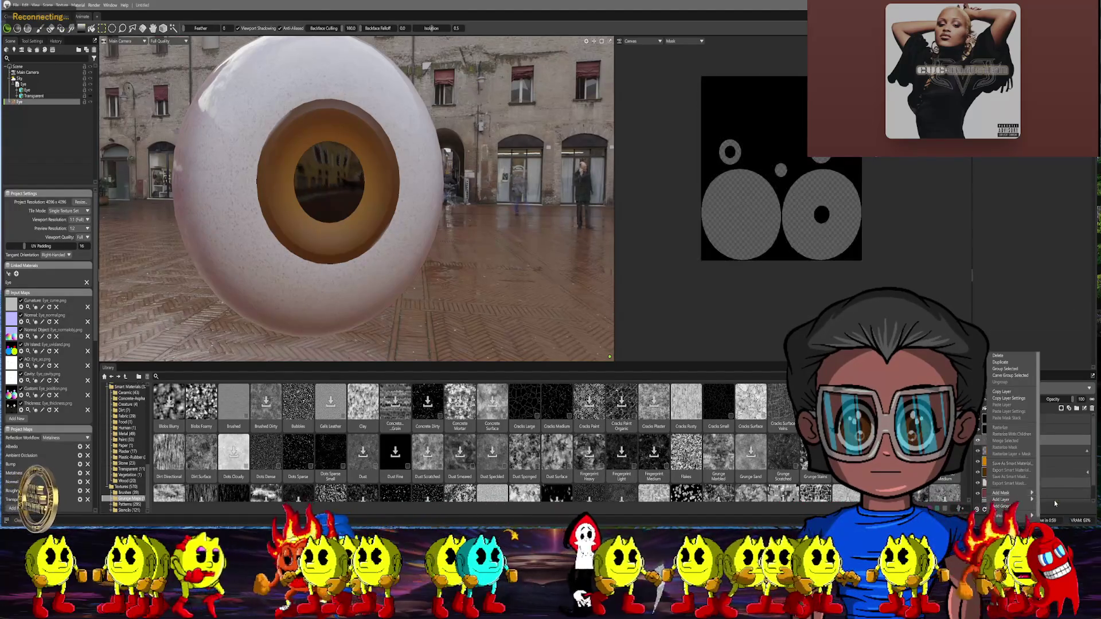
Add a Turbulence procedural noise layer inside the Details layer's mask
click(999, 450)
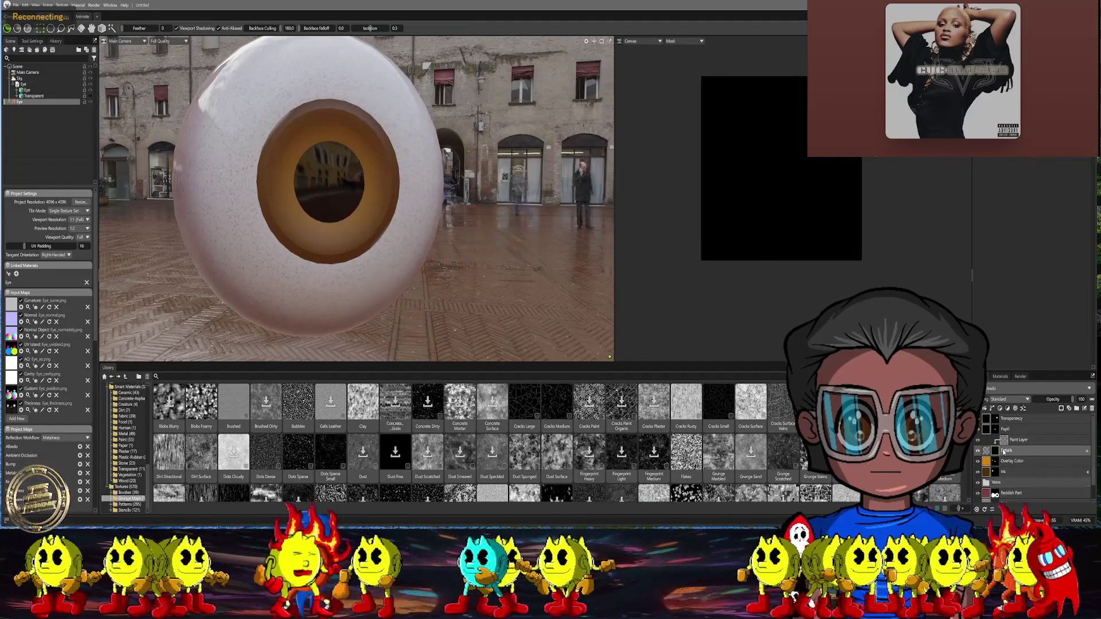
right_click(1004, 453)
mouse_move(1011, 501)
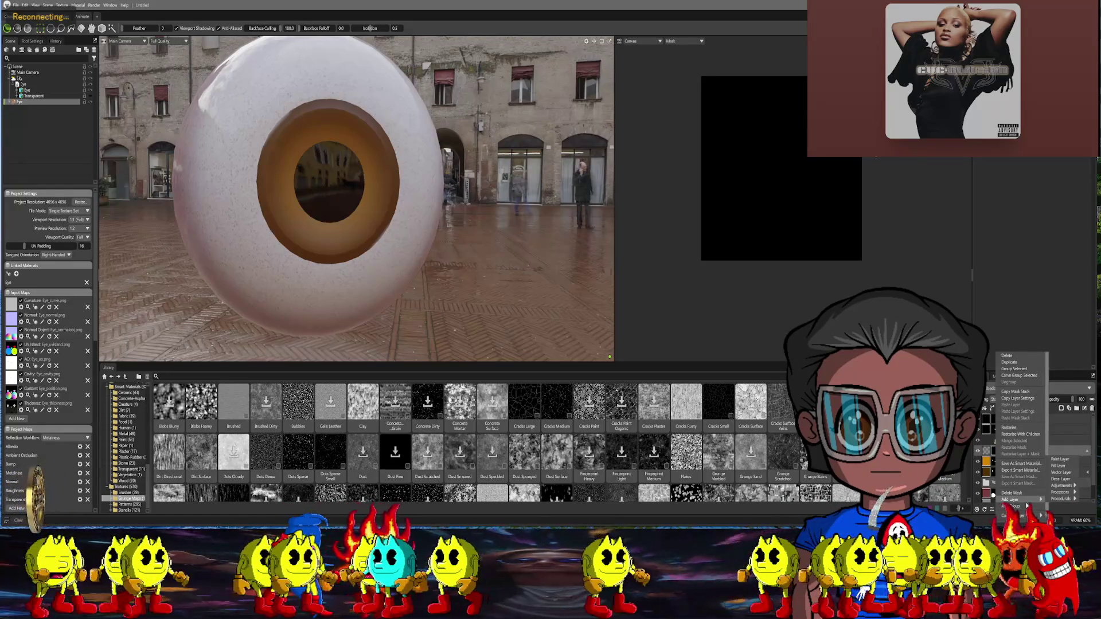
mouse_move(1060, 500)
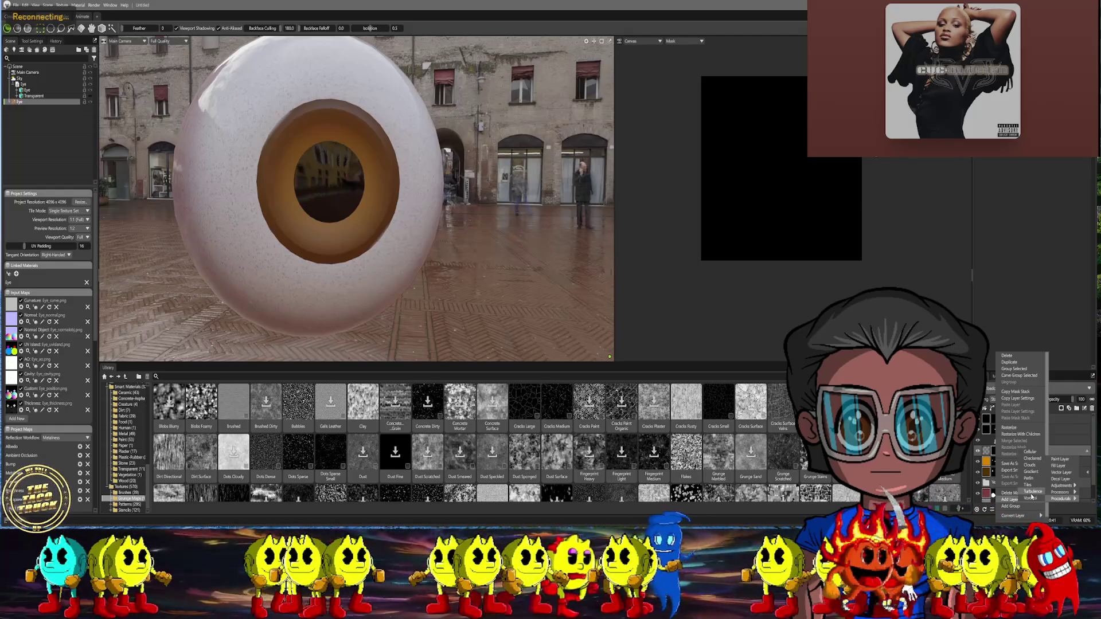
click(1032, 492)
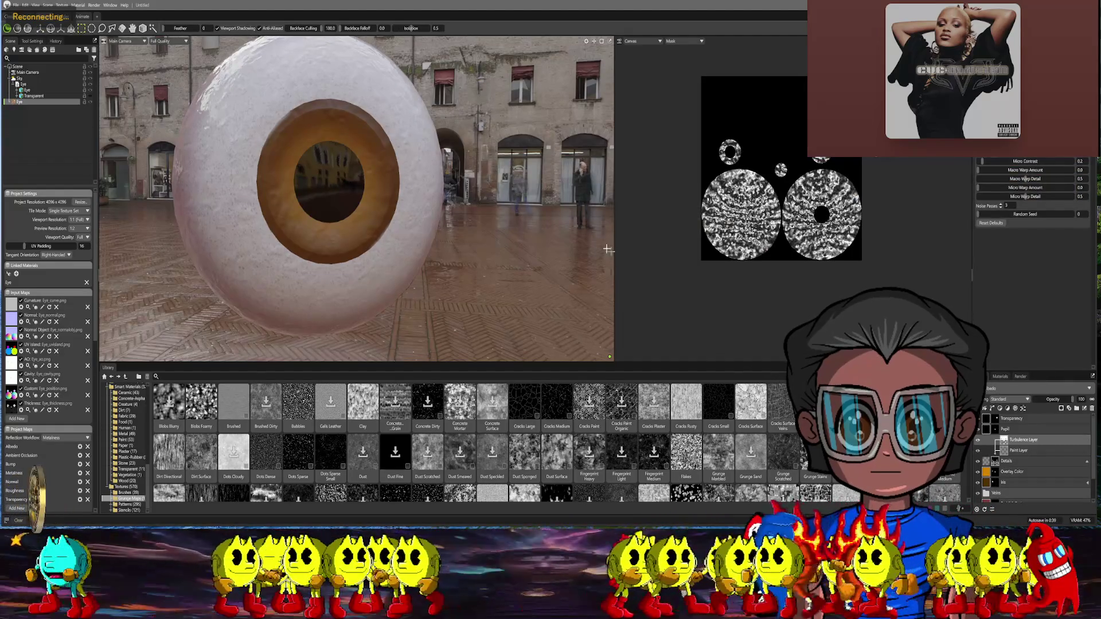
middle_drag(498, 153, 558, 208)
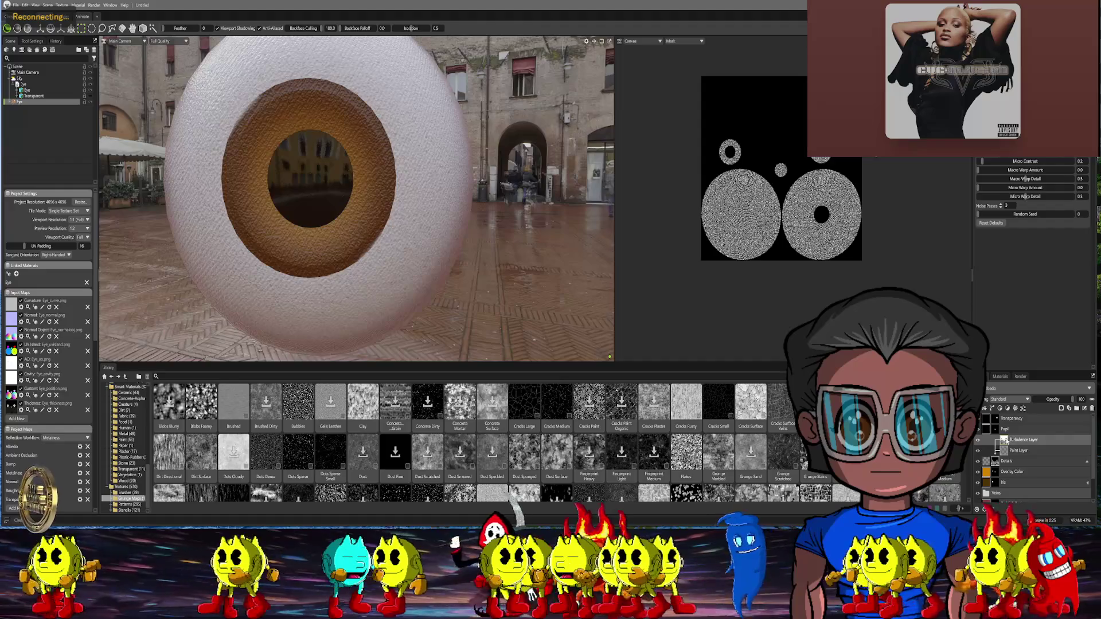
right_click(1005, 440)
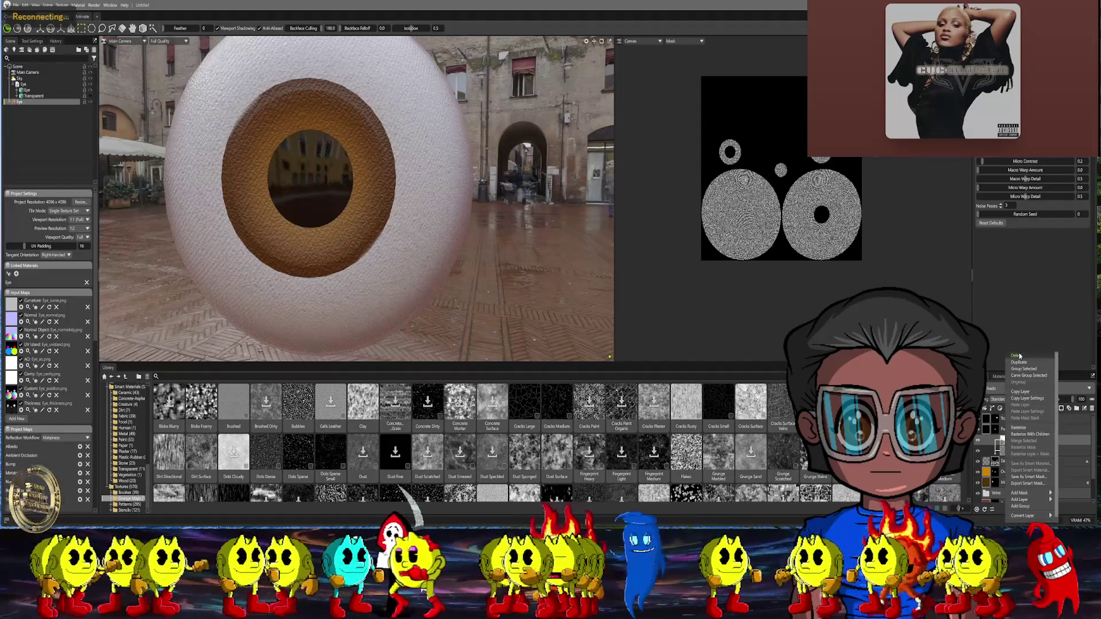
click(1018, 356)
scroll(660, 443, down, 2)
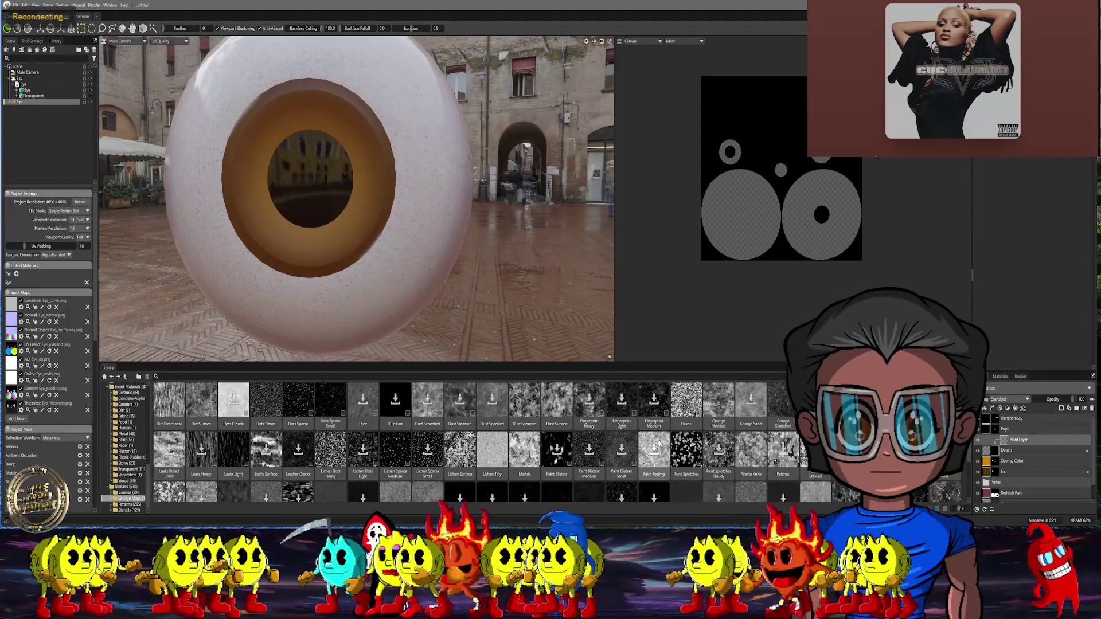
scroll(659, 443, down, 1)
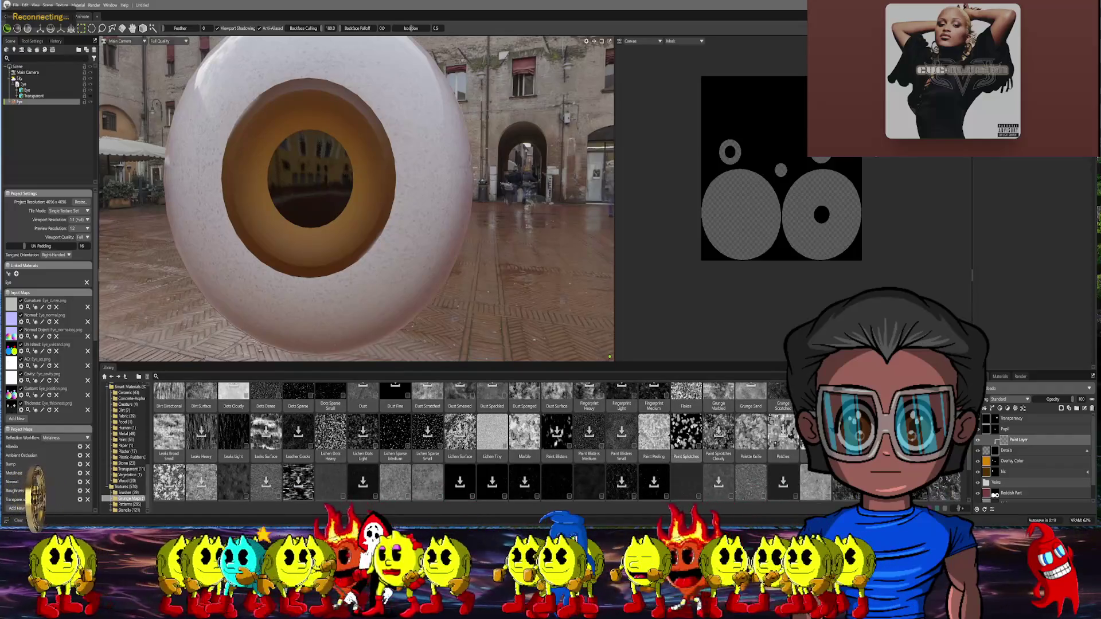
scroll(662, 447, down, 3)
scroll(678, 440, down, 1)
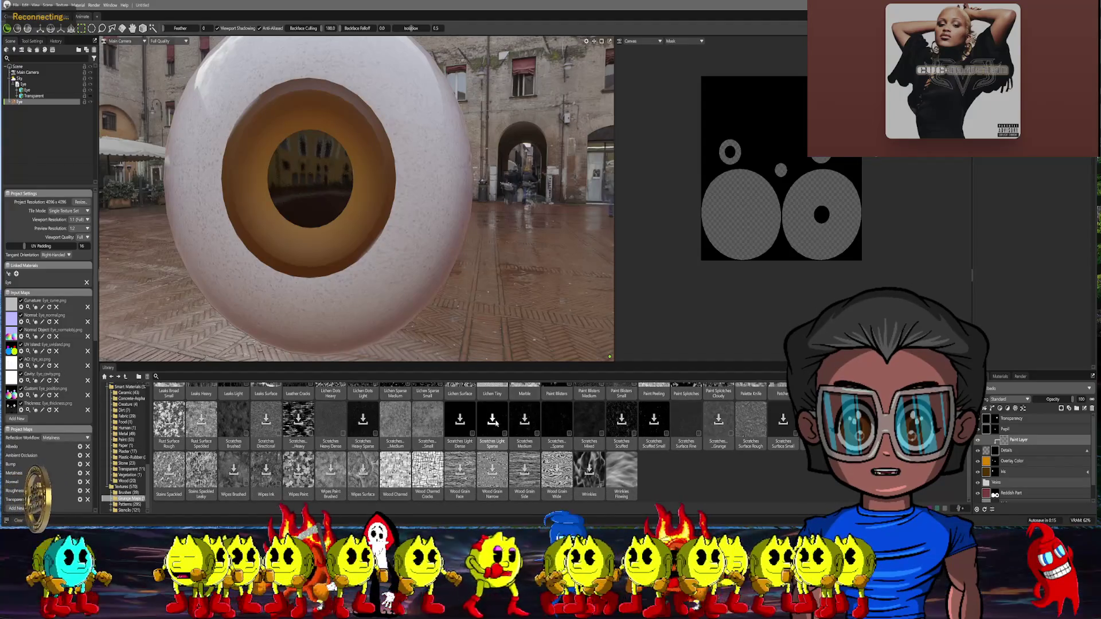
scroll(356, 452, up, 1)
scroll(356, 452, up, 3)
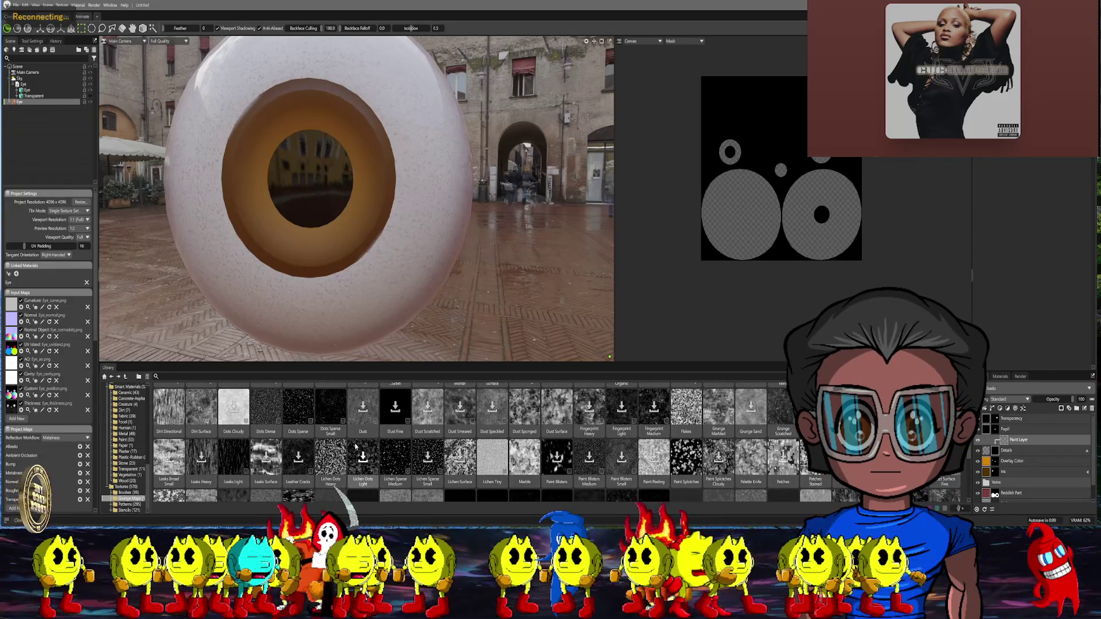
scroll(337, 462, up, 1)
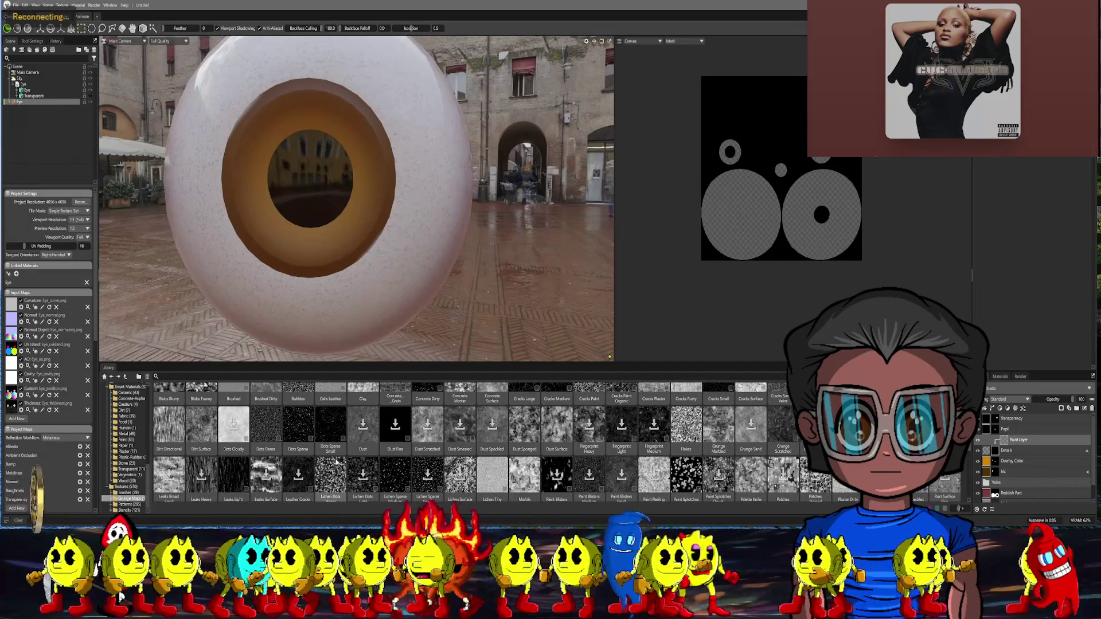
scroll(336, 462, down, 1)
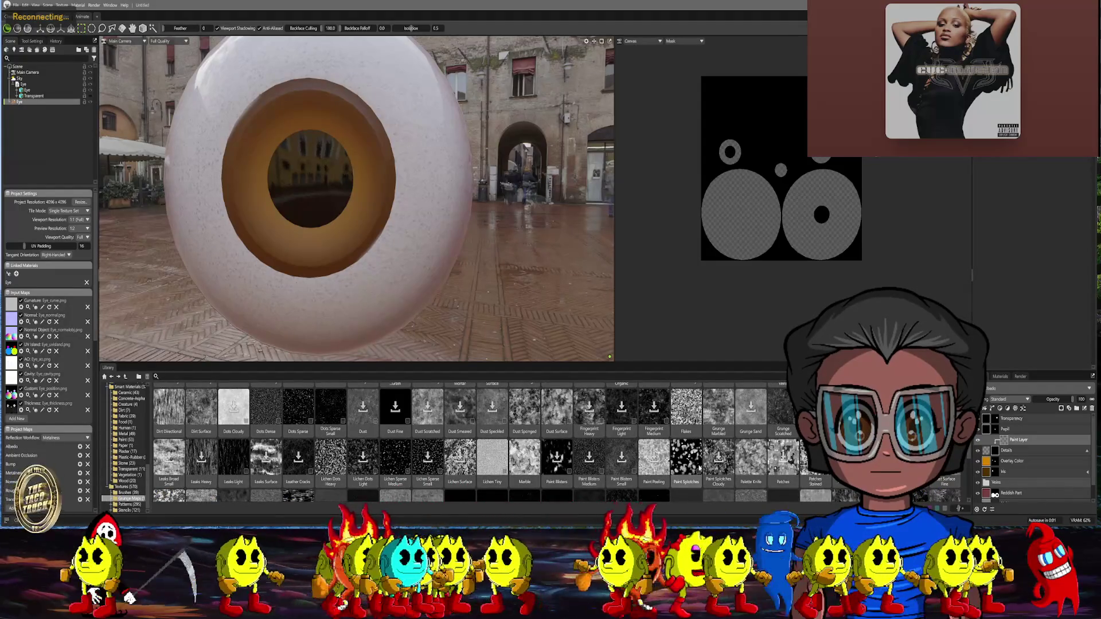
scroll(760, 463, up, 1)
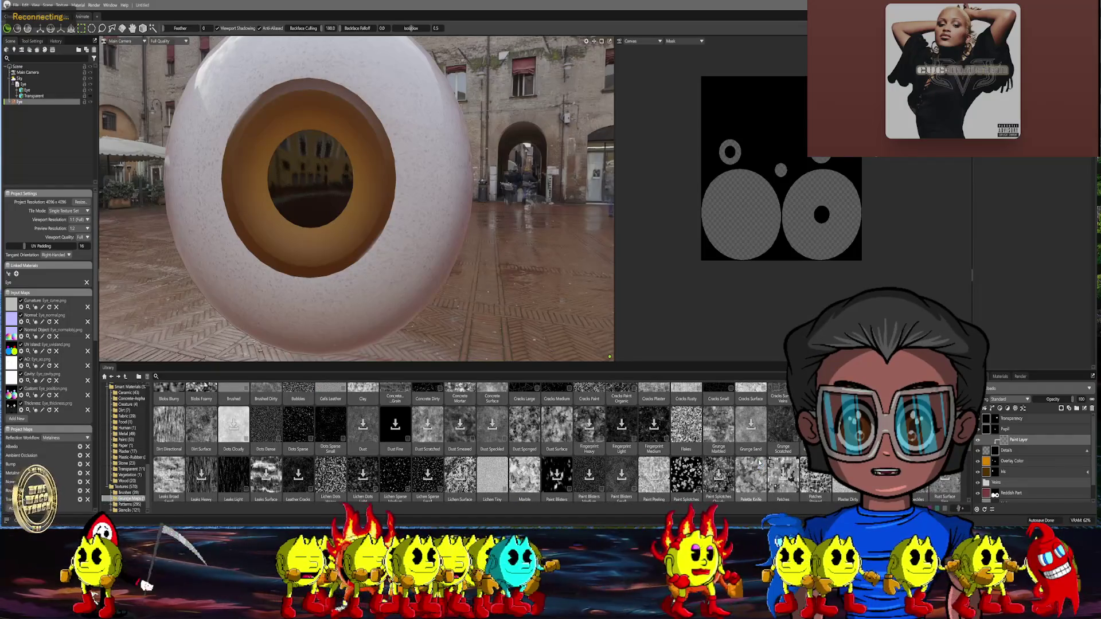
scroll(758, 462, up, 1)
scroll(750, 454, up, 1)
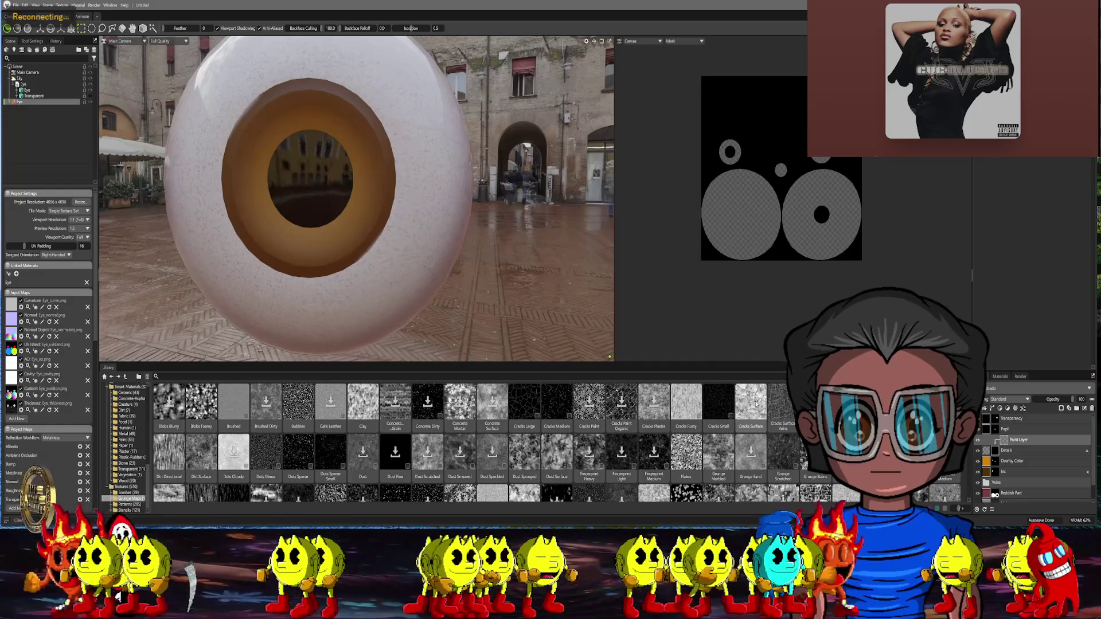
mouse_move(771, 408)
mouse_down()
mouse_move(1010, 448)
mouse_move(997, 453)
mouse_up()
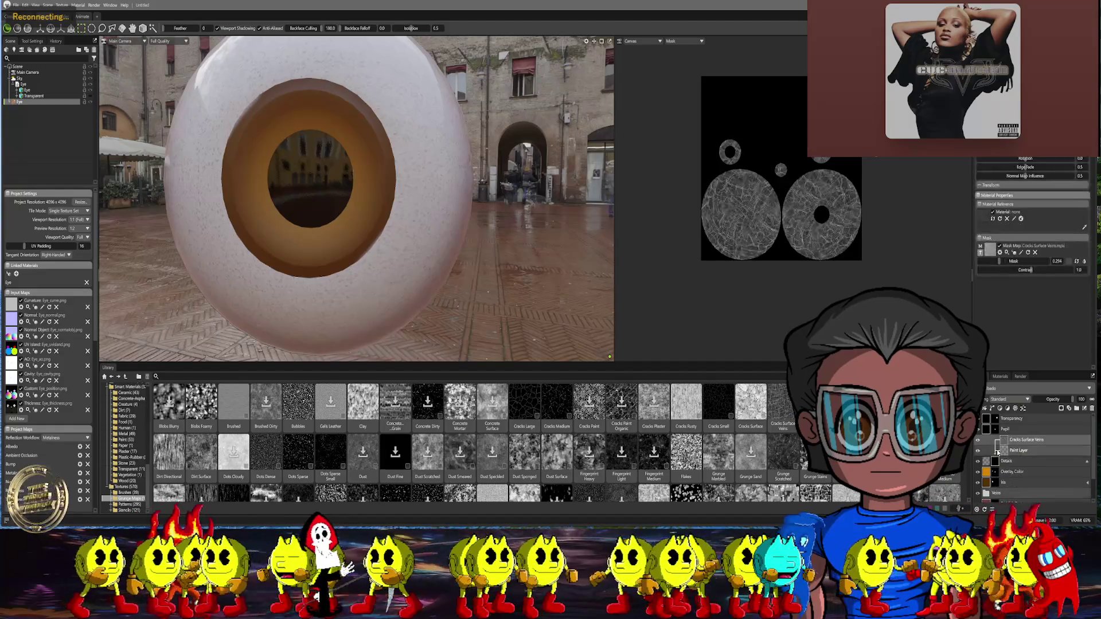
middle_drag(520, 196, 493, 199)
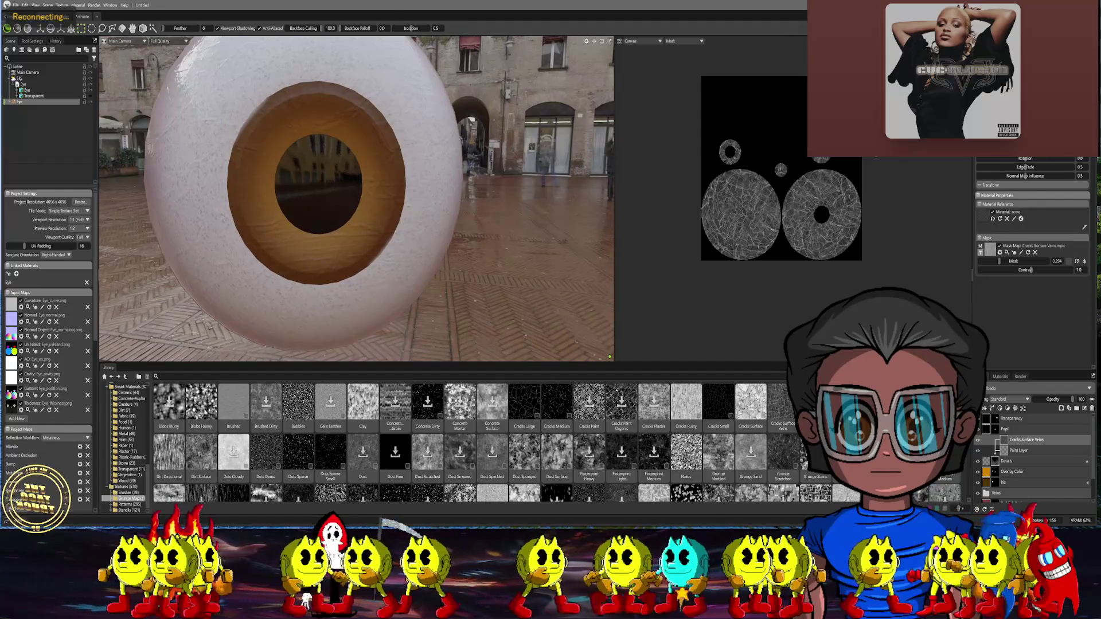
scroll(1033, 269, down, 1)
middle_drag(543, 202, 590, 205)
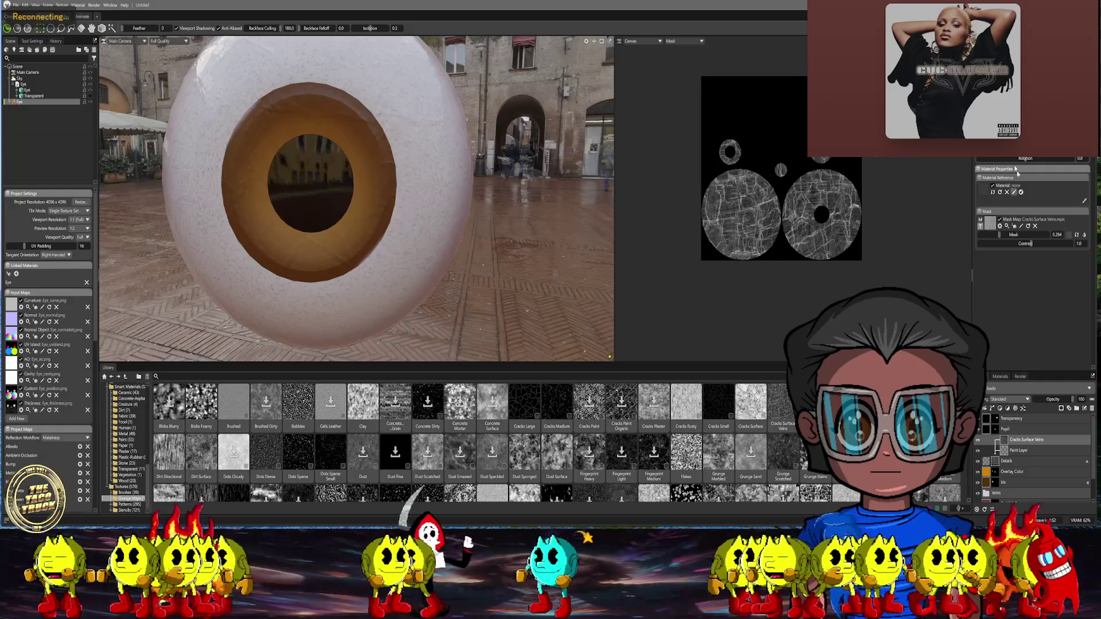
middle_drag(396, 206, 426, 199)
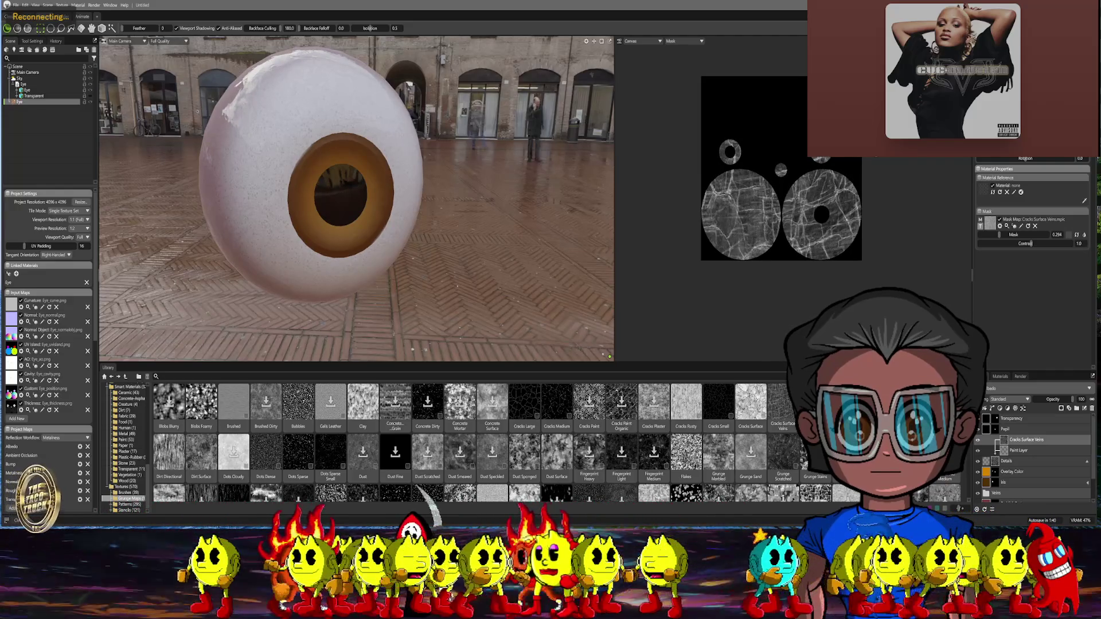
scroll(571, 211, up, 5)
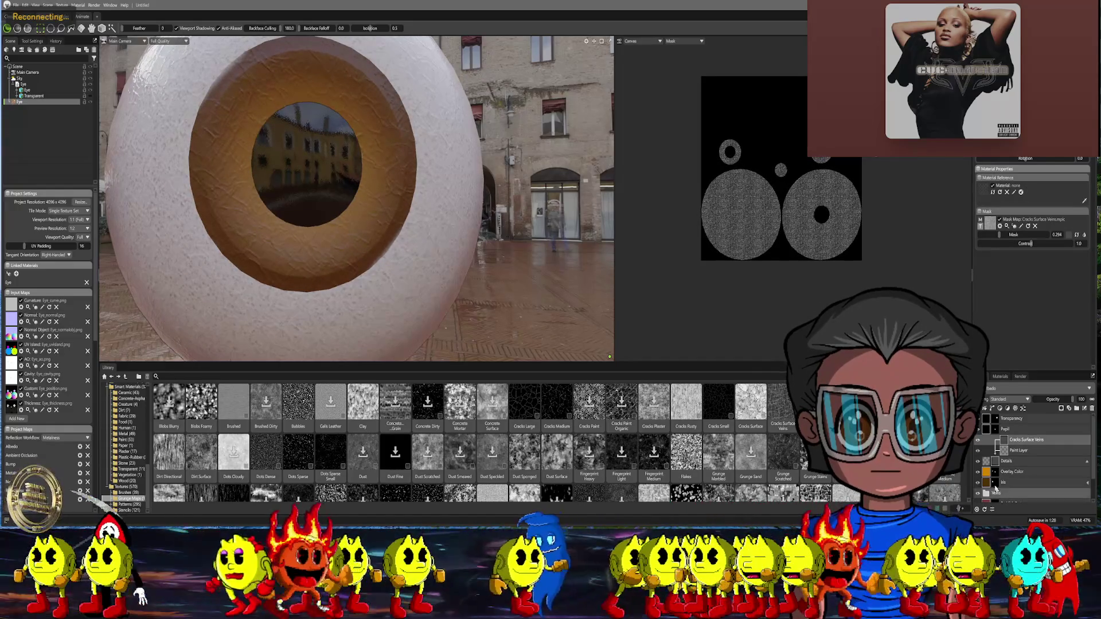
Delete the Cracks Surface Veins and leftover paint layers, then add a new vector layer
right_click(1008, 439)
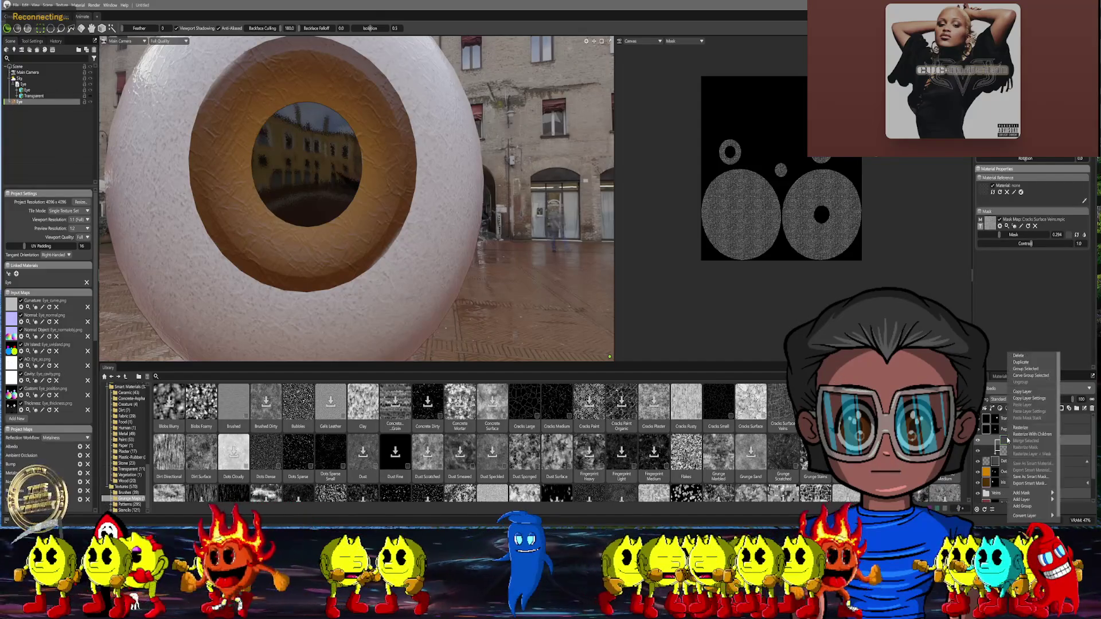
click(1019, 356)
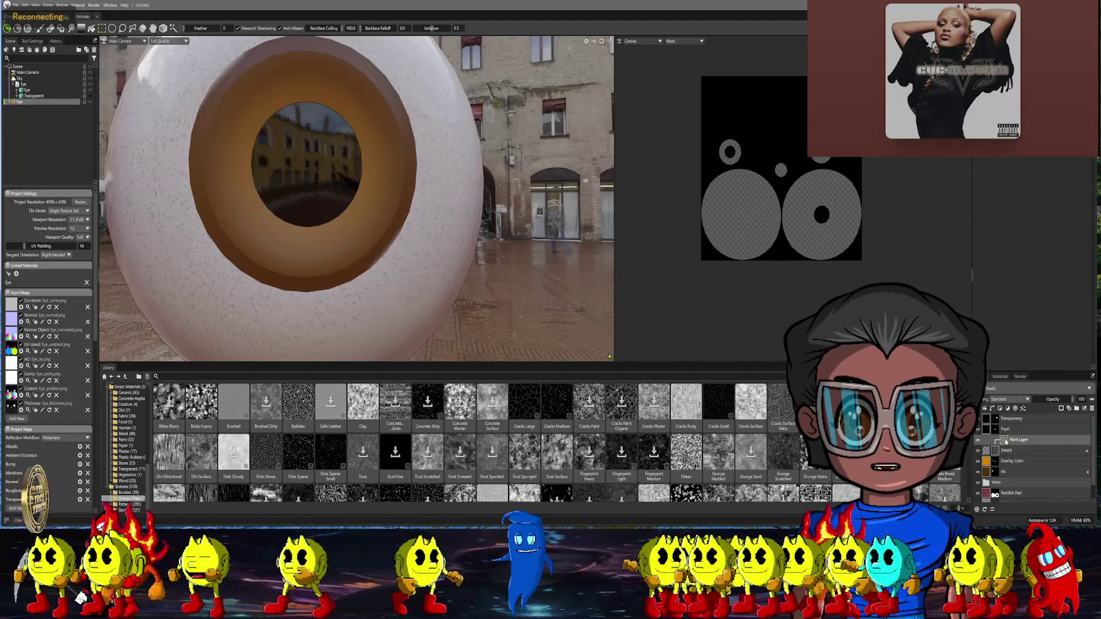
right_click(1007, 440)
click(1020, 343)
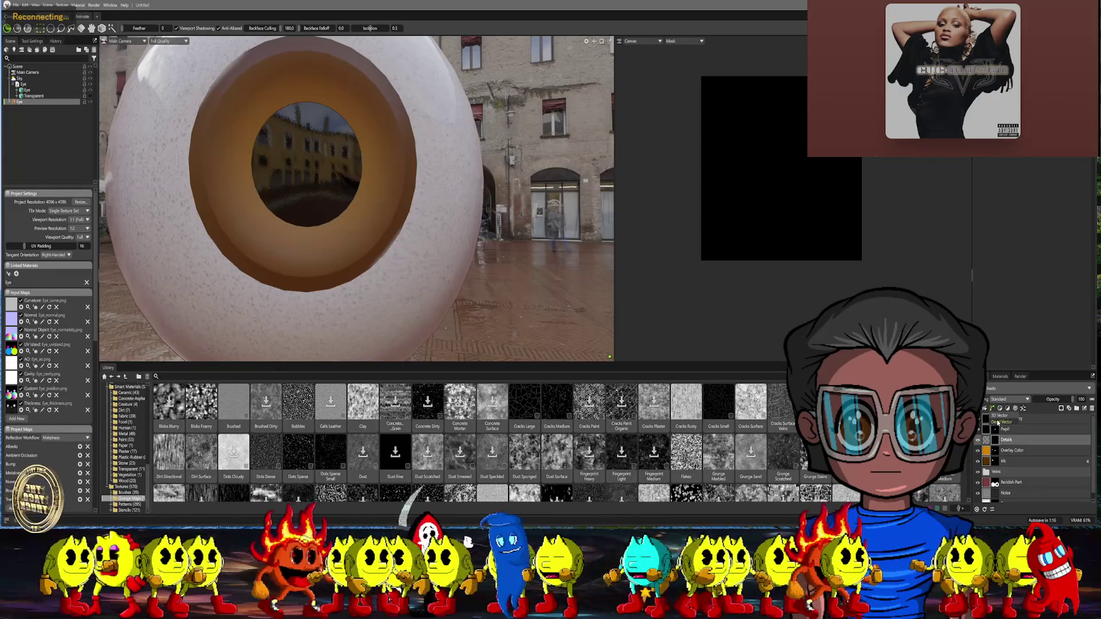
click(998, 423)
Move the projection plane up over the iris and shrink its falloff to about 0.2
mouse_move(555, 271)
middle_down()
mouse_move(535, 242)
mouse_move(539, 264)
mouse_move(593, 292)
mouse_move(544, 302)
mouse_move(467, 290)
mouse_move(467, 273)
middle_up()
middle_drag(351, 258, 260, 219)
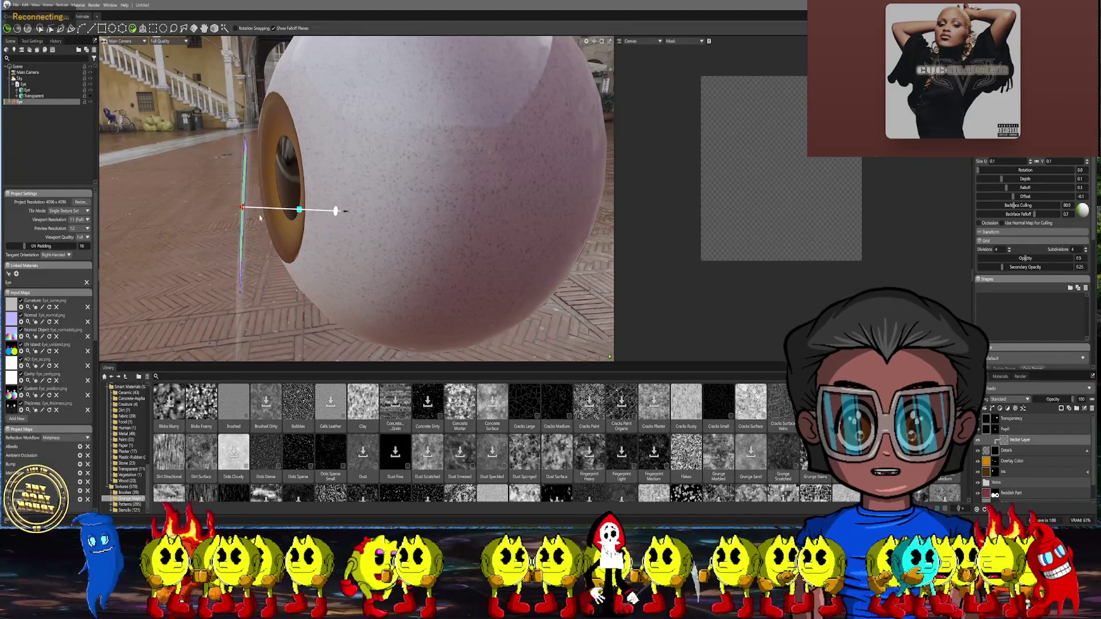
mouse_move(299, 209)
mouse_down()
mouse_move(298, 179)
mouse_move(344, 172)
mouse_move(299, 180)
mouse_move(319, 177)
mouse_up()
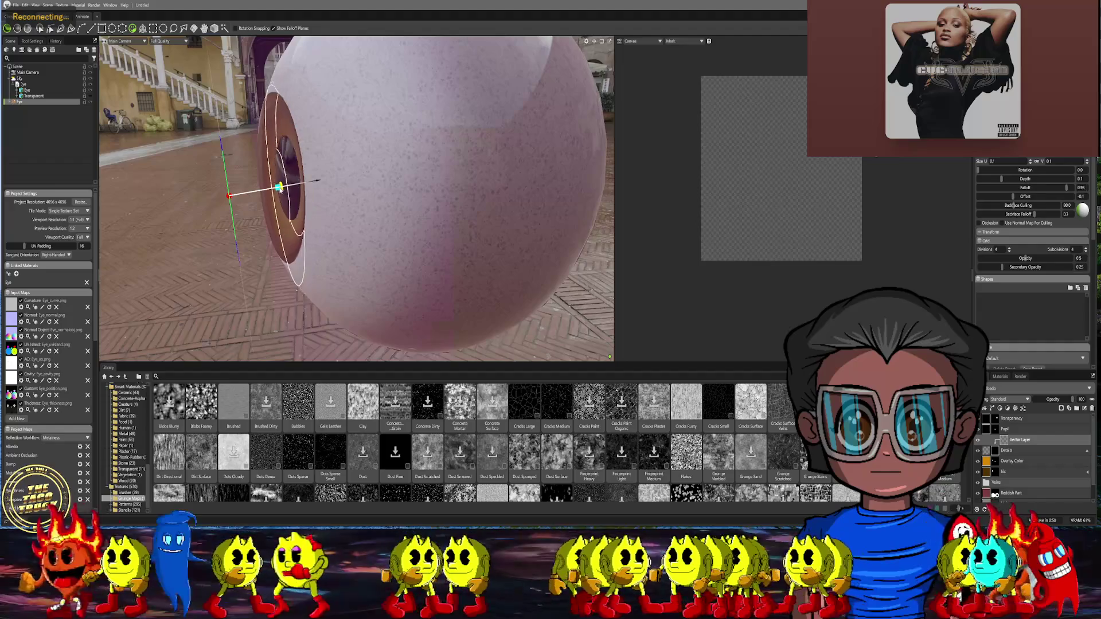
mouse_move(275, 193)
mouse_down()
mouse_move(309, 181)
mouse_move(385, 224)
mouse_move(359, 258)
mouse_move(325, 200)
mouse_move(360, 265)
mouse_move(334, 253)
mouse_move(381, 268)
mouse_up()
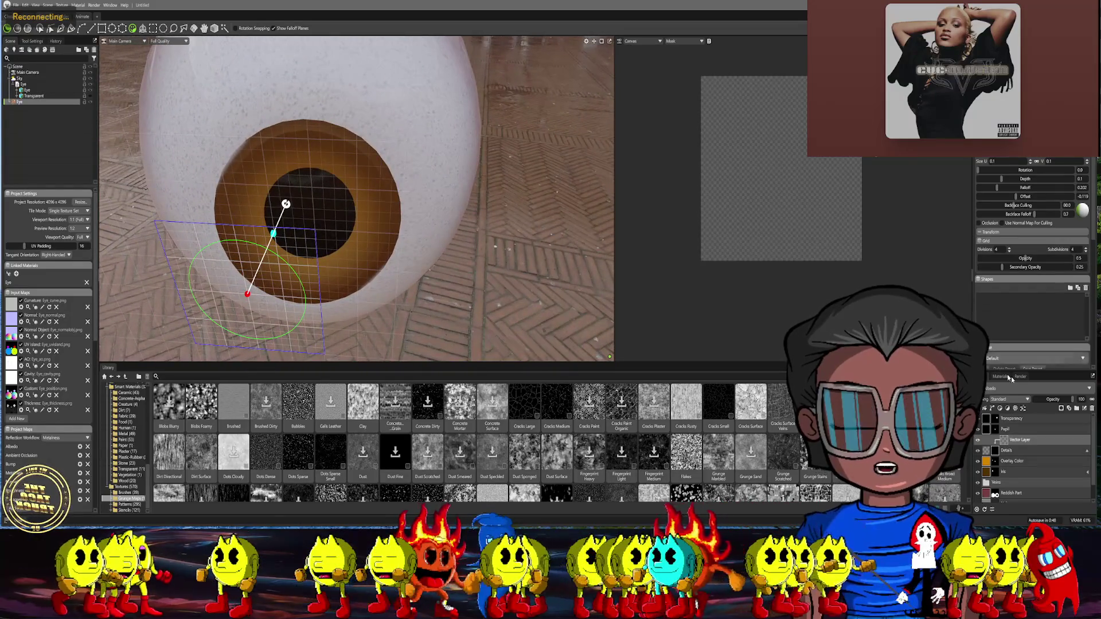
Delete the projection vector layer and add a fresh vector layer
right_click(1005, 440)
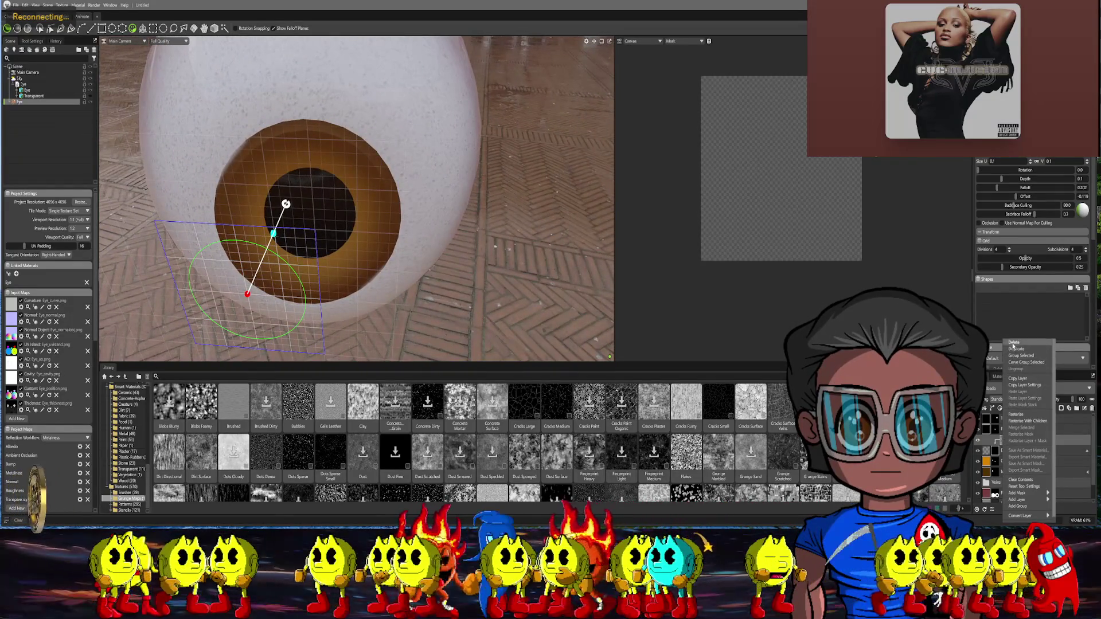
click(1014, 344)
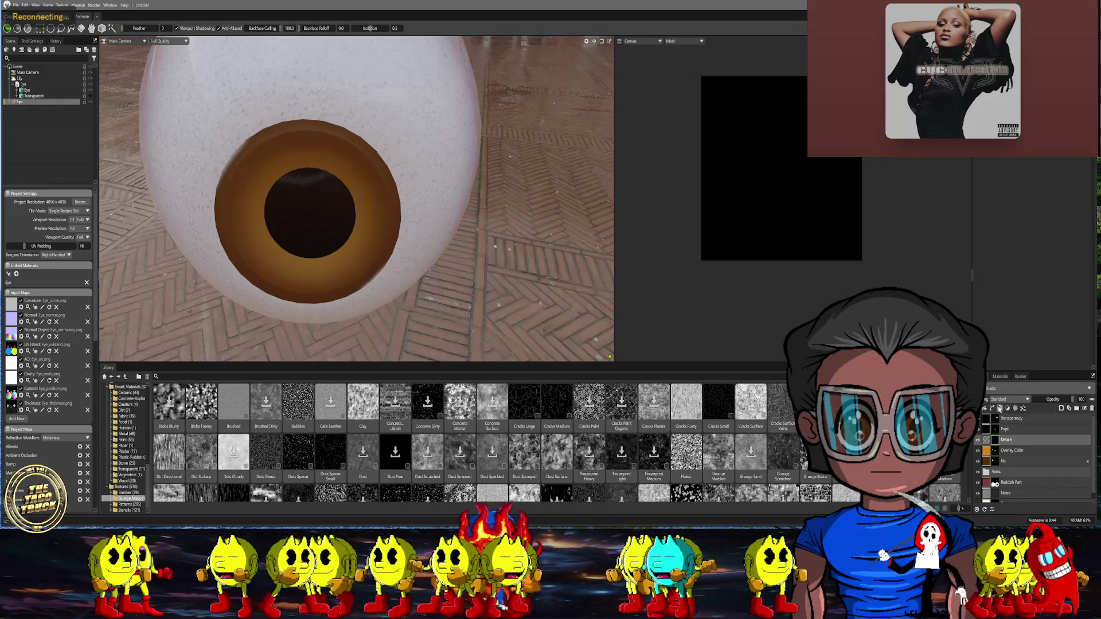
click(992, 409)
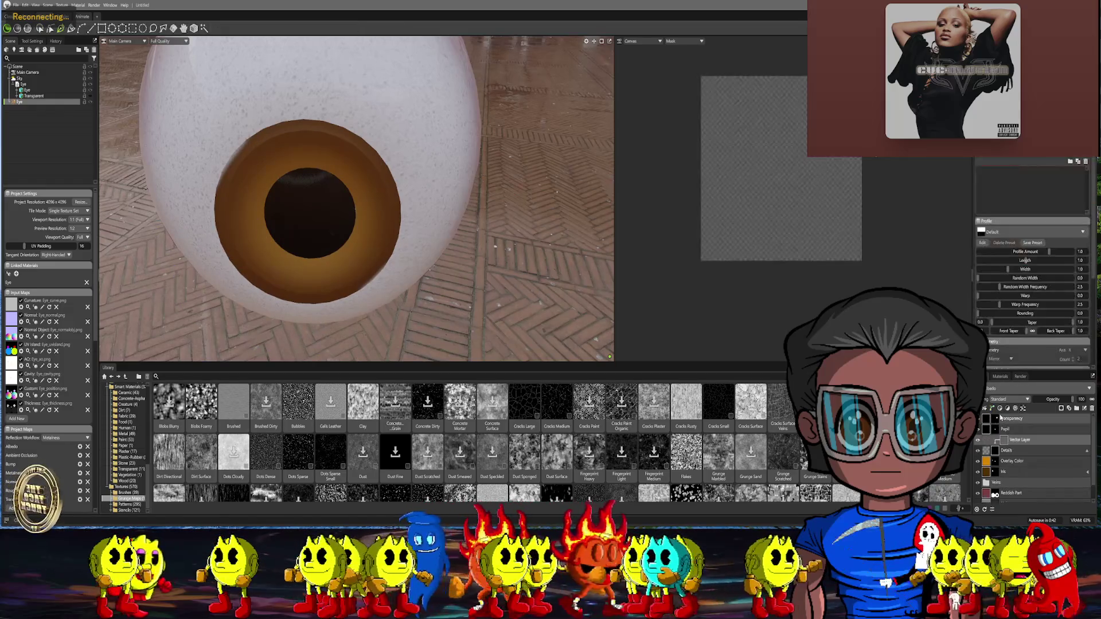
Start a curve on the iris above the pupil, then undo it
mouse_move(362, 227)
mouse_down()
mouse_move(369, 204)
mouse_move(373, 214)
mouse_move(367, 176)
mouse_move(373, 233)
mouse_up()
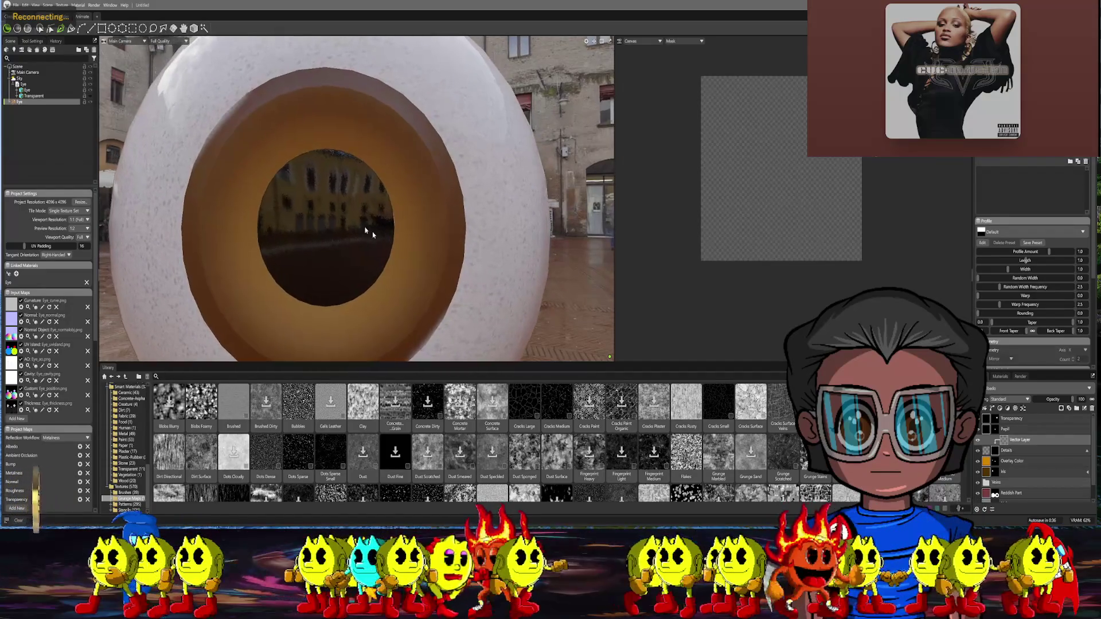
click(50, 29)
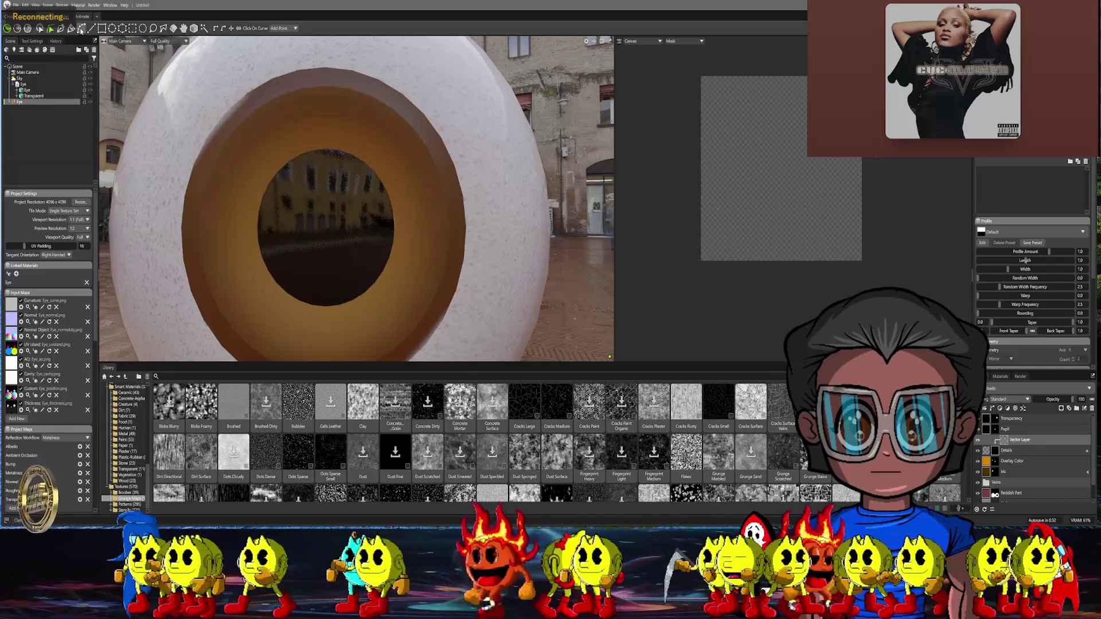
mouse_move(342, 74)
mouse_down()
mouse_move(357, 115)
mouse_move(353, 162)
mouse_up()
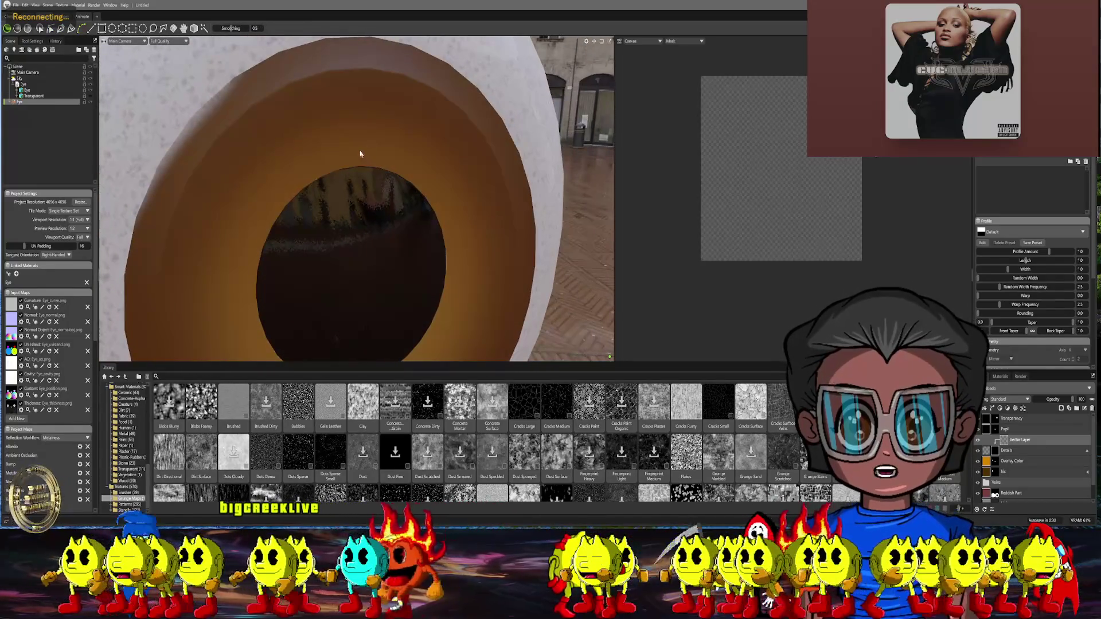
click(354, 159)
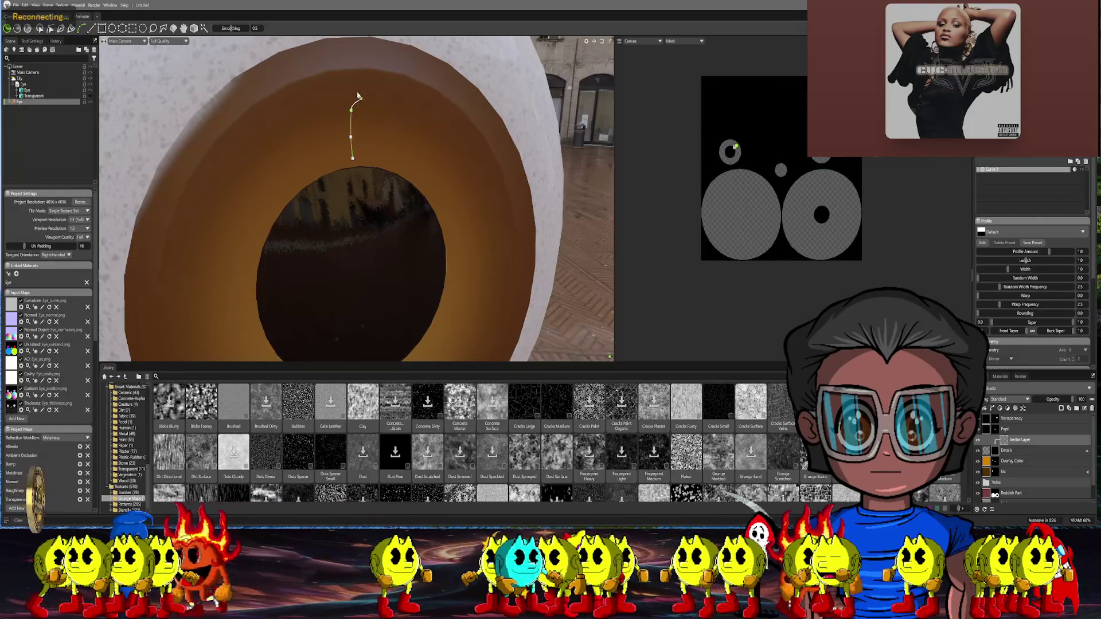
key(Return)
Delete the Transparent object from the scene
drag(381, 130, 301, 109)
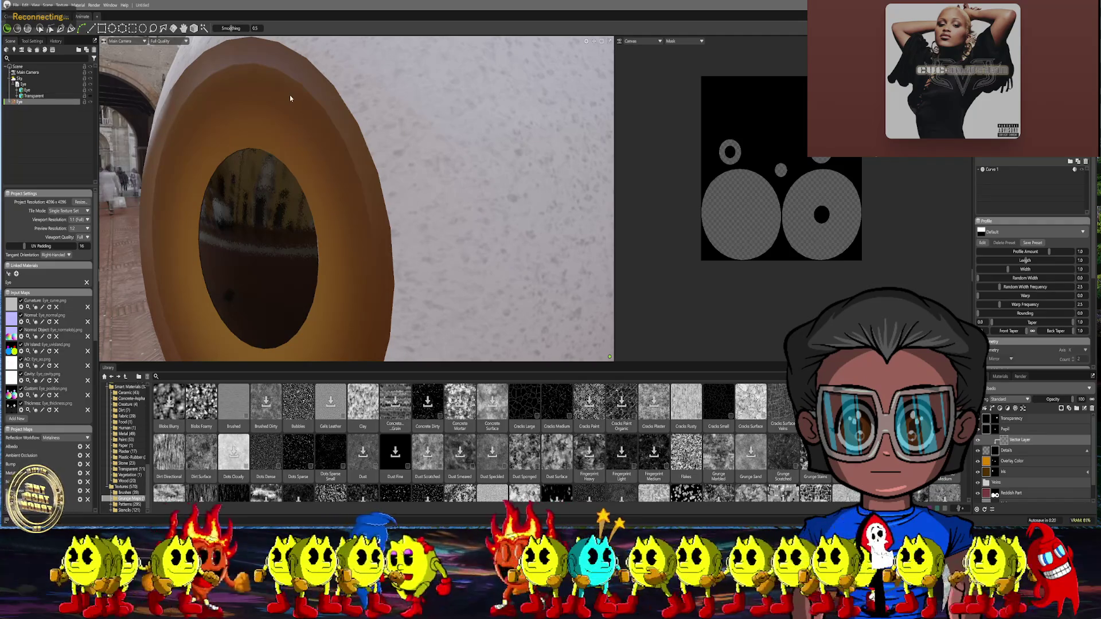
mouse_move(288, 97)
mouse_down()
mouse_move(291, 109)
mouse_move(167, 98)
mouse_up()
click(31, 96)
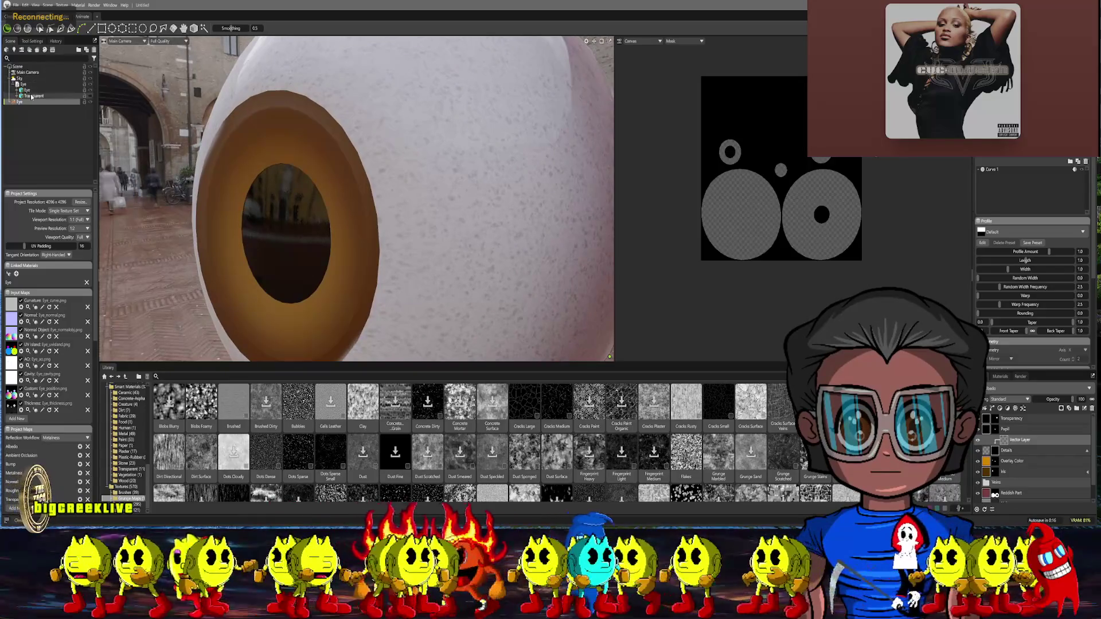
right_click(31, 97)
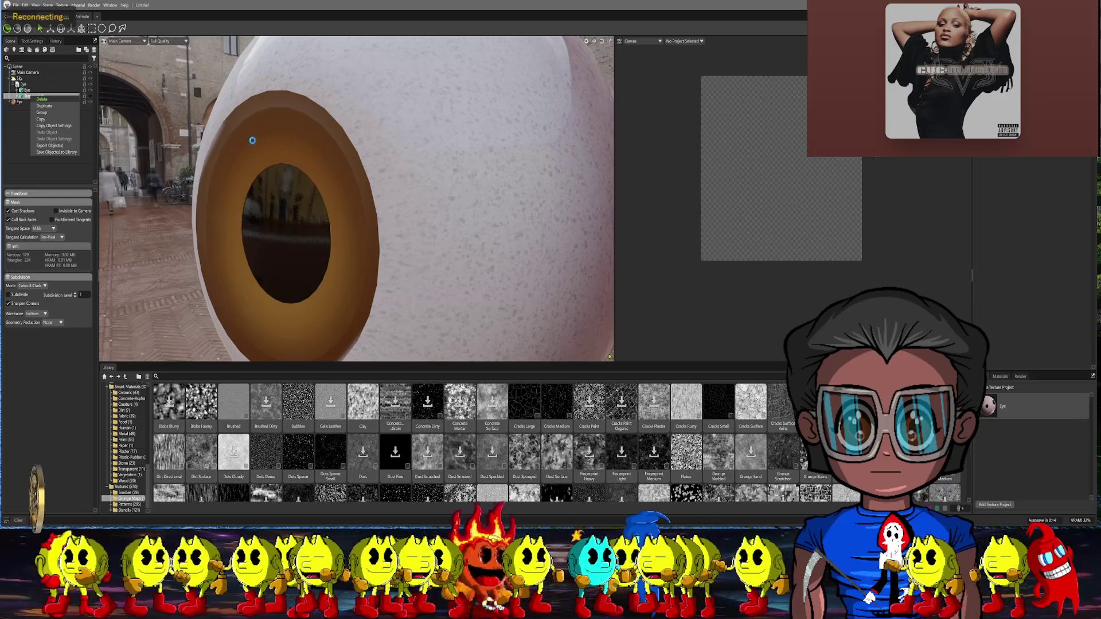
key(Return)
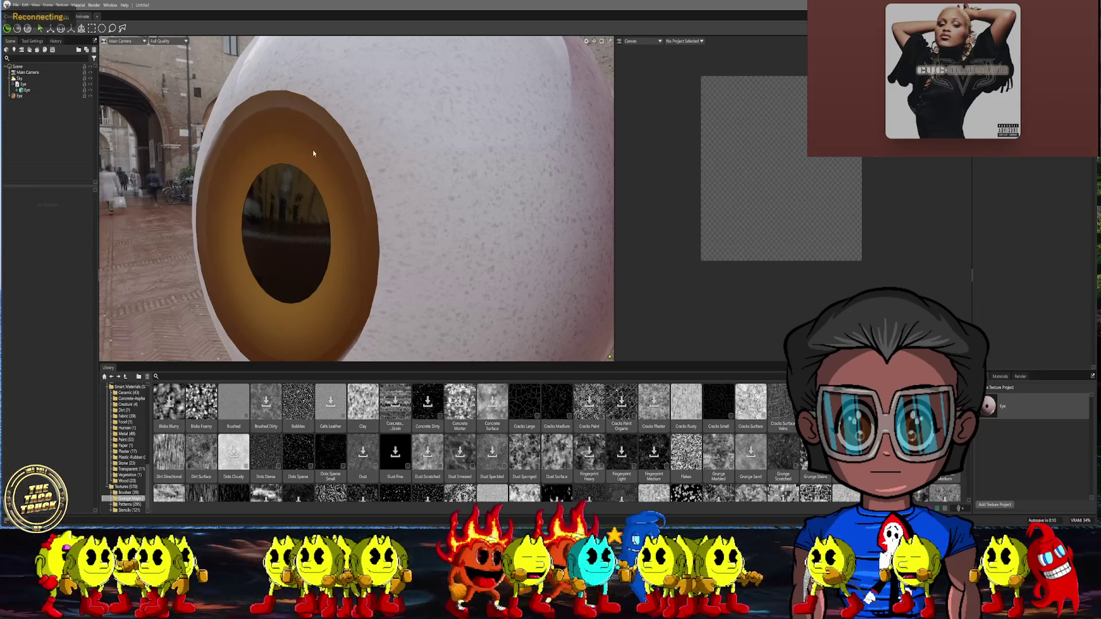
Reselect the Eye texture set and select the Curve 1 vein stroke
scroll(314, 154, up, 5)
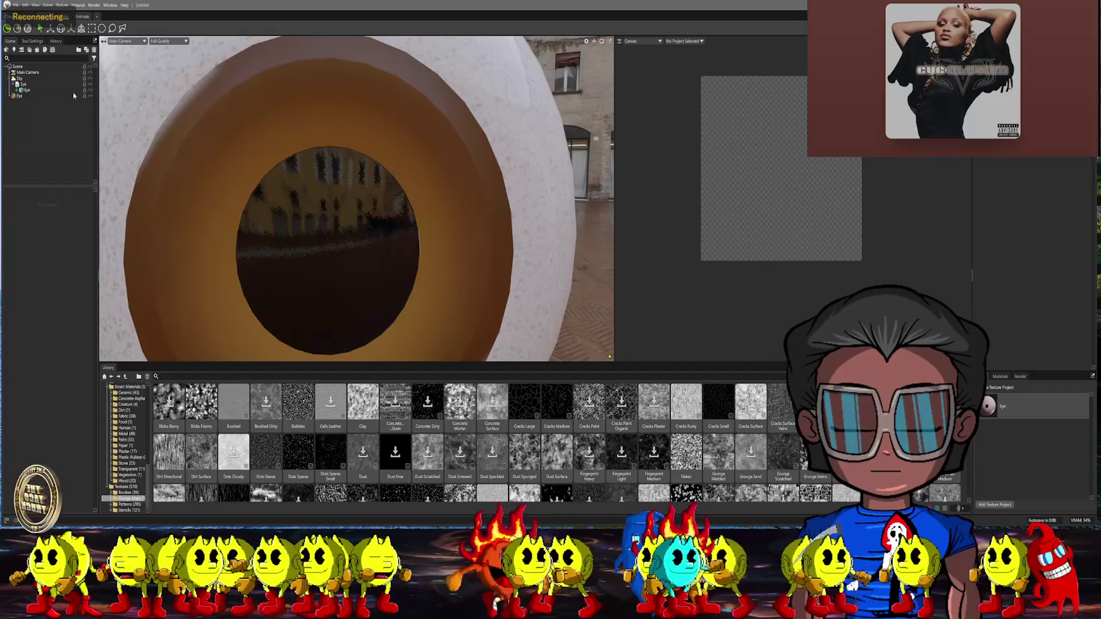
click(30, 96)
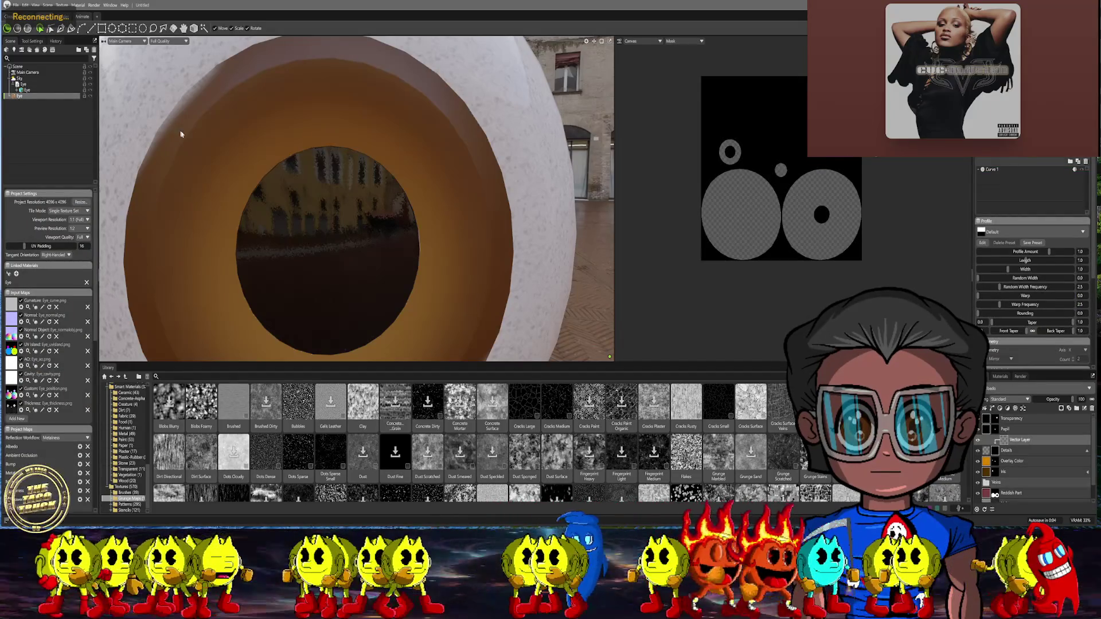
scroll(329, 111, up, 1)
click(319, 91)
click(321, 134)
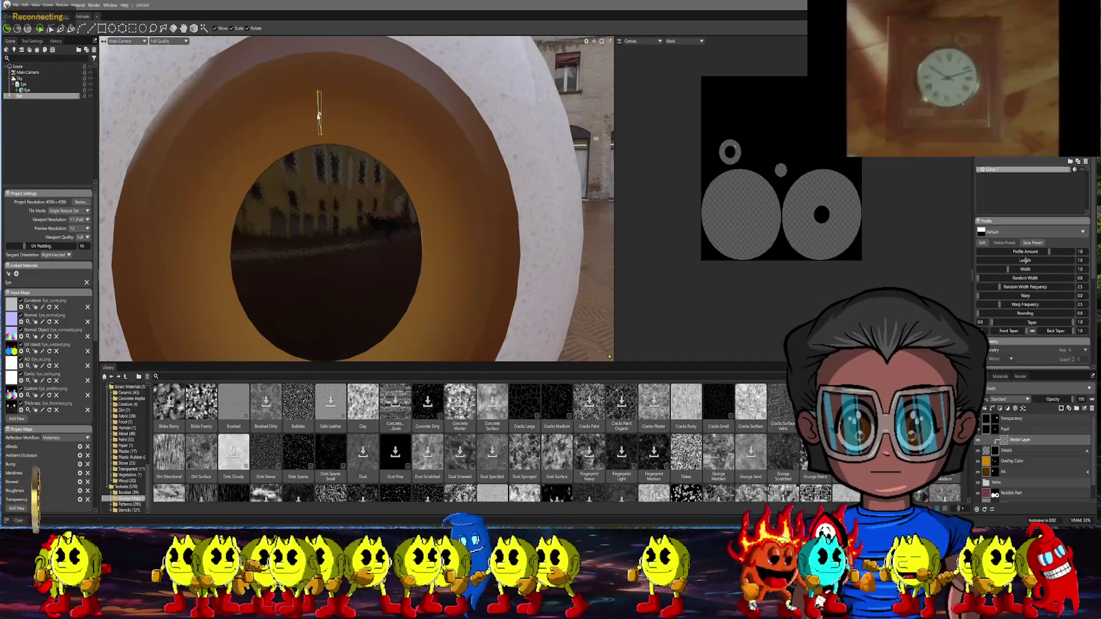
Delete the vector layer and raise bump to about 0.856, then restore and reselect the layer
scroll(390, 149, up, 2)
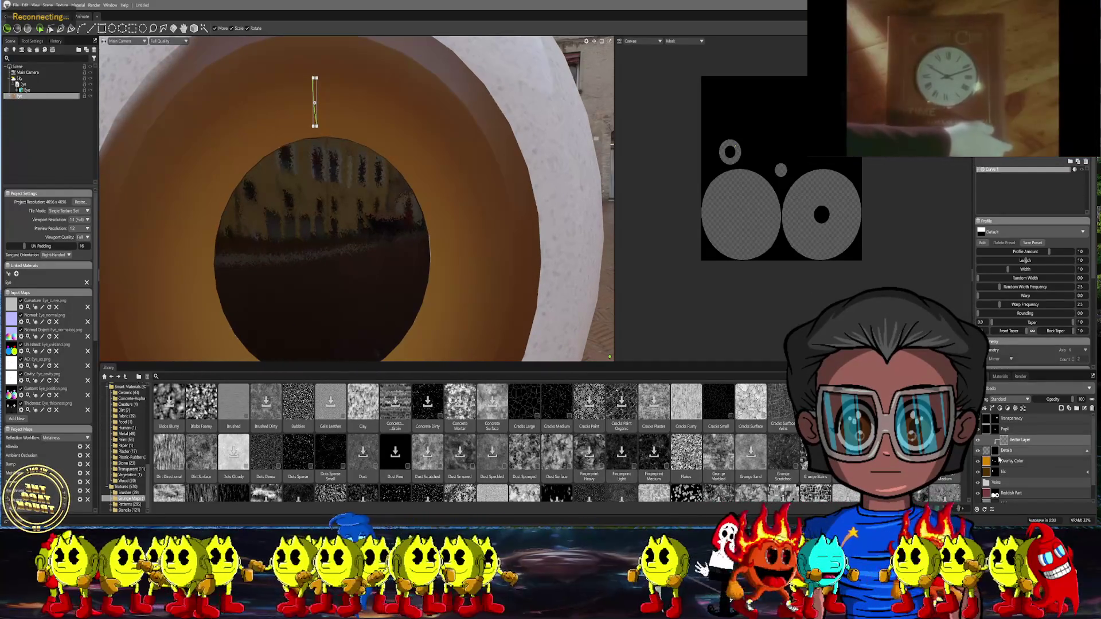
key(Delete)
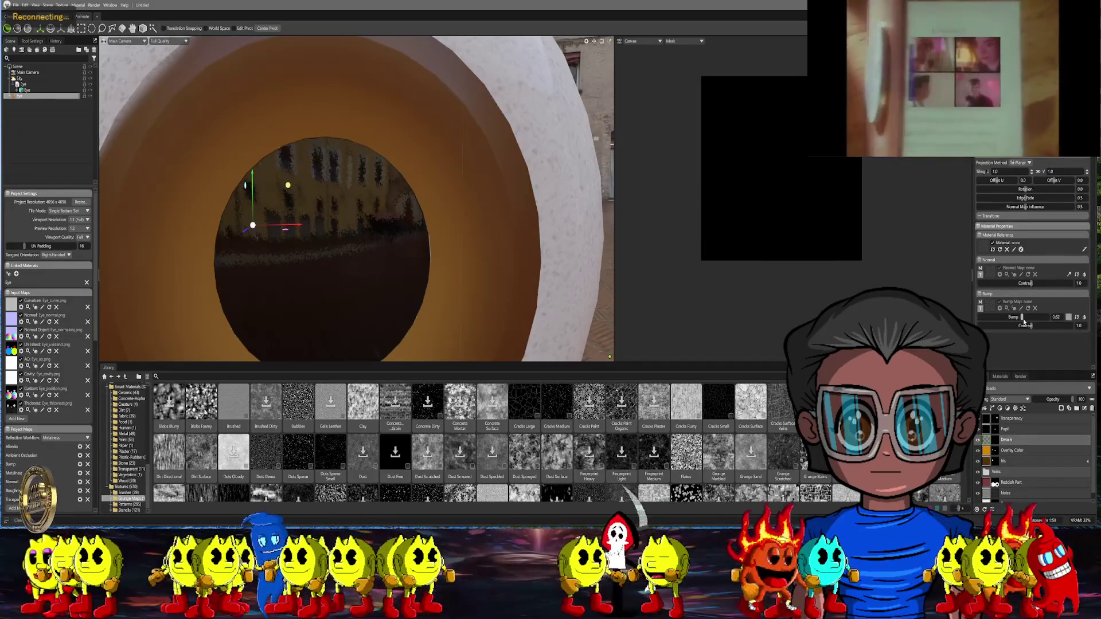
drag(1024, 319, 1039, 317)
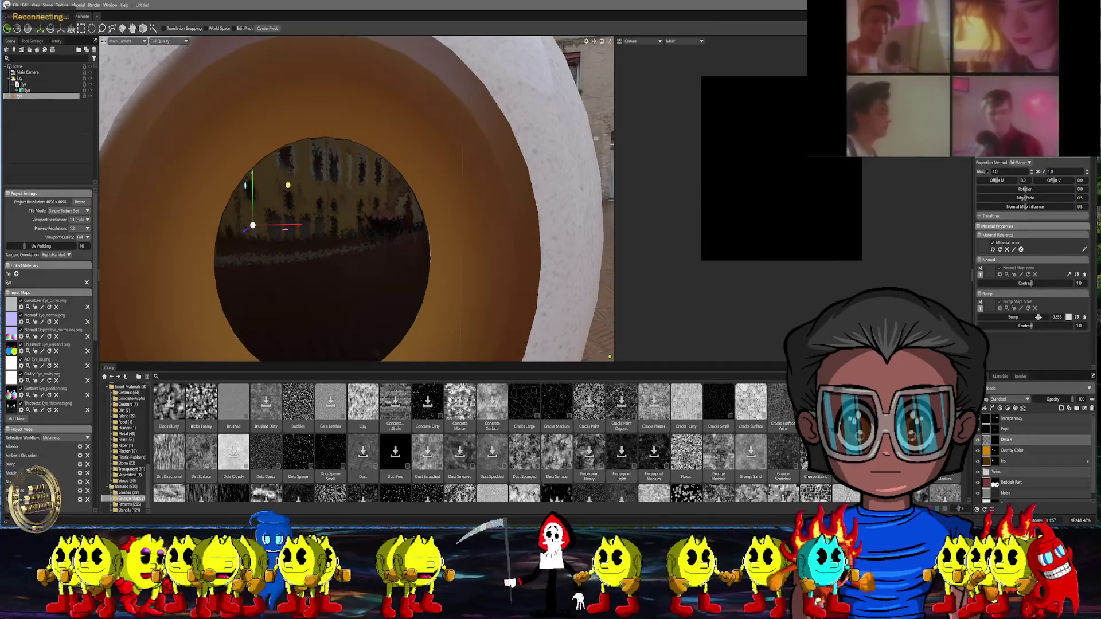
mouse_move(544, 220)
mouse_down()
mouse_move(528, 222)
mouse_move(621, 288)
mouse_up()
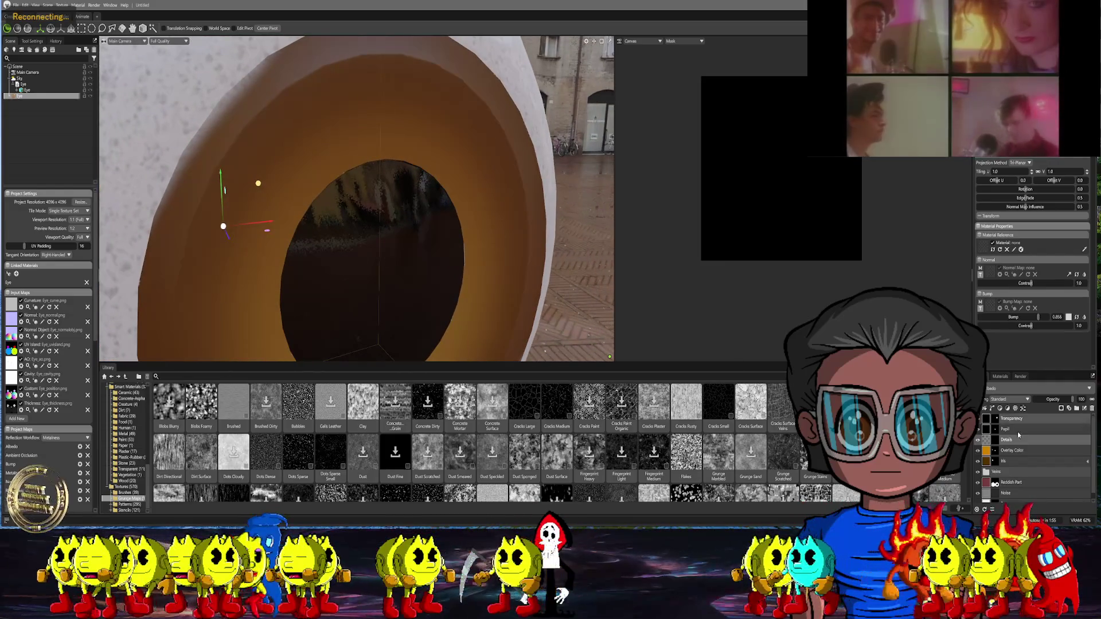
key(ctrl+z)
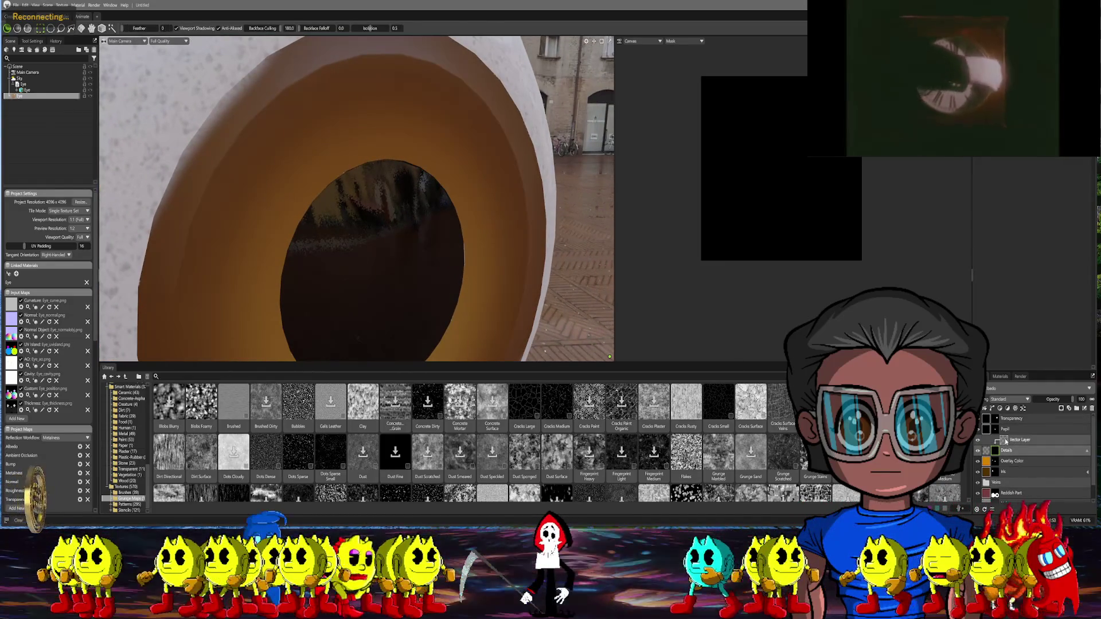
click(1005, 441)
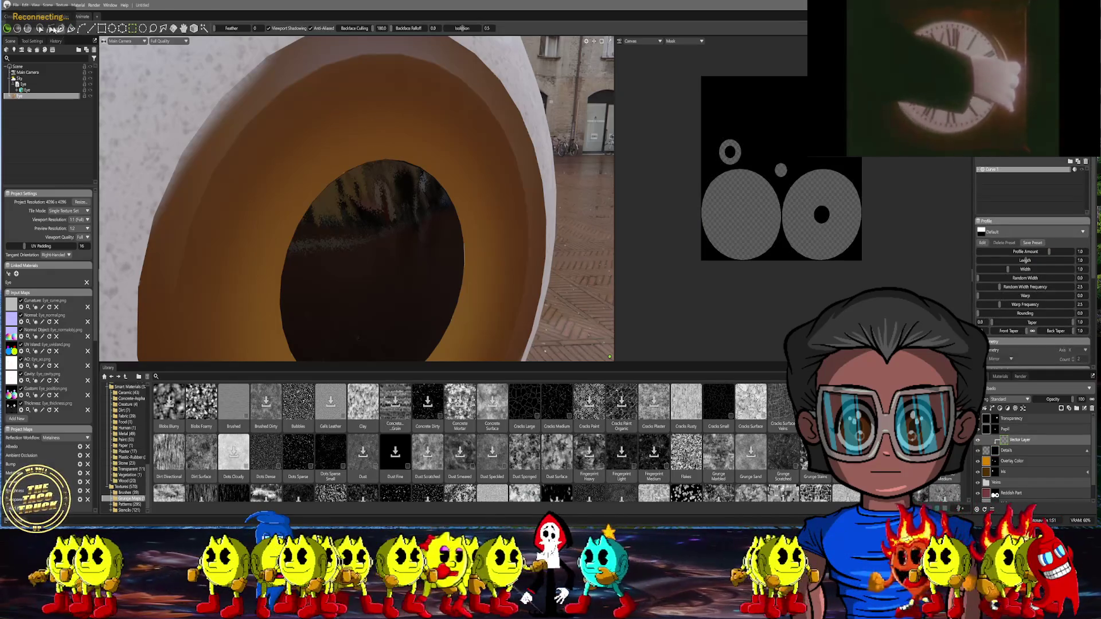
Bend the vein curve into an S shape by dragging its points
click(50, 28)
drag(380, 129, 396, 125)
scroll(413, 138, up, 2)
mouse_move(422, 143)
middle_down()
mouse_move(356, 140)
mouse_move(423, 140)
mouse_move(427, 150)
mouse_move(409, 156)
mouse_move(423, 157)
middle_up()
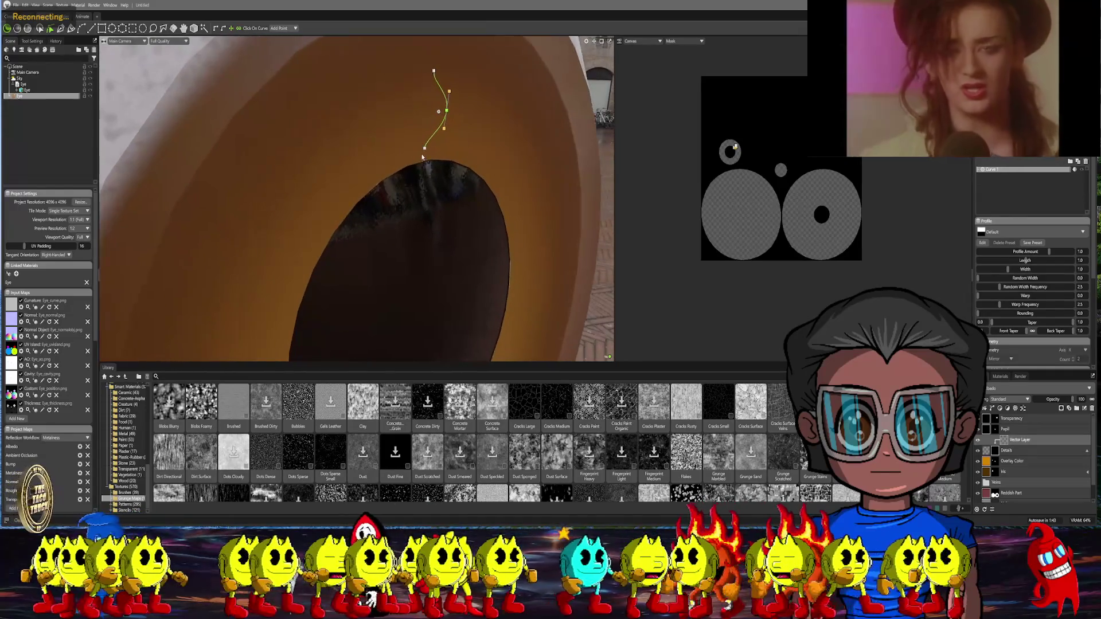
drag(417, 150, 422, 151)
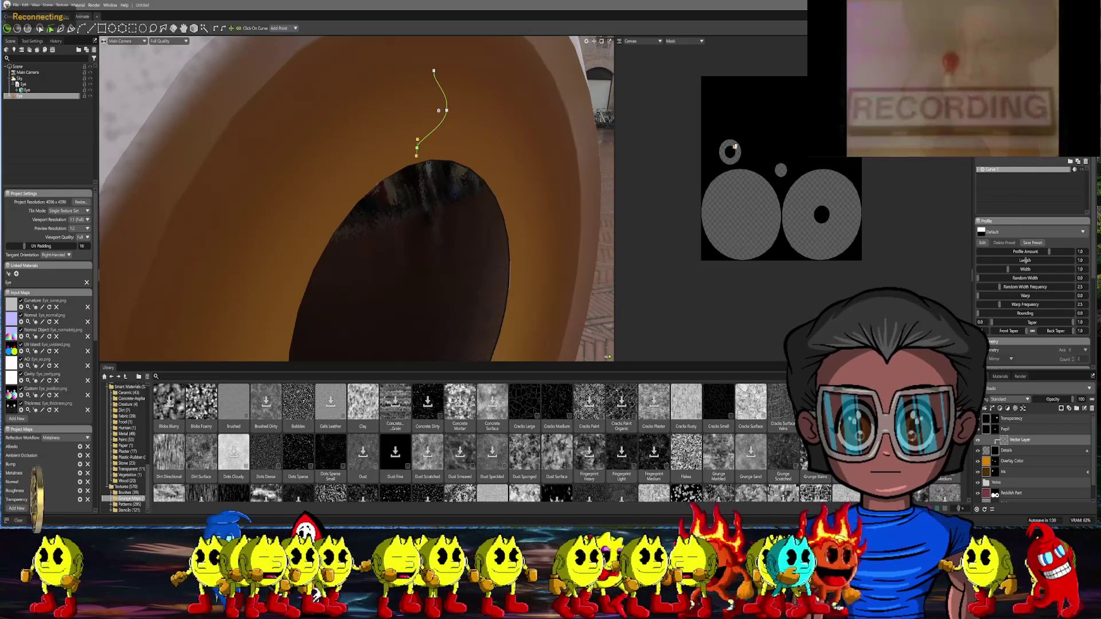
click(987, 168)
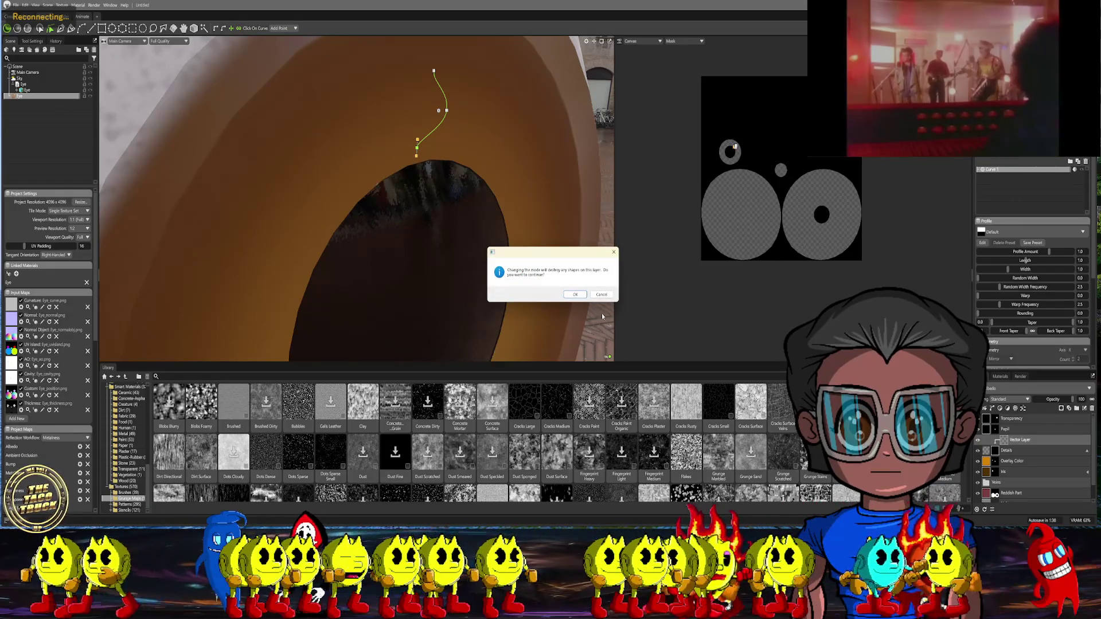
click(601, 296)
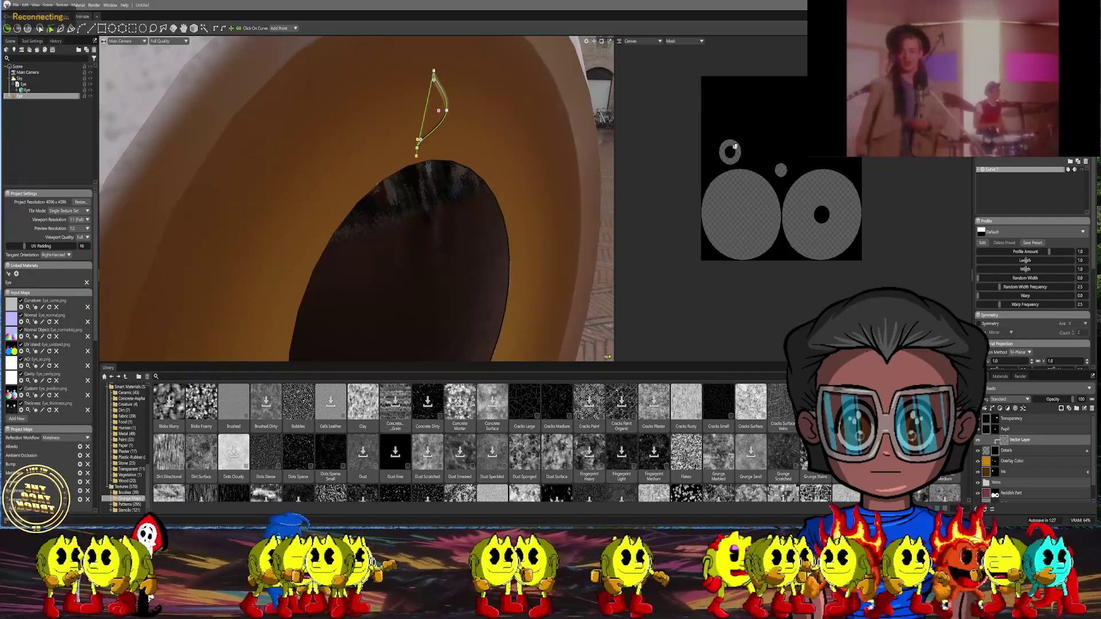
Open the closed curve, tighten its middle point and raise its top point
mouse_move(469, 164)
middle_down()
mouse_move(390, 154)
mouse_move(434, 180)
middle_up()
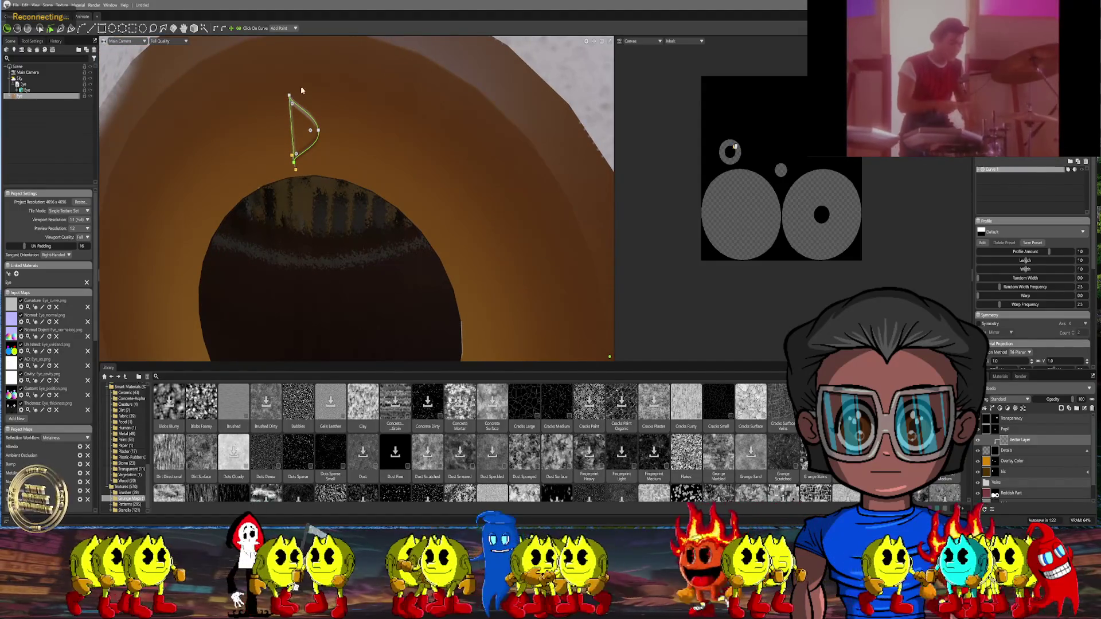
key(ctrl+z)
drag(319, 132, 296, 135)
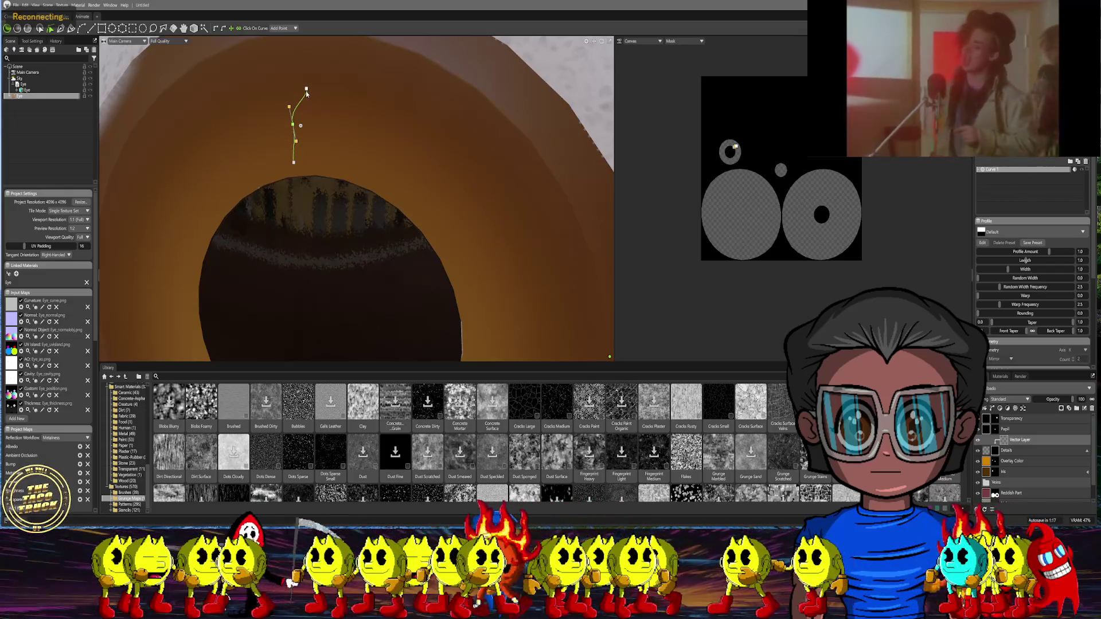
drag(306, 91, 308, 75)
alt+drag(325, 139, 364, 148)
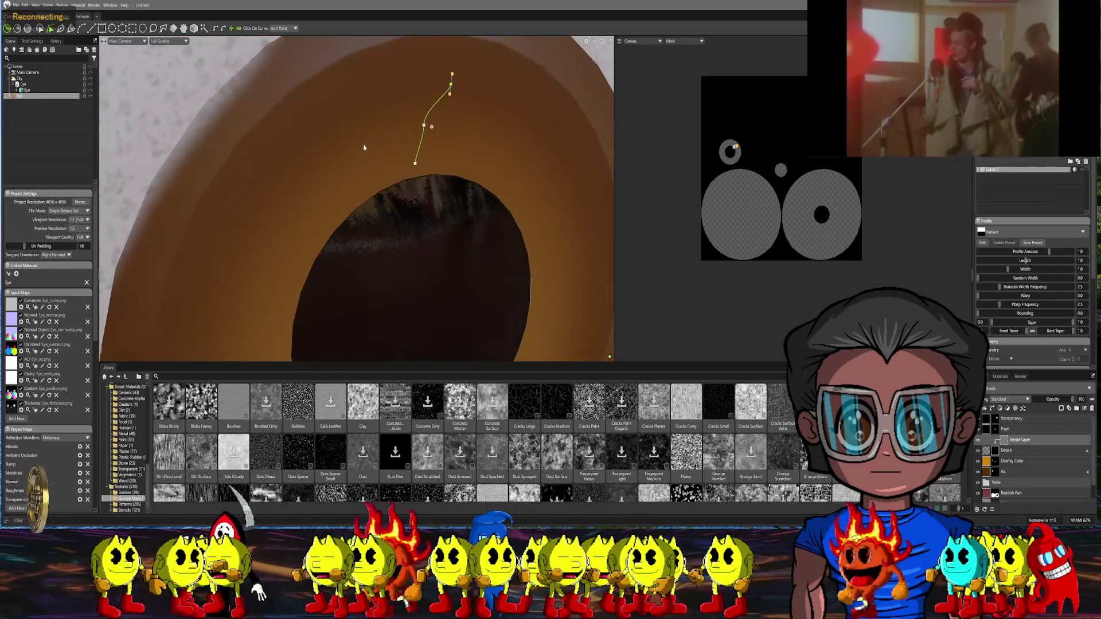
scroll(1007, 306, down, 5)
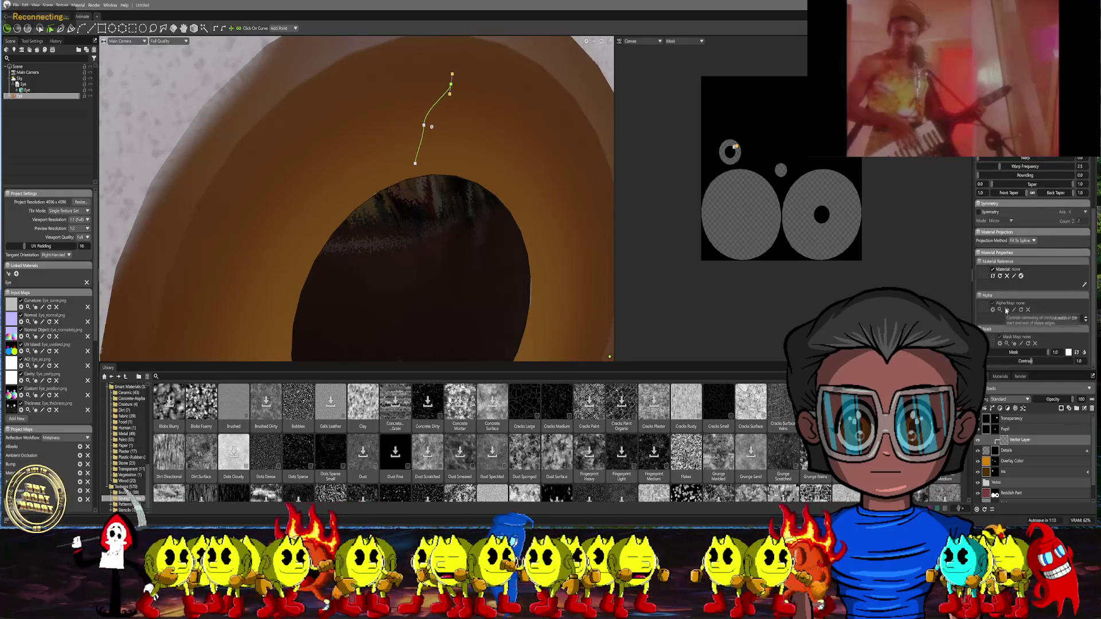
click(1004, 451)
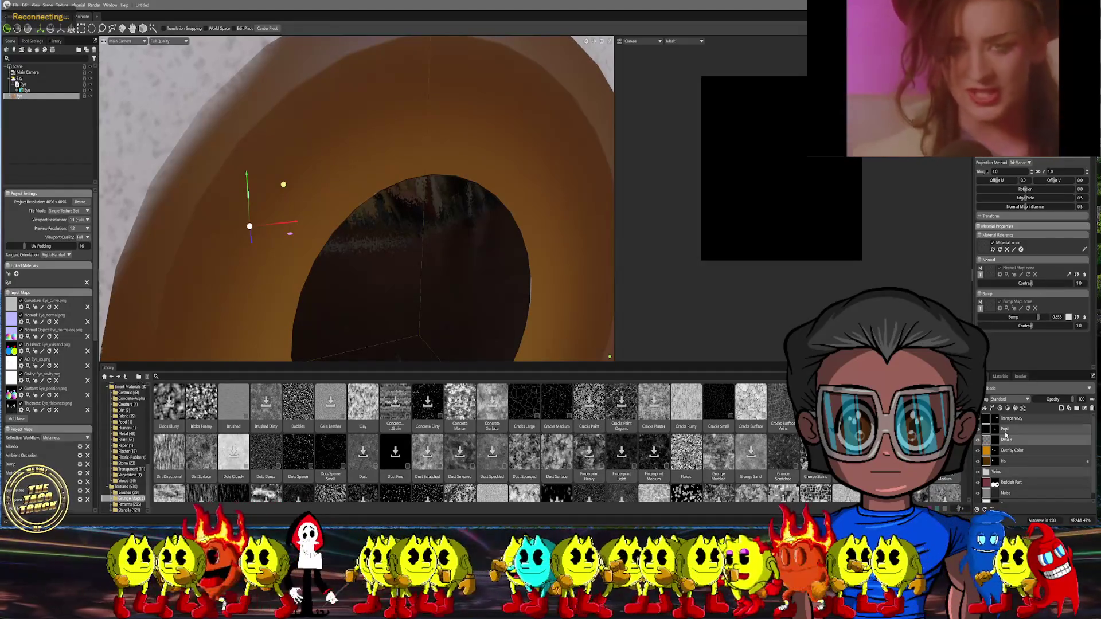
Shift the vein curve's middle point right and widen the stroke to 12.03
click(1009, 452)
click(1006, 441)
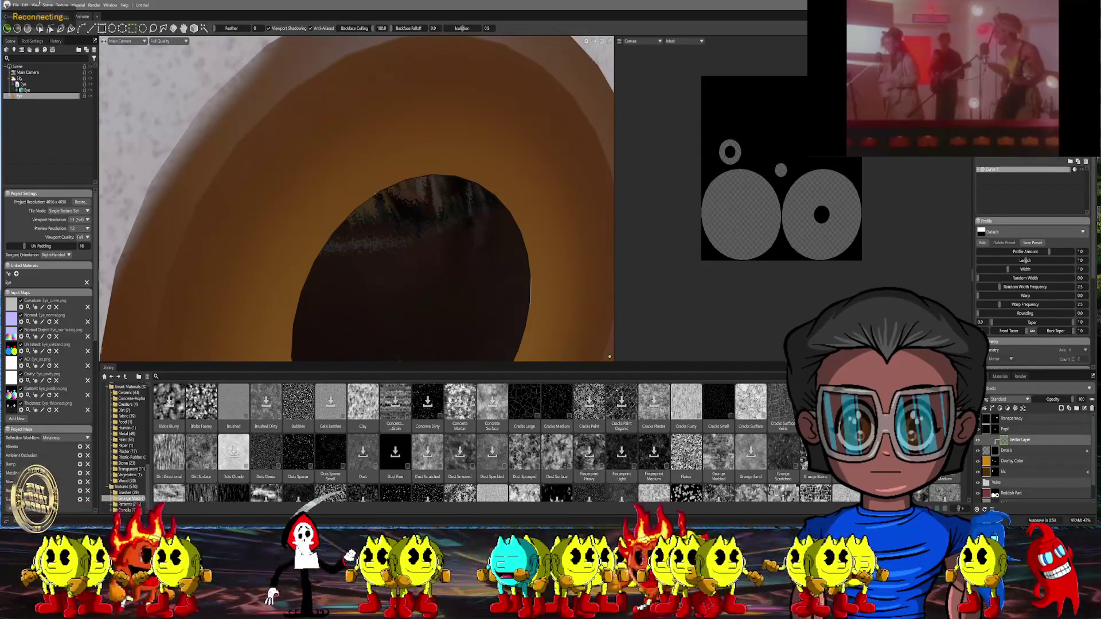
click(50, 29)
drag(425, 126, 435, 127)
scroll(1050, 241, down, 5)
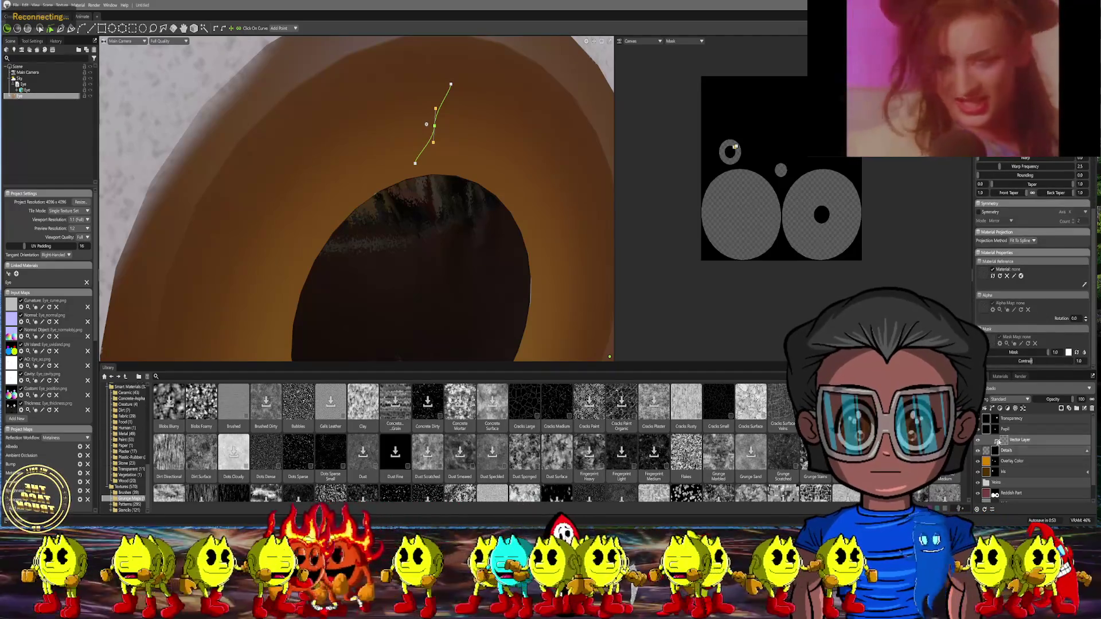
scroll(1015, 180, up, 1)
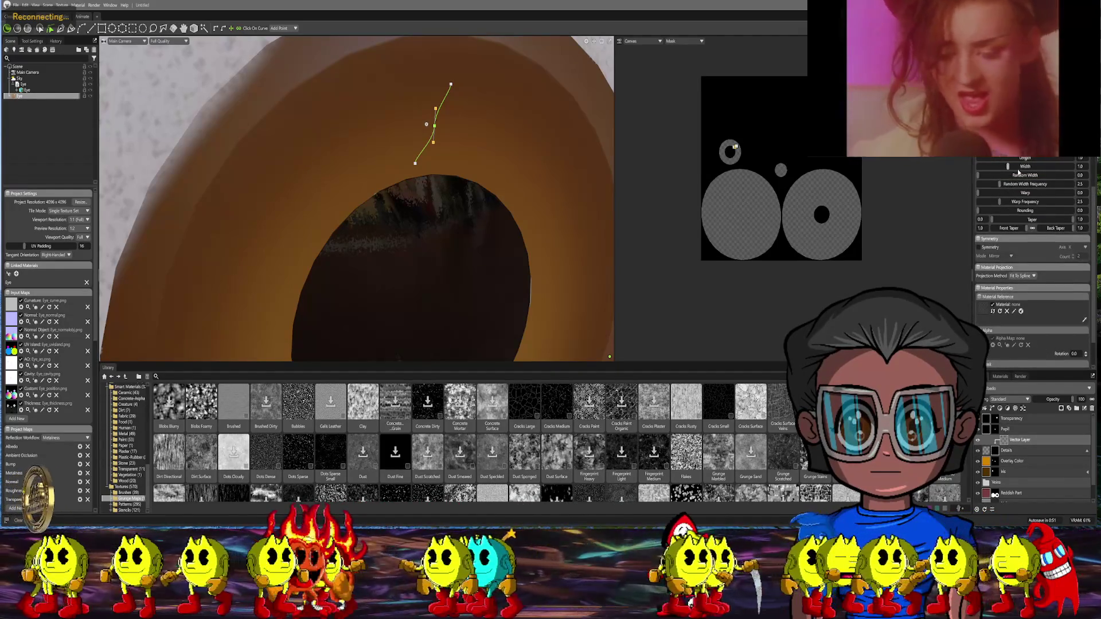
drag(1009, 166, 1041, 166)
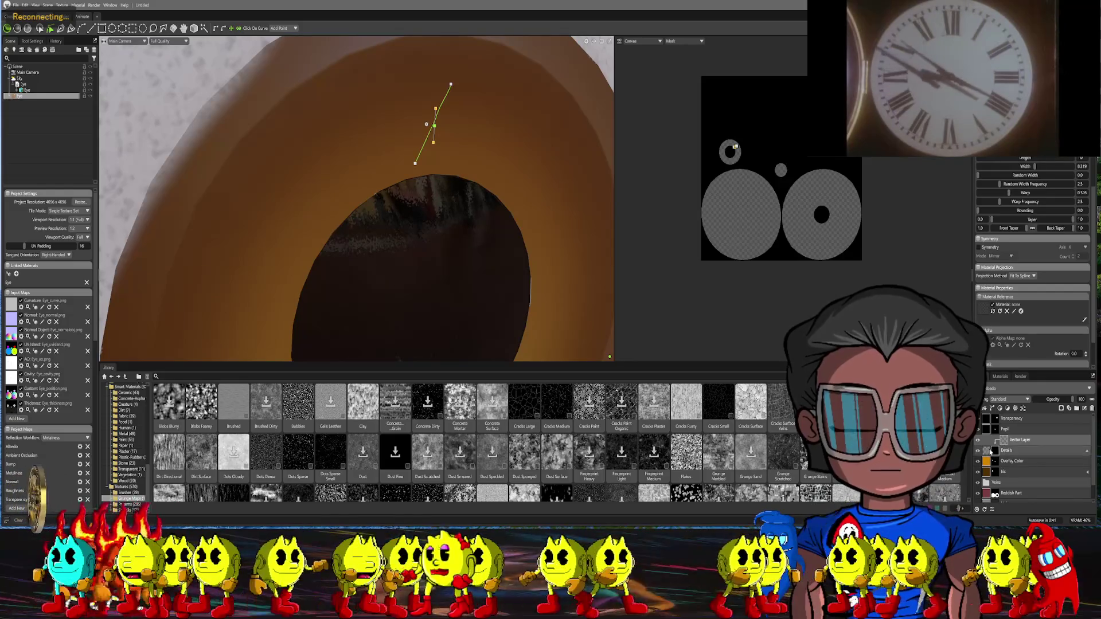
Lower the Details layer's bump strength to about 0.47, then return to the vector layer
click(988, 452)
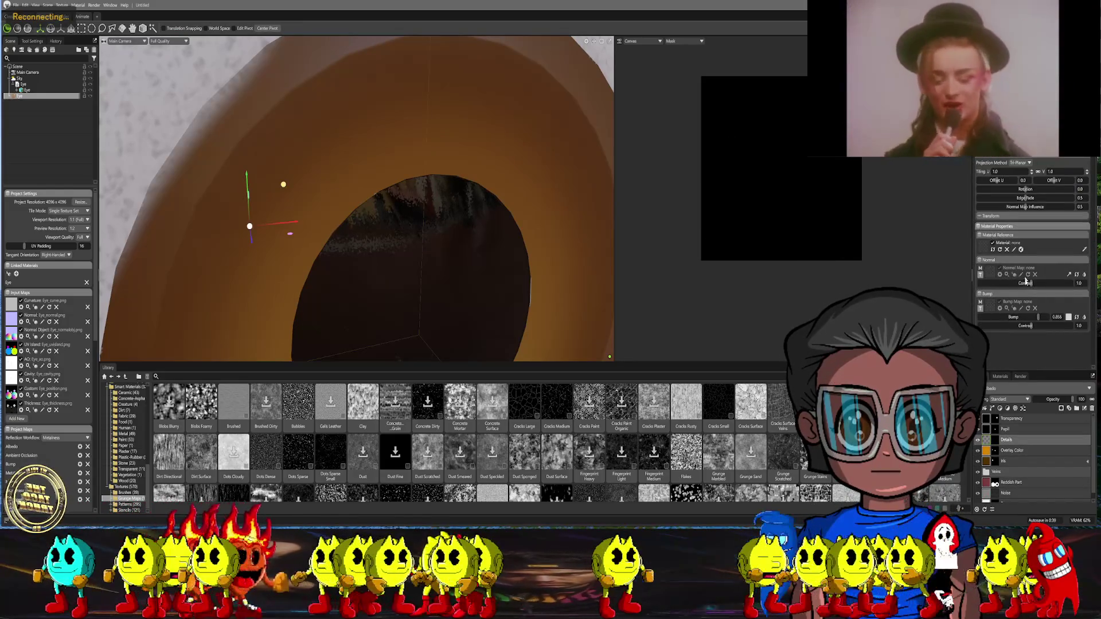
drag(1038, 319, 1030, 317)
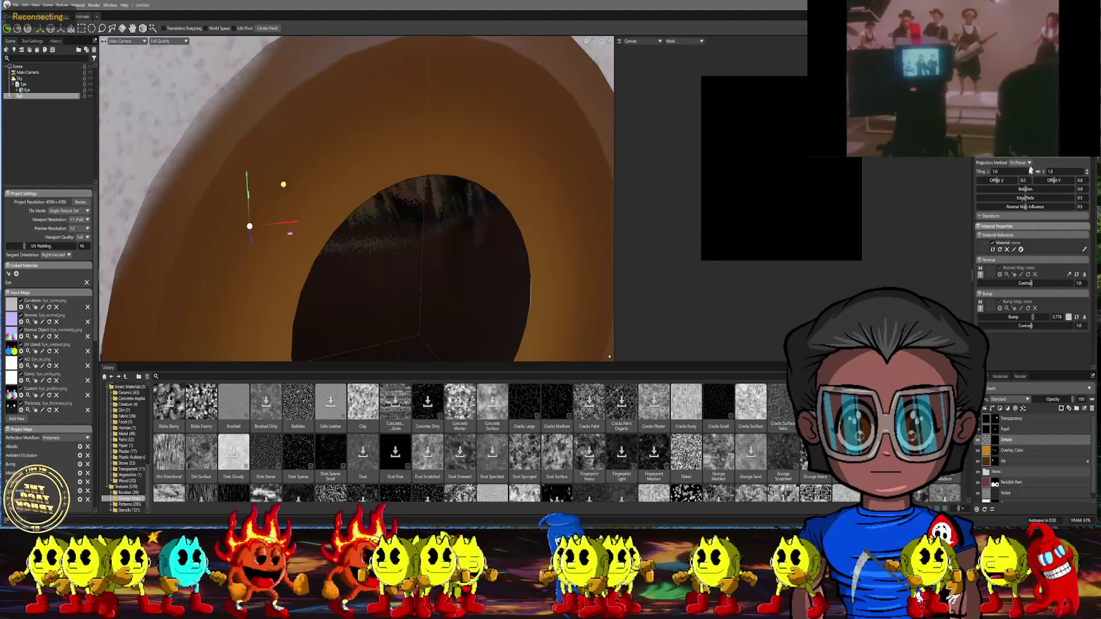
drag(1033, 317, 1012, 317)
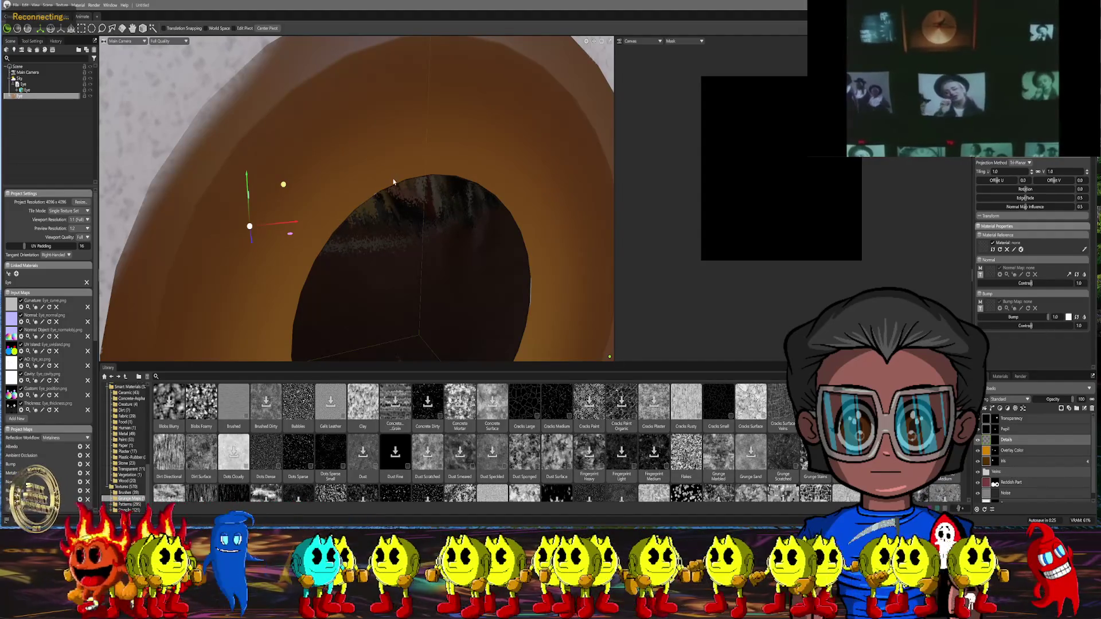
scroll(394, 182, down, 5)
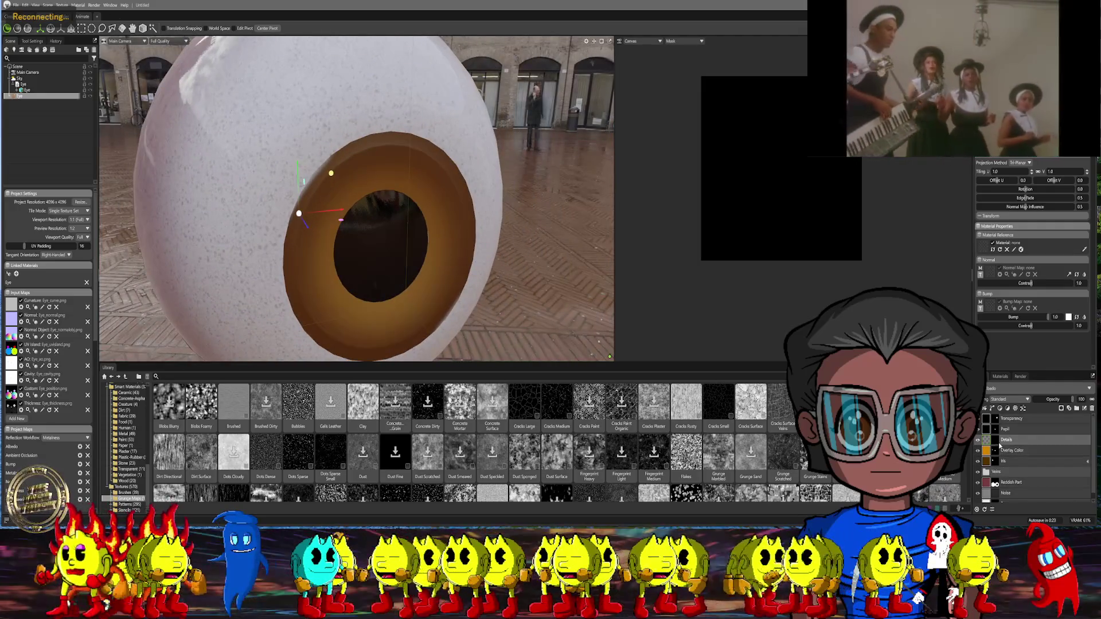
click(1069, 409)
mouse_move(389, 92)
middle_down()
mouse_move(389, 130)
mouse_move(360, 141)
middle_up()
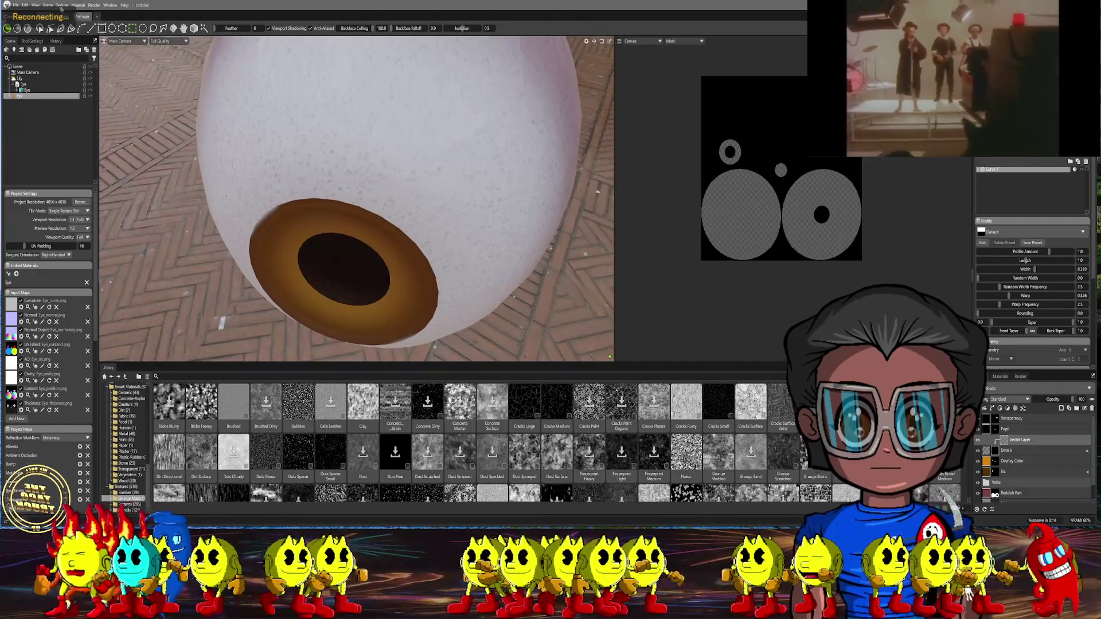
Draw a four-point Curve 2 from the iris edge up across the white of the eye
key(c)
click(338, 224)
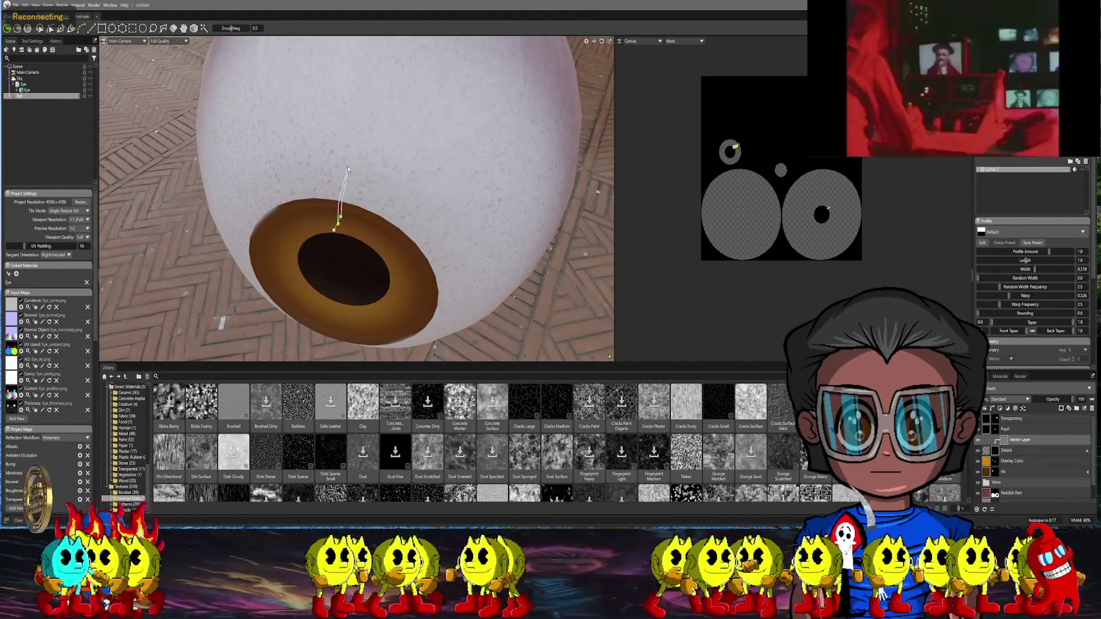
click(376, 148)
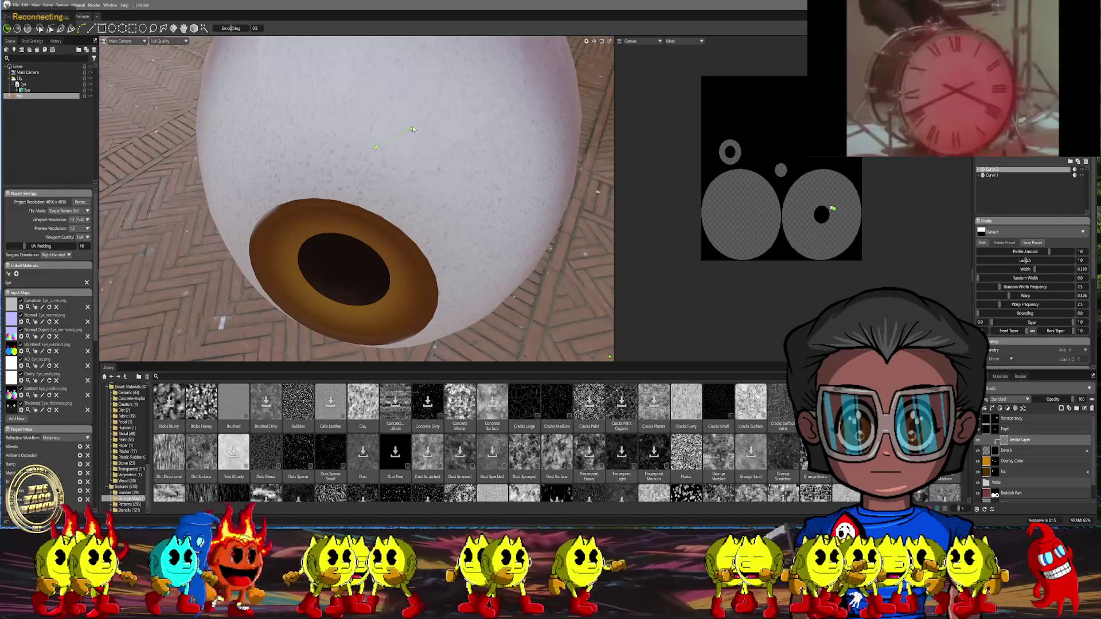
click(411, 128)
click(434, 167)
key(Escape)
mouse_move(466, 123)
middle_down()
mouse_move(487, 129)
mouse_move(426, 141)
mouse_move(367, 125)
middle_up()
scroll(487, 129, up, 5)
scroll(404, 134, down, 4)
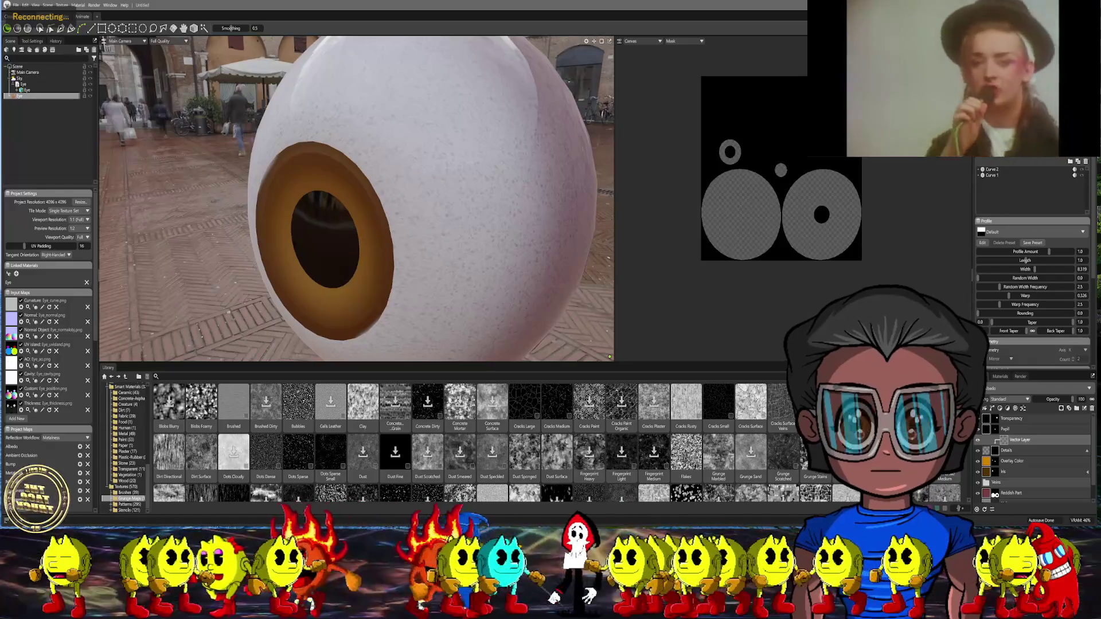
click(995, 451)
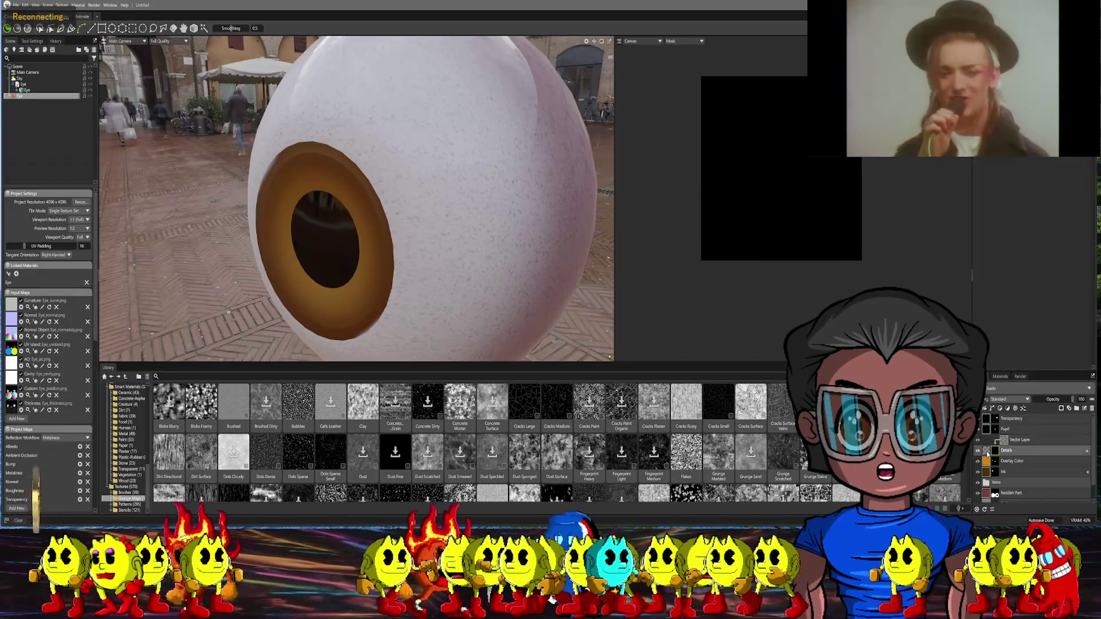
Delete the Details layer and add a new 3D vector layer
right_click(995, 451)
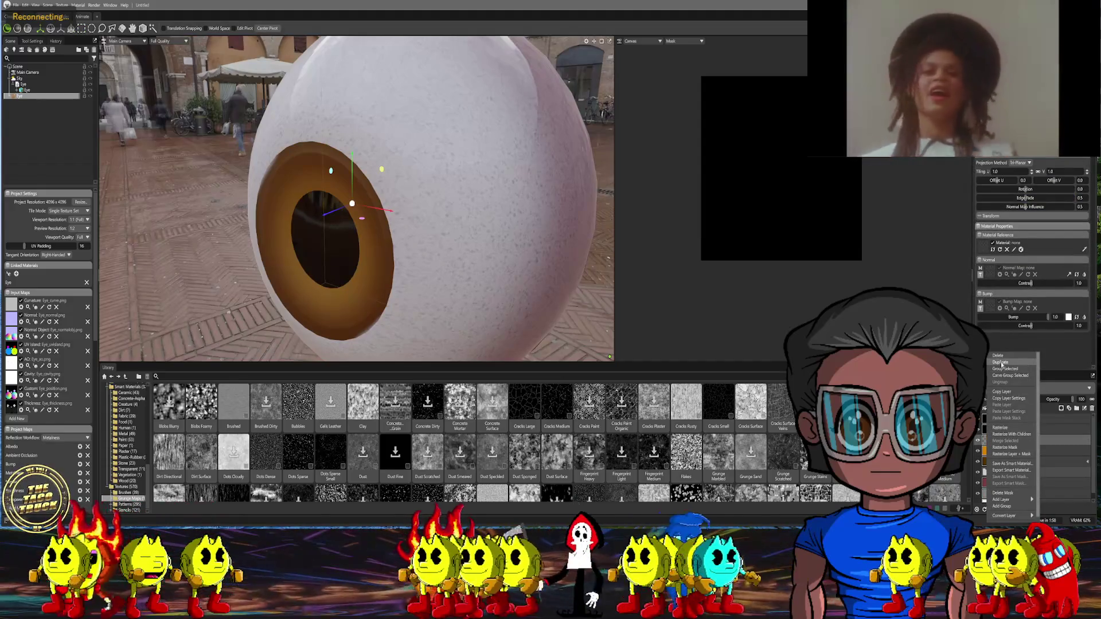
click(998, 355)
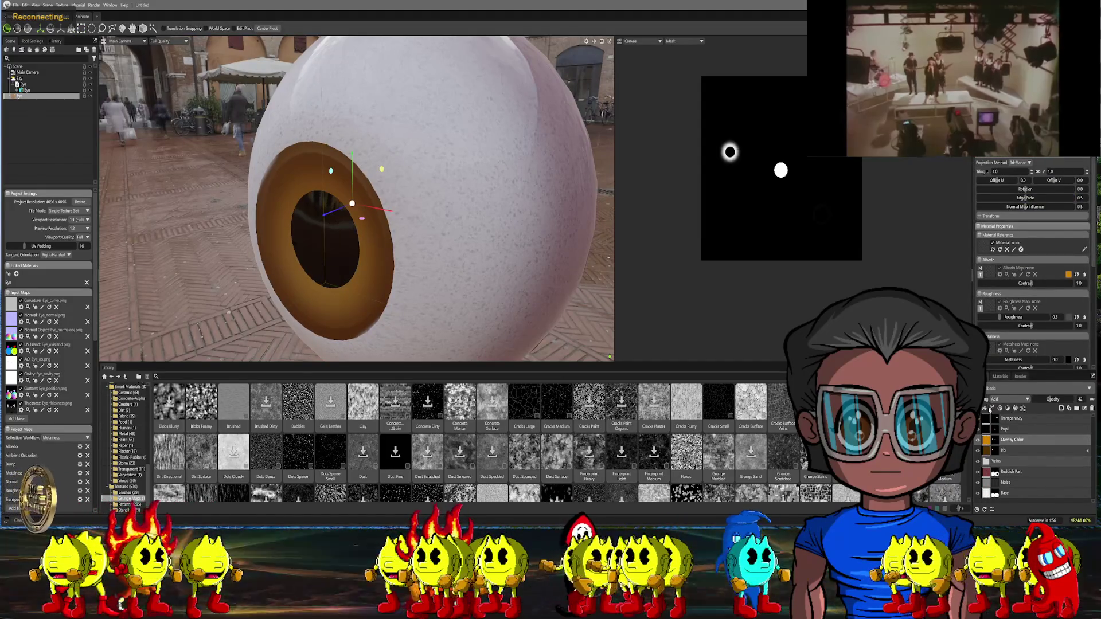
click(993, 408)
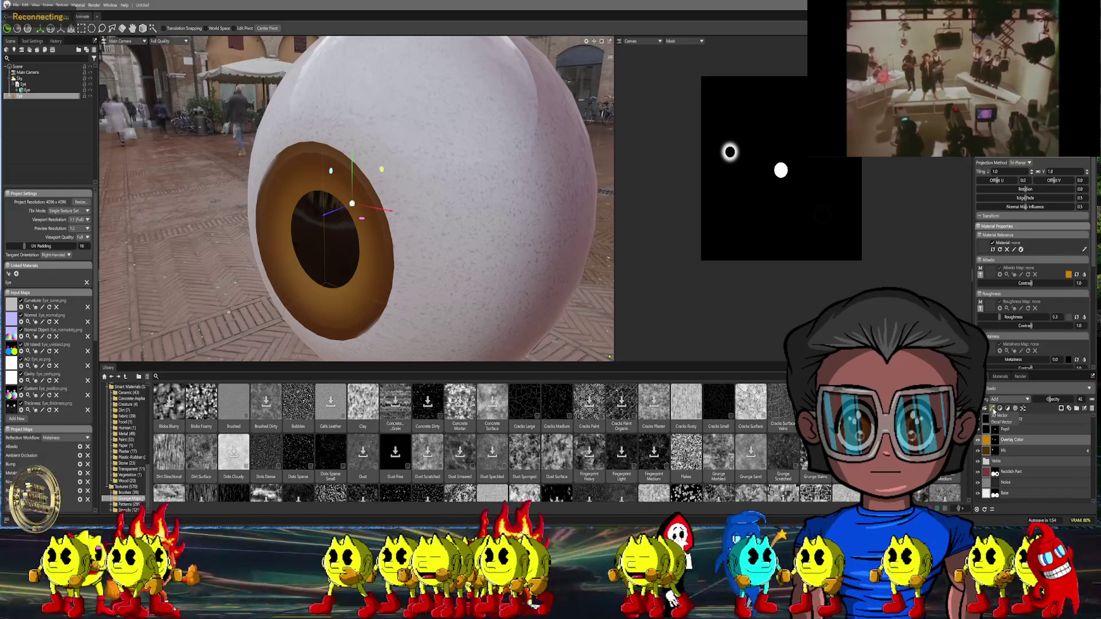
click(985, 419)
Disable albedo, roughness and metalness on the new layer and set bump to 0.648
mouse_move(509, 339)
middle_down()
mouse_move(550, 326)
mouse_move(533, 286)
middle_up()
scroll(984, 277, down, 9)
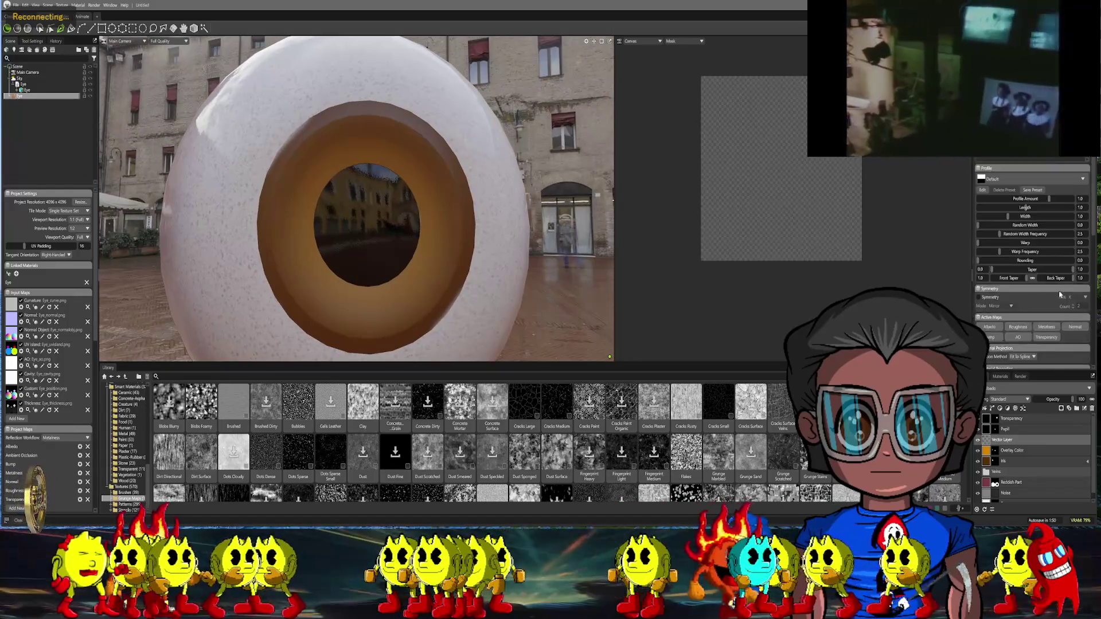
click(1001, 167)
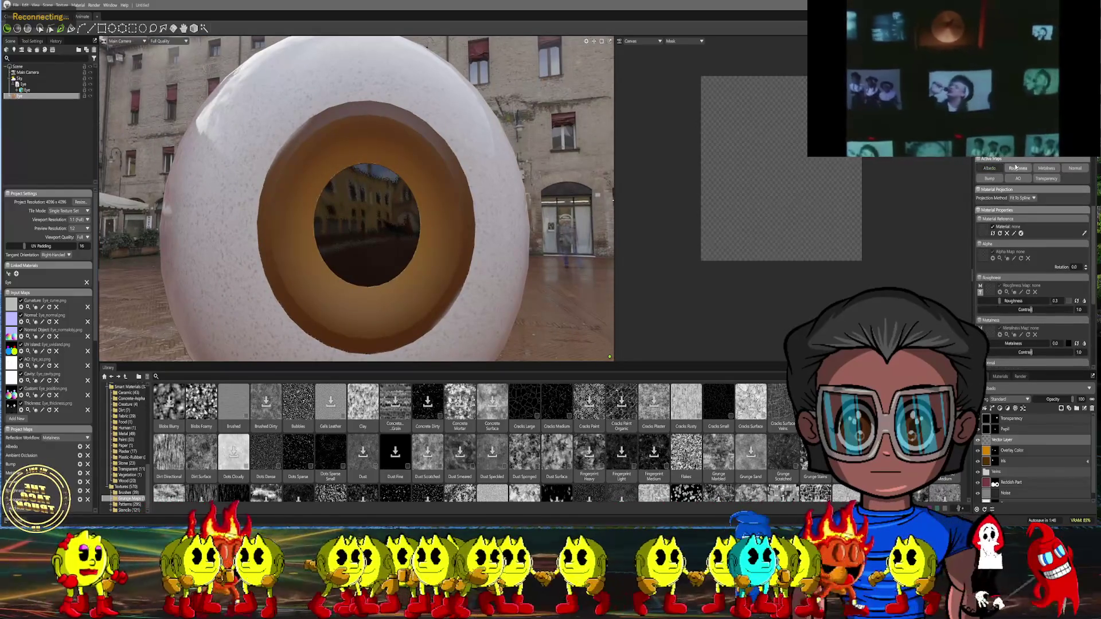
click(1010, 168)
click(1046, 168)
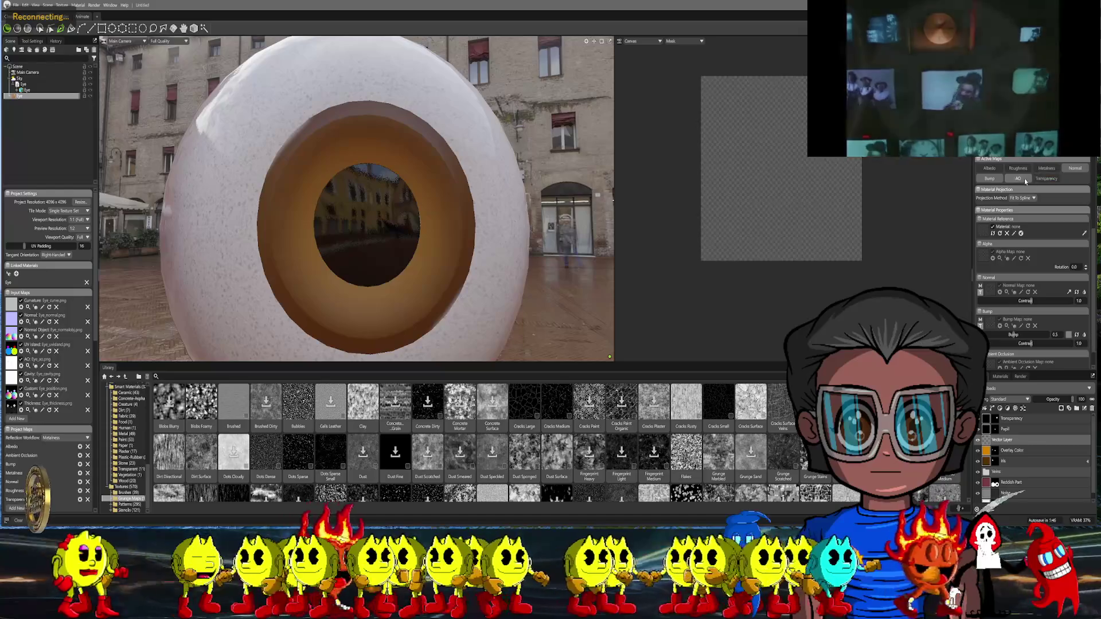
scroll(1031, 265, up, 1)
click(1024, 352)
Draw a three-point vein curve on the iris and set its Projection Method to UV
scroll(435, 194, up, 2)
middle_drag(436, 194, 400, 195)
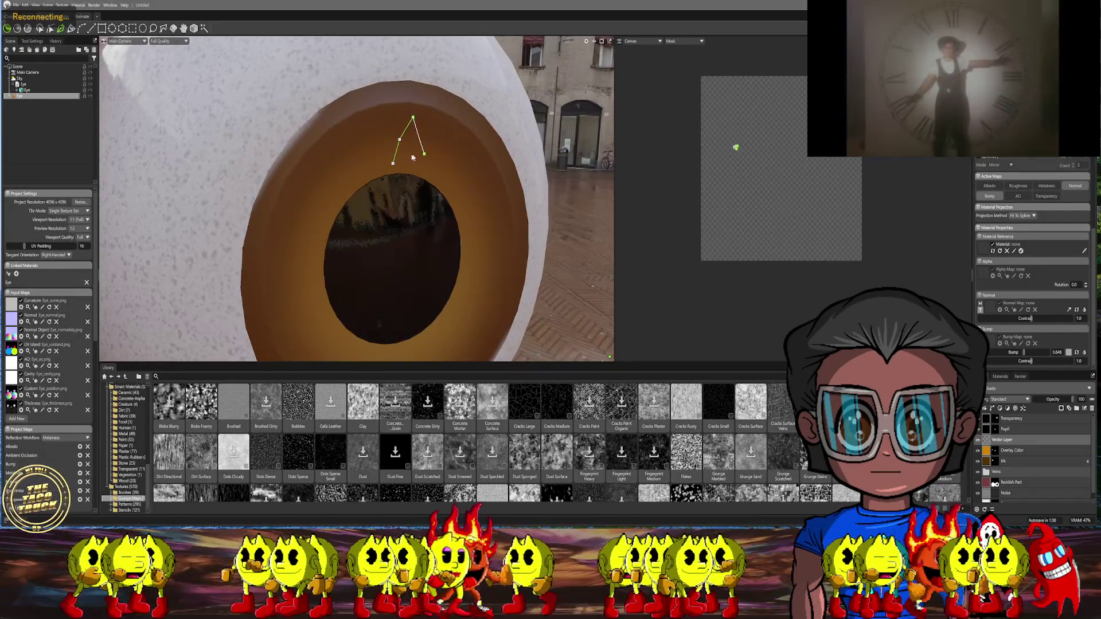
scroll(413, 143, up, 5)
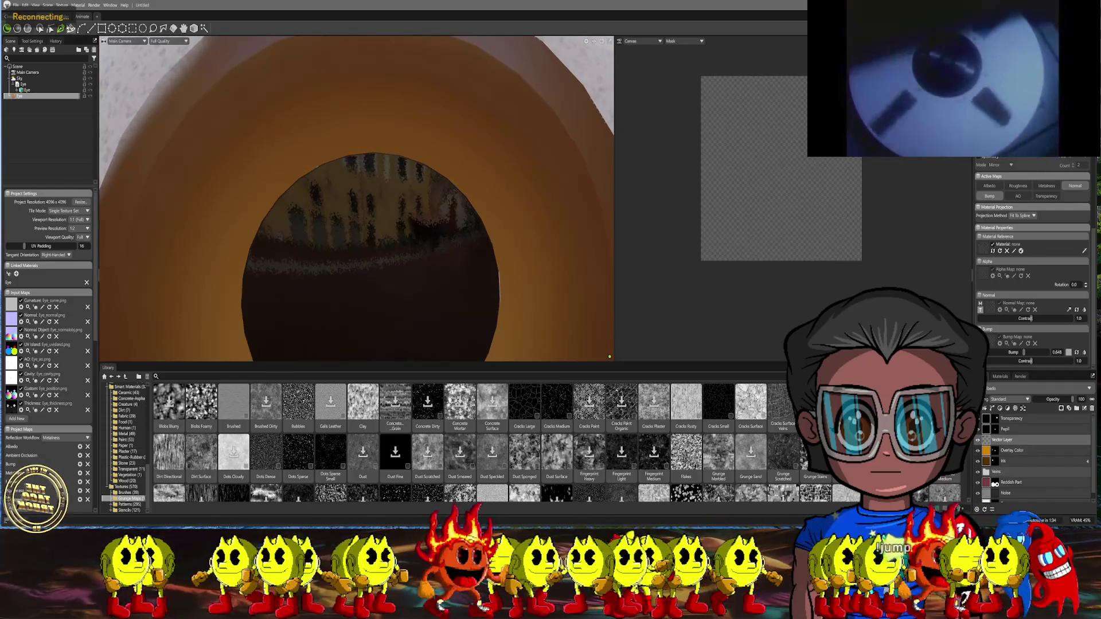
click(50, 31)
click(361, 135)
click(392, 50)
click(370, 92)
mouse_move(373, 96)
mouse_down()
mouse_move(407, 109)
mouse_move(376, 95)
mouse_up()
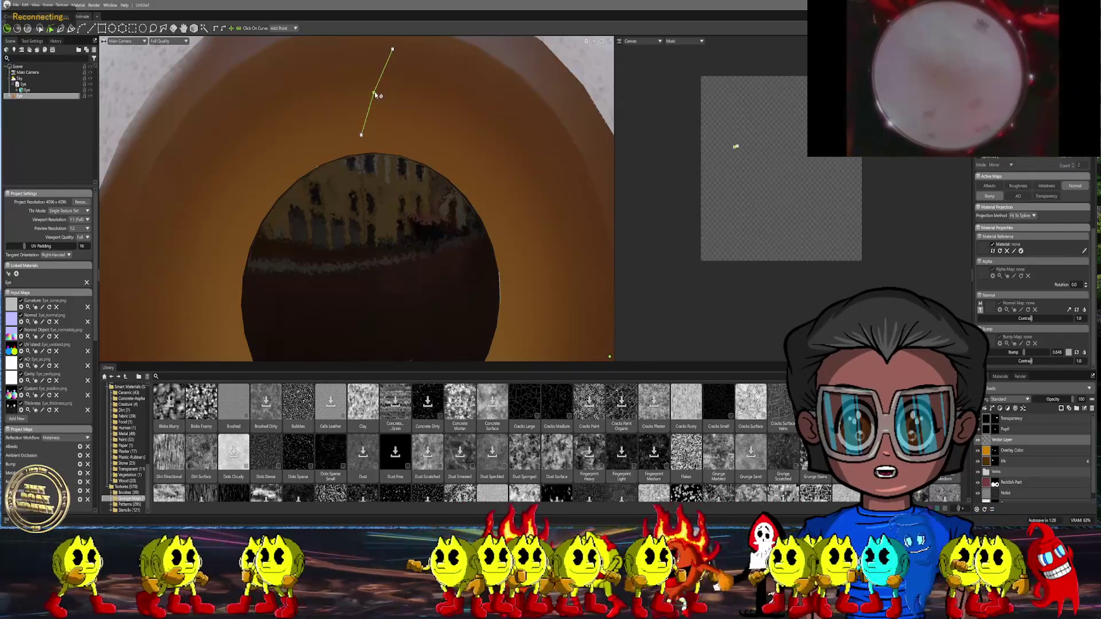
click(1020, 216)
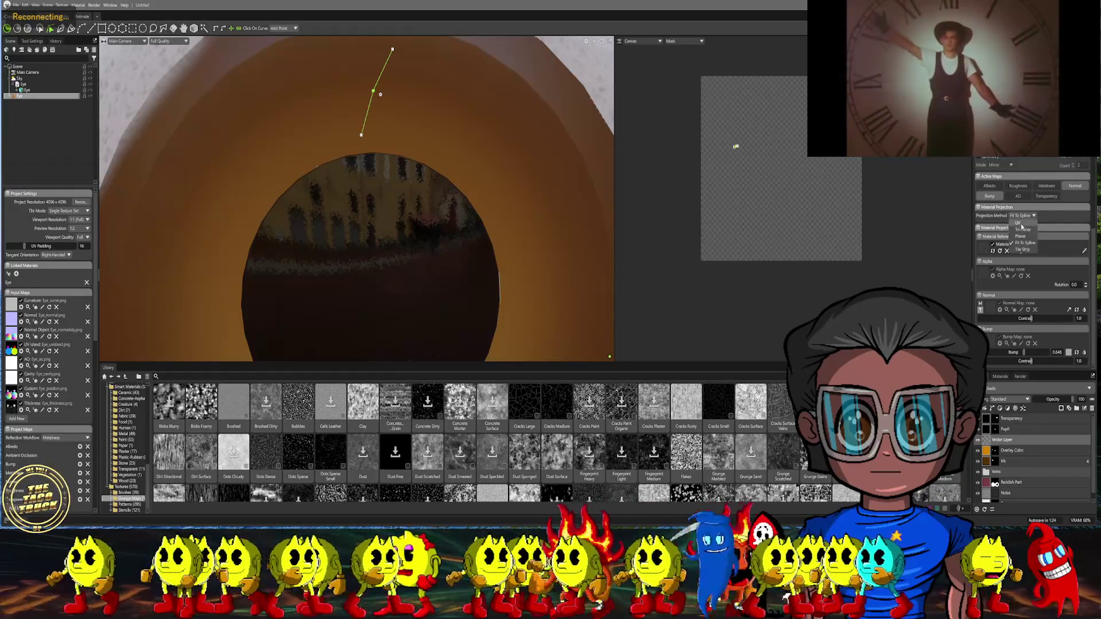
click(1019, 223)
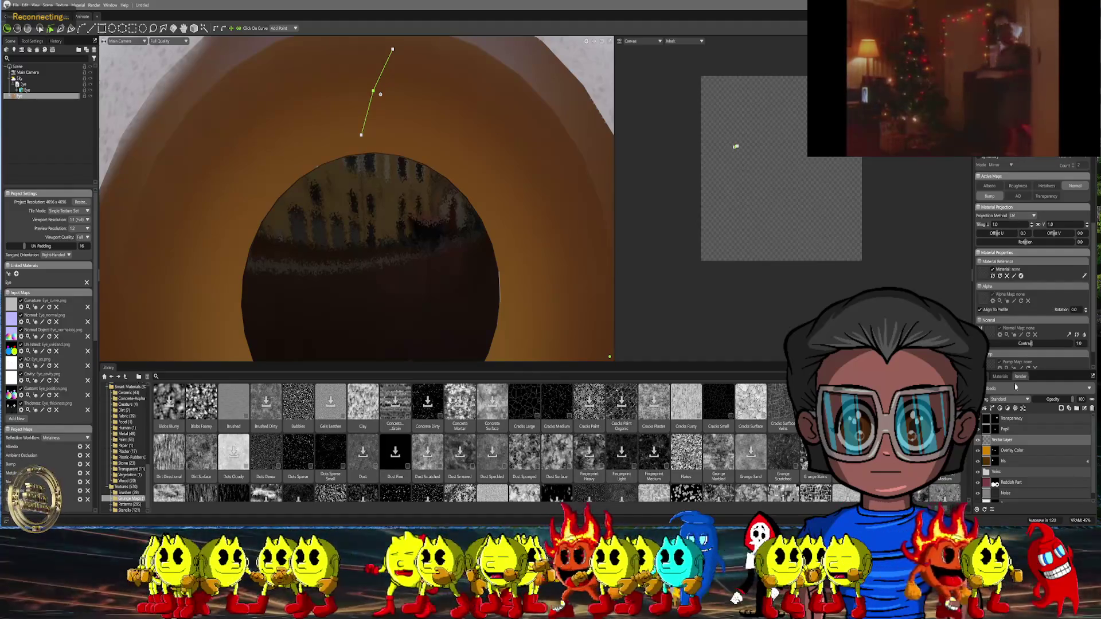
Delete the vector layer from the eye material
right_click(986, 439)
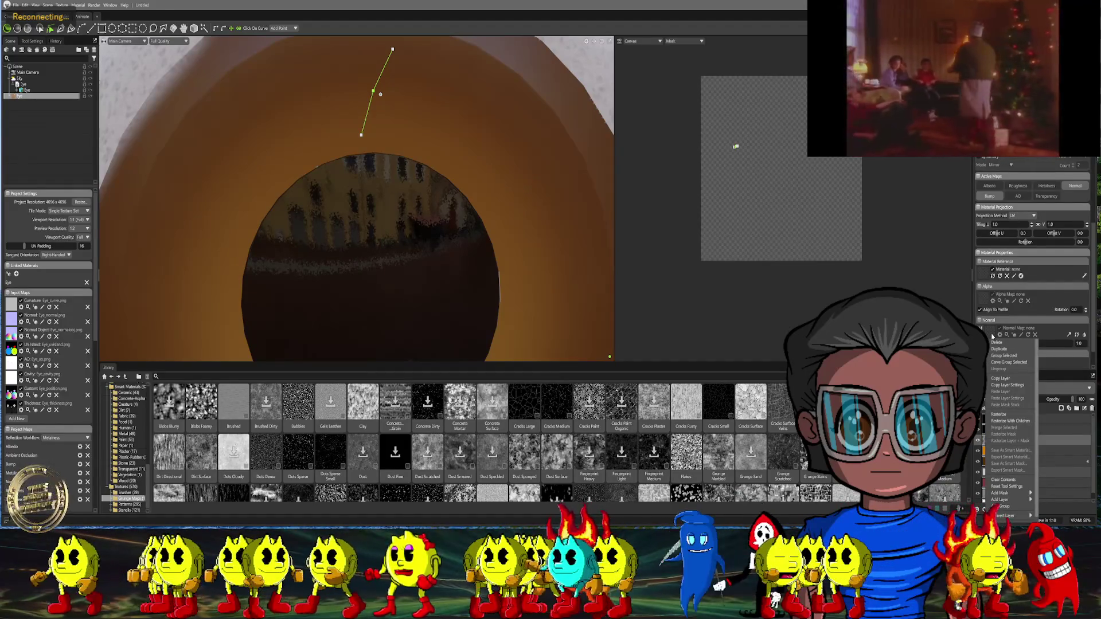
click(998, 343)
scroll(497, 181, down, 2)
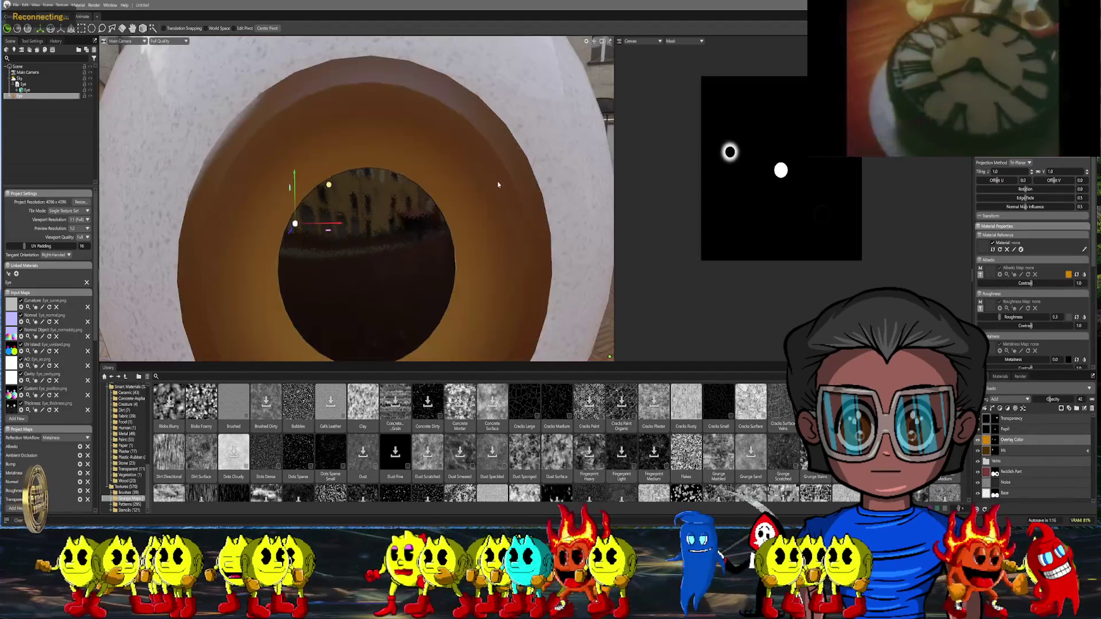
scroll(498, 182, down, 3)
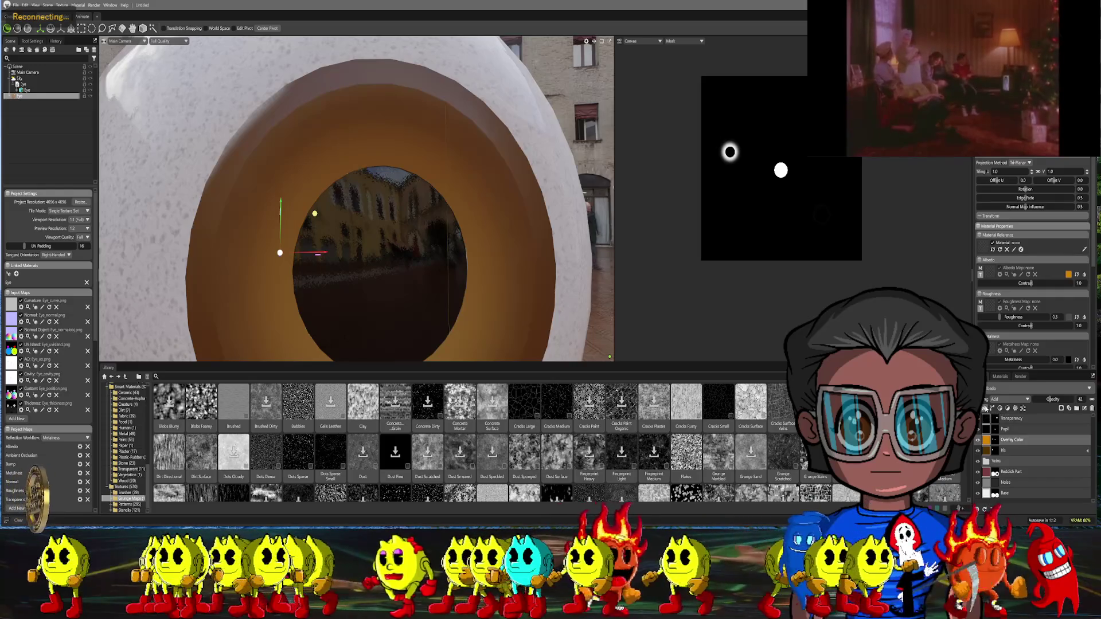
Add a fill layer named Details with only bump enabled, raising bump to 1.708
click(986, 409)
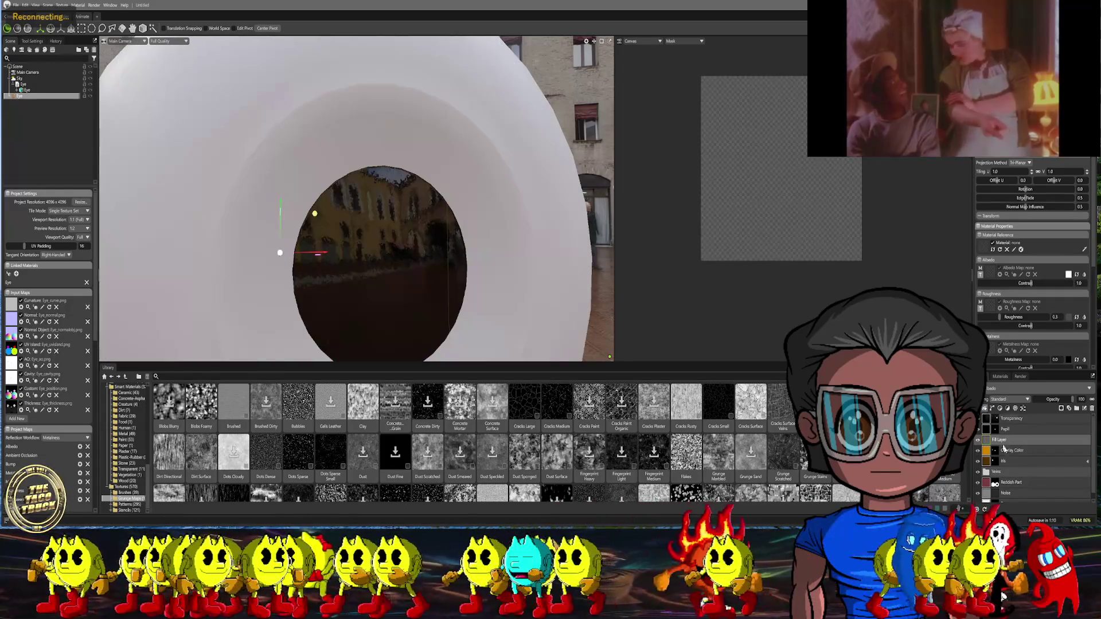
double_click(999, 440)
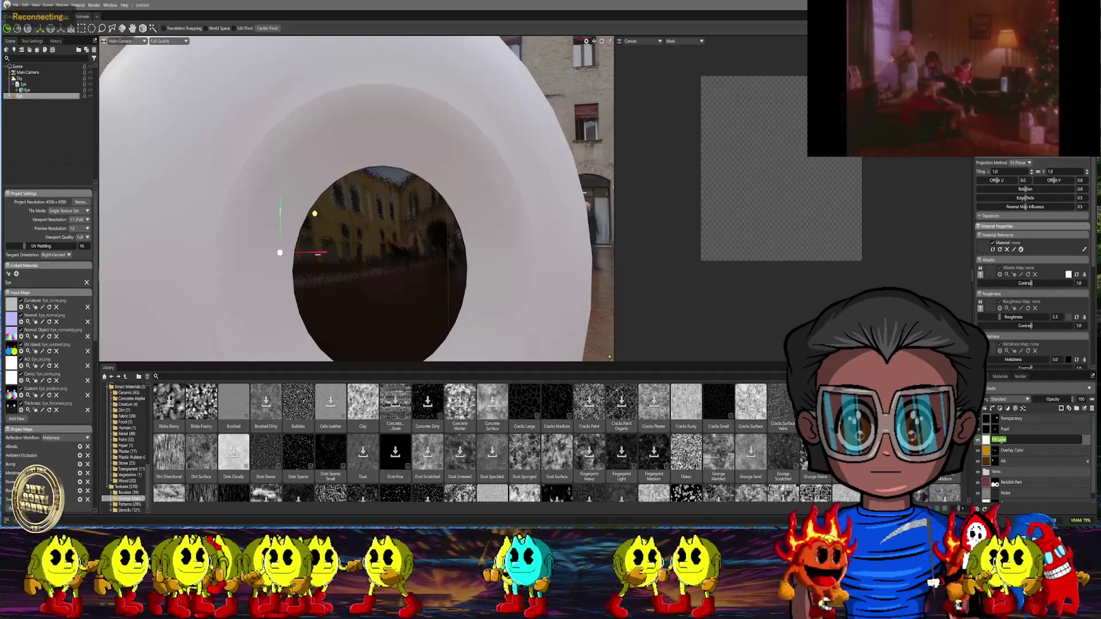
text(Details)
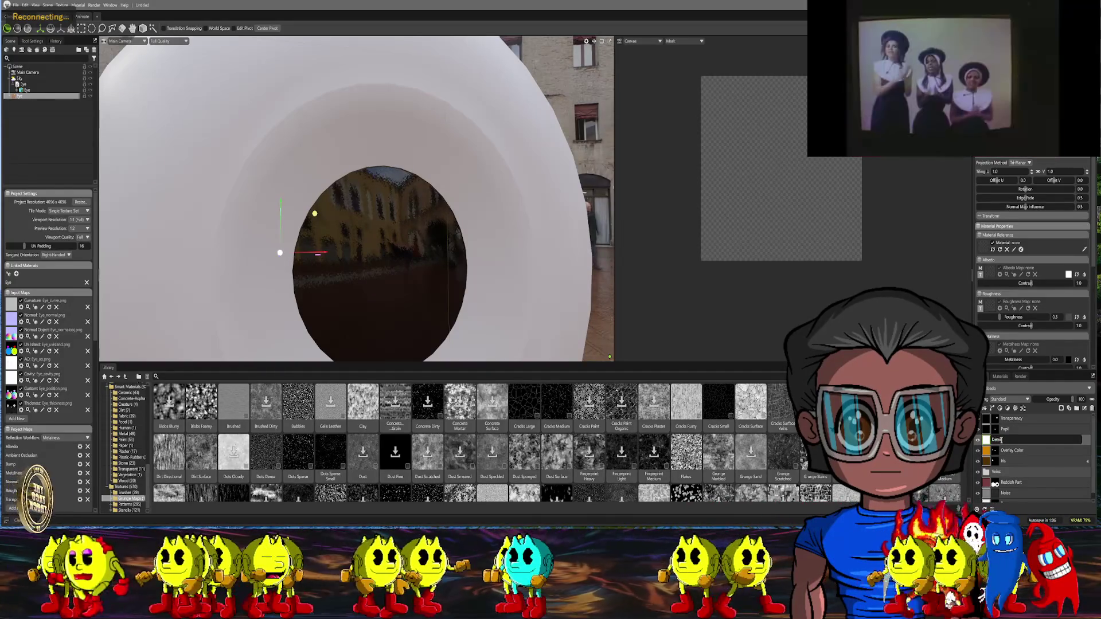
key(Return)
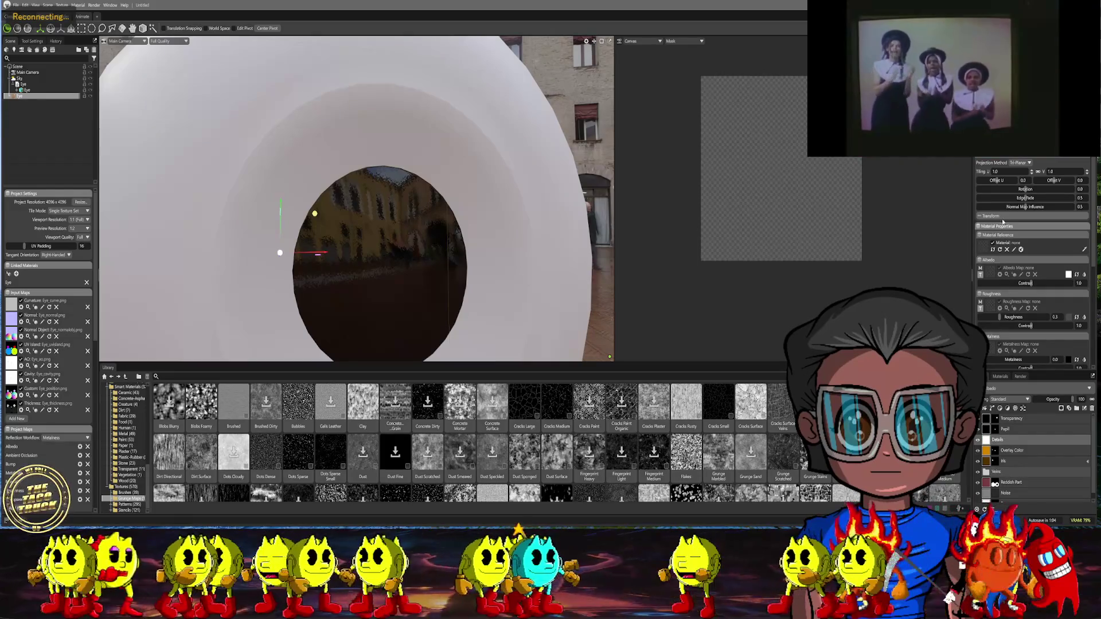
click(980, 260)
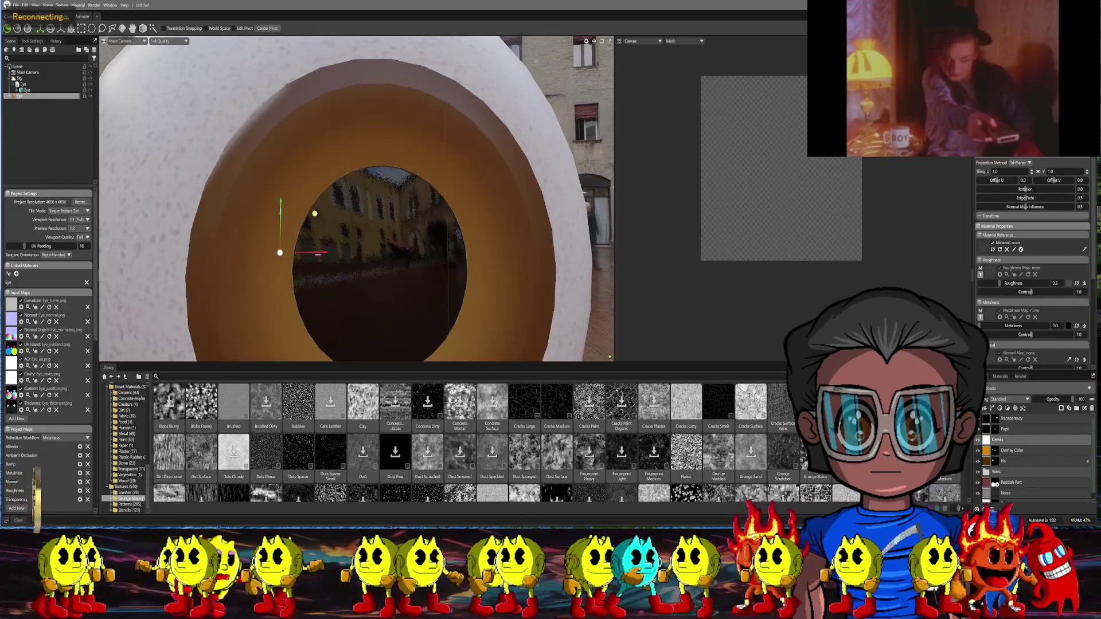
click(980, 259)
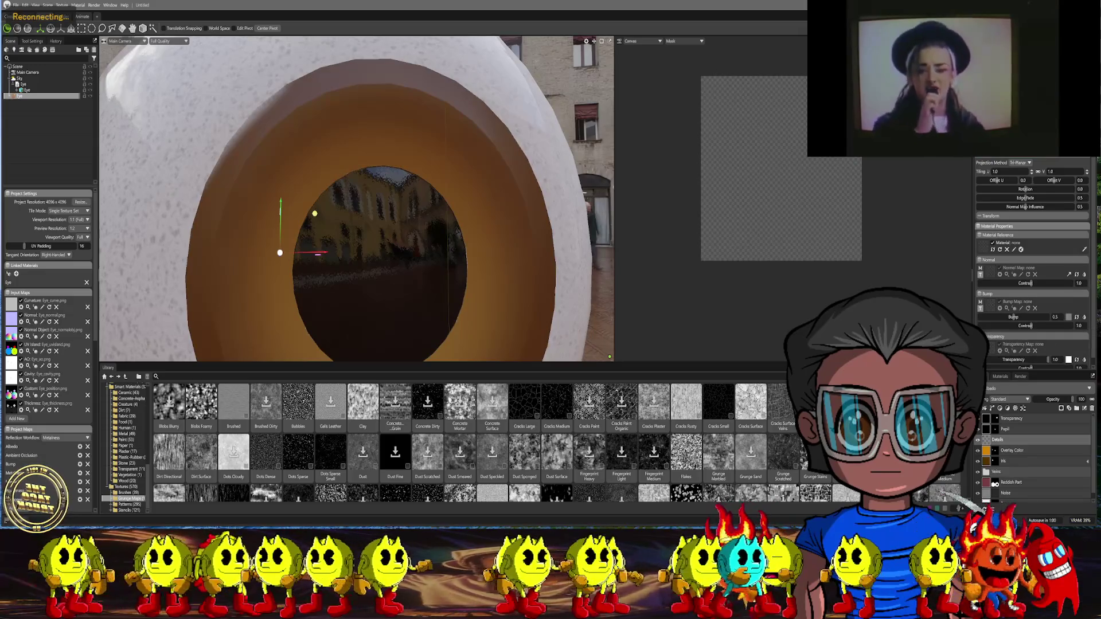
click(980, 260)
drag(1016, 317, 1030, 317)
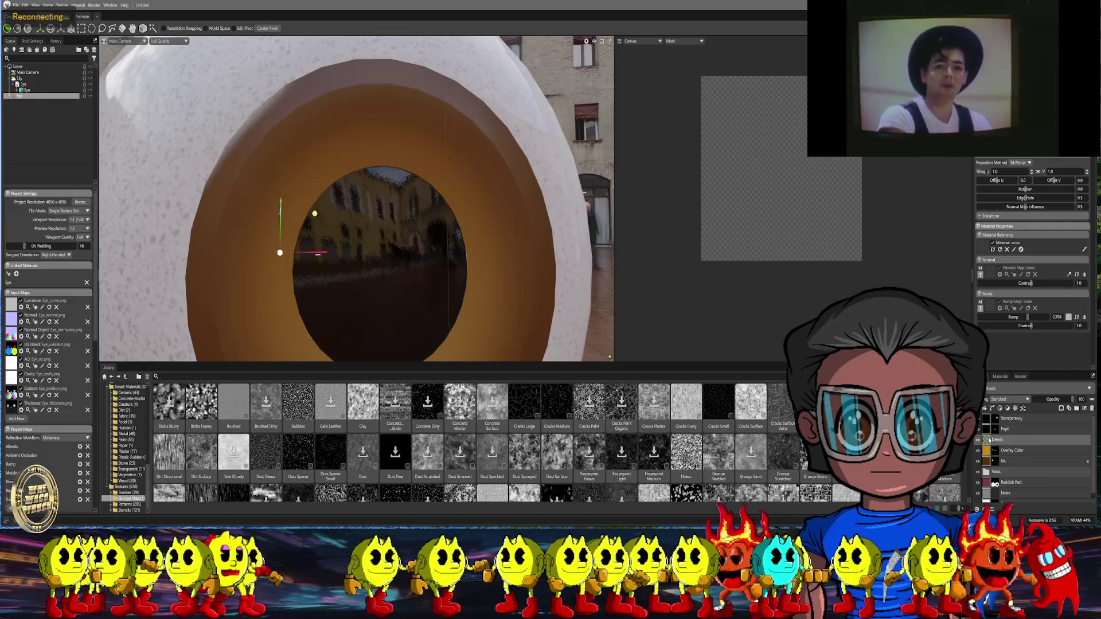
right_click(989, 440)
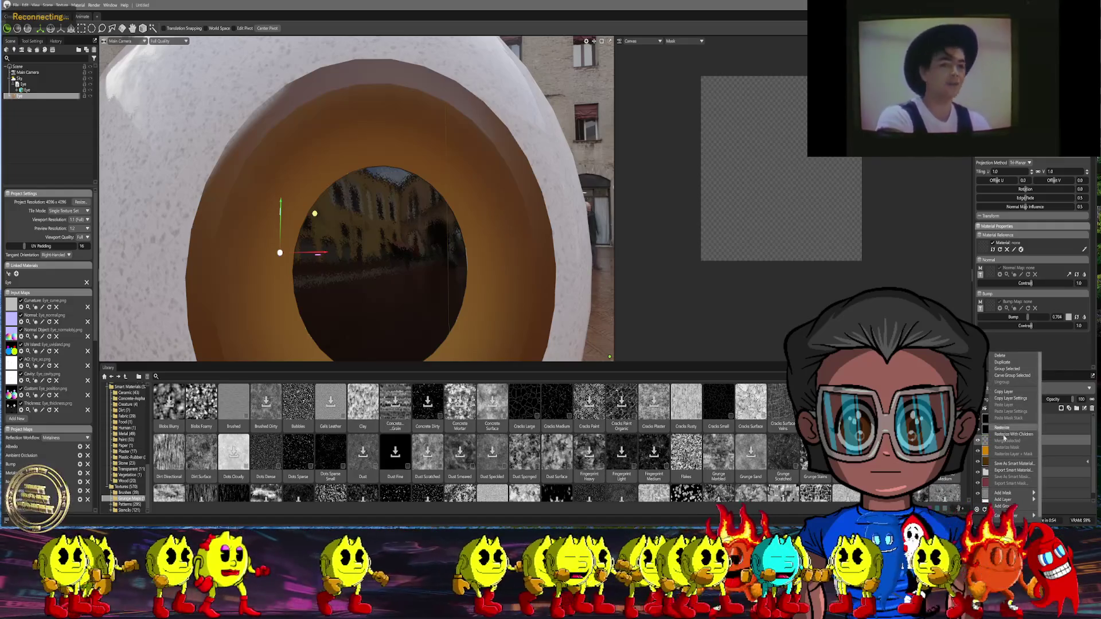
Add a black paint mask to the Details layer and undo the stray stroke on the iris
mouse_move(1005, 493)
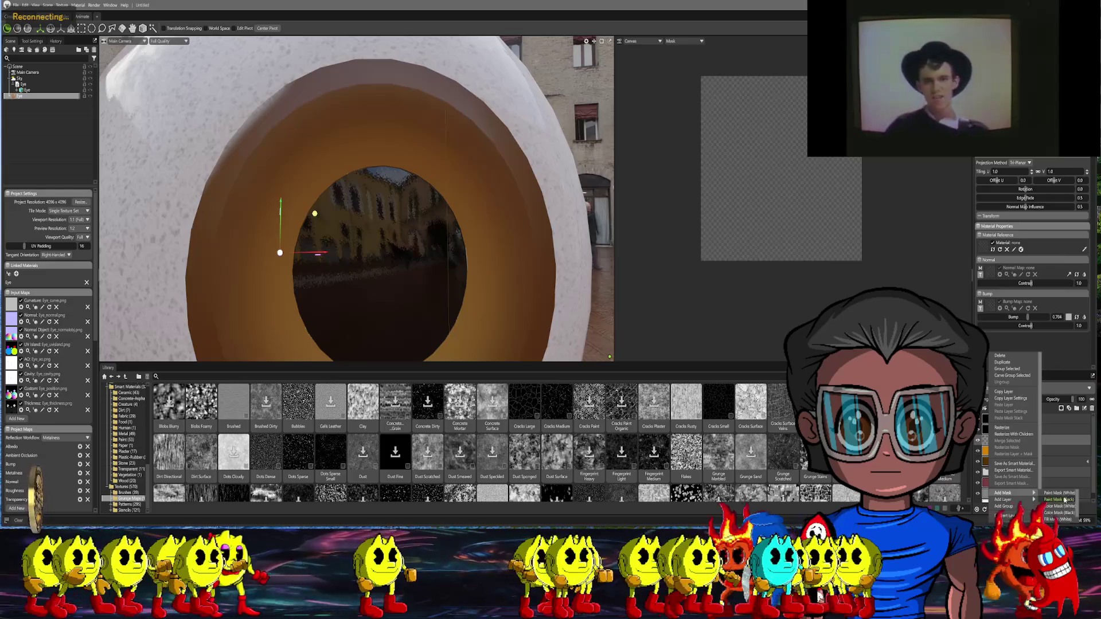
click(1065, 499)
scroll(478, 213, up, 2)
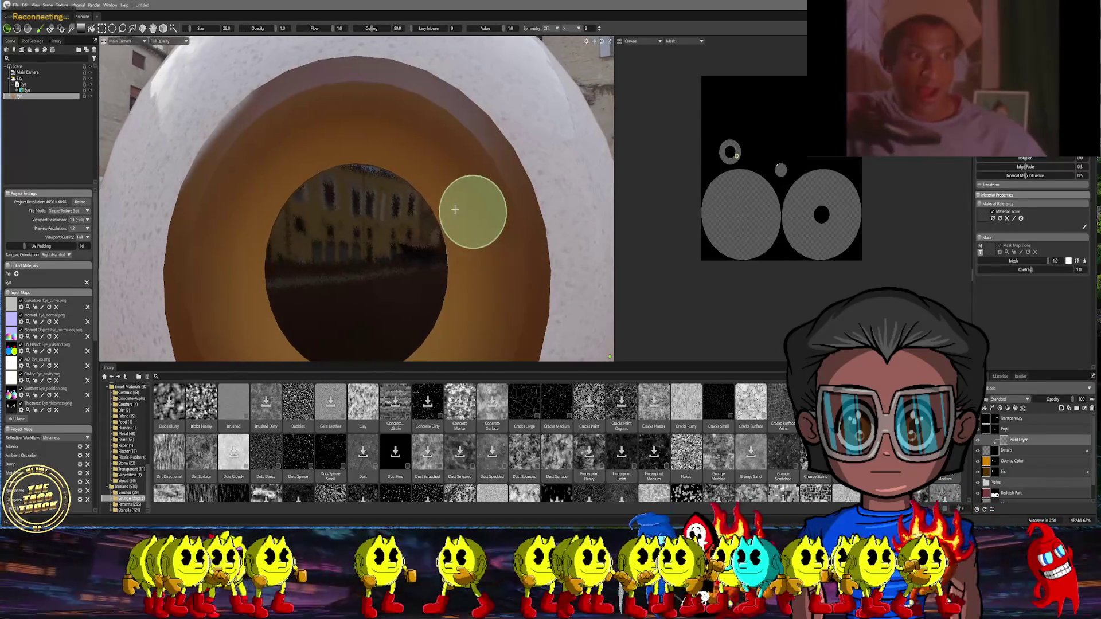
scroll(523, 253, down, 2)
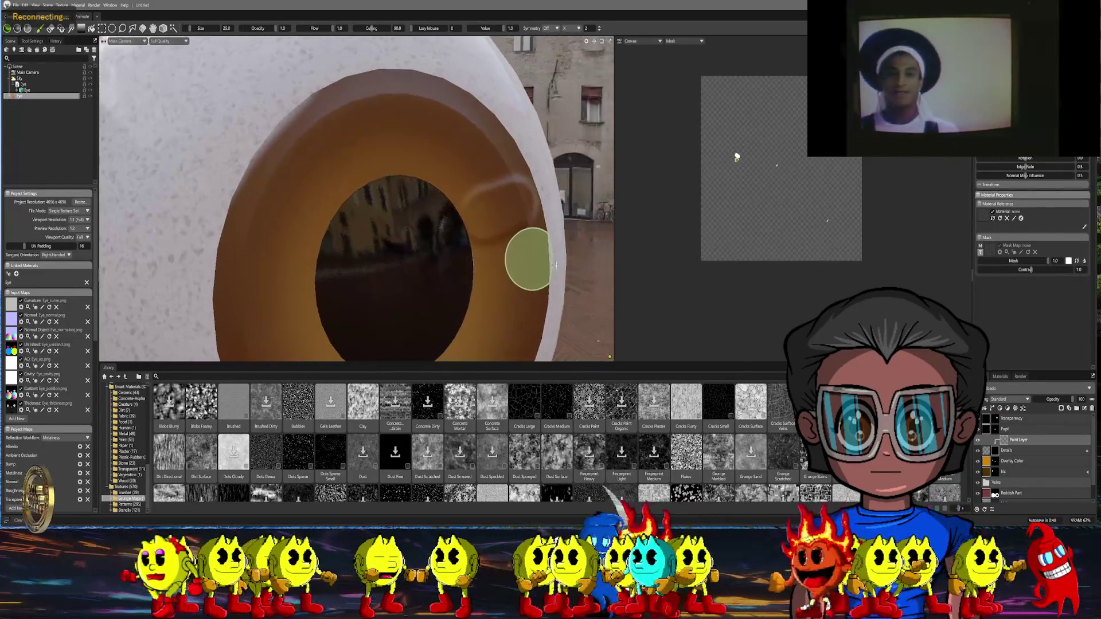
scroll(524, 258, up, 2)
key(ctrl+z)
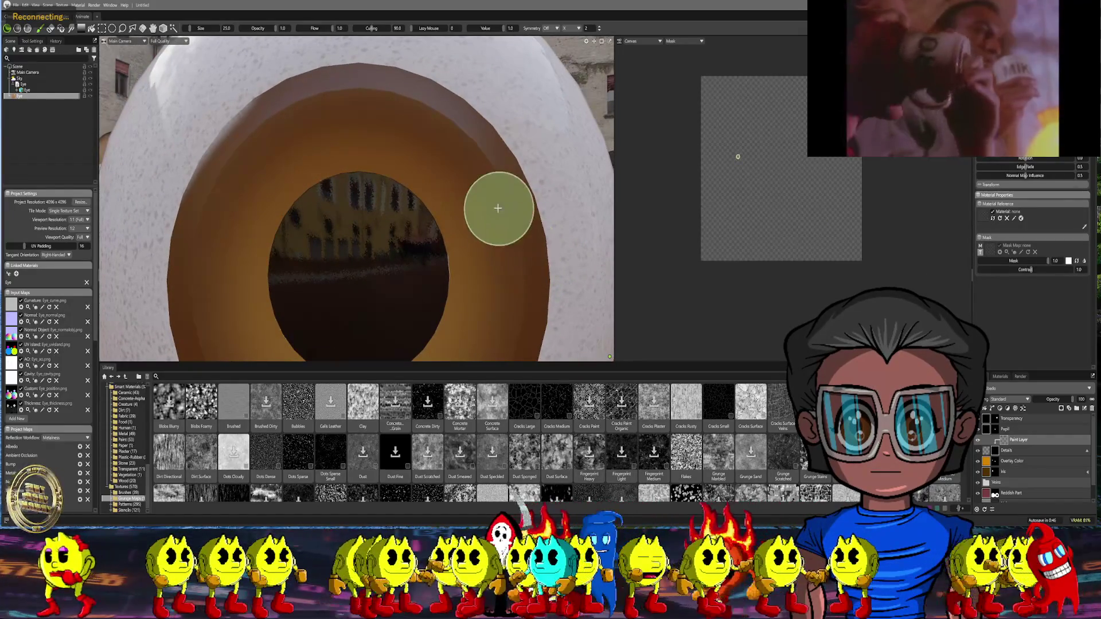
Shrink the brush to size 4 and set Lazy Mouse smoothing to 30
right_drag(496, 233, 209, 190)
key(bracketleft)
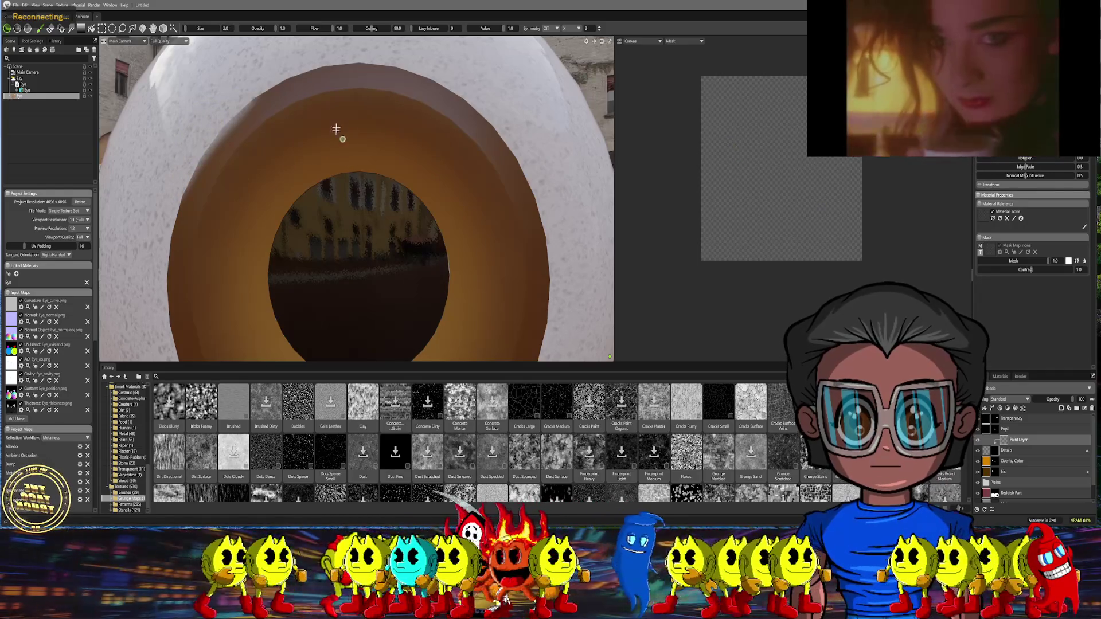
click(32, 40)
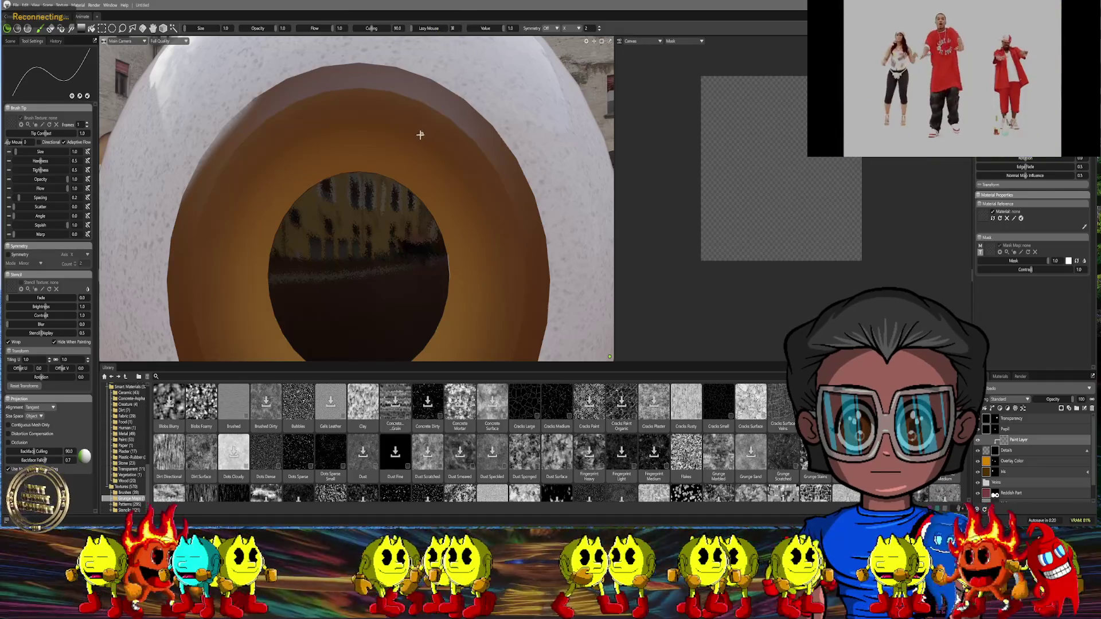
key(Return)
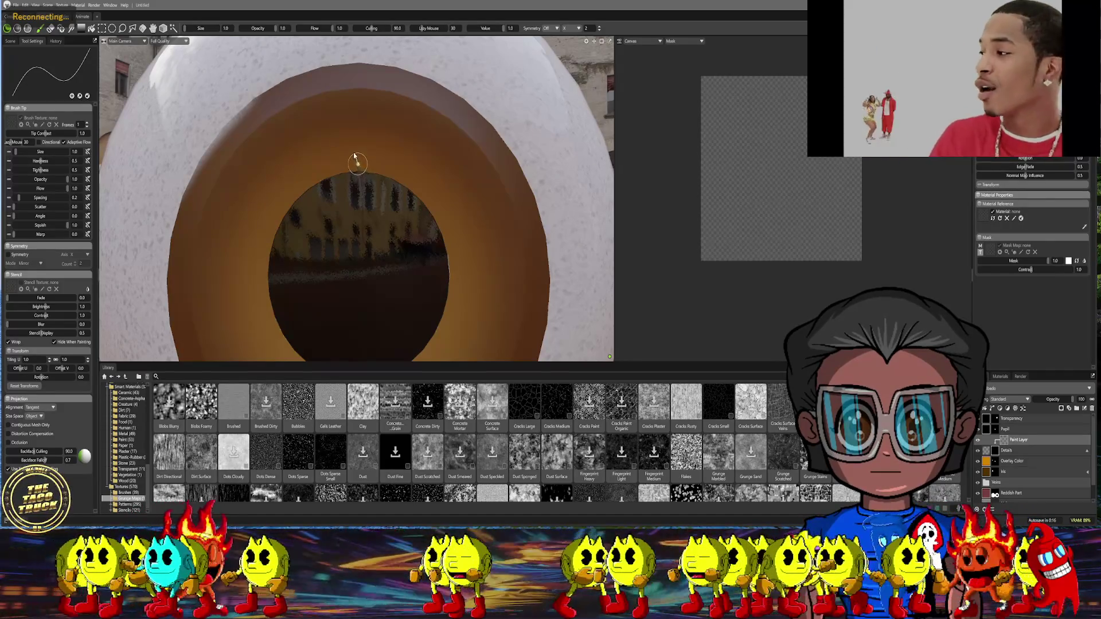
Paint a test streak up the iris, undo it, then shrink the brush and set Lazy Mouse to 5
drag(357, 143, 358, 118)
mouse_move(432, 177)
right_down()
mouse_move(411, 164)
mouse_move(460, 156)
mouse_move(391, 158)
right_up()
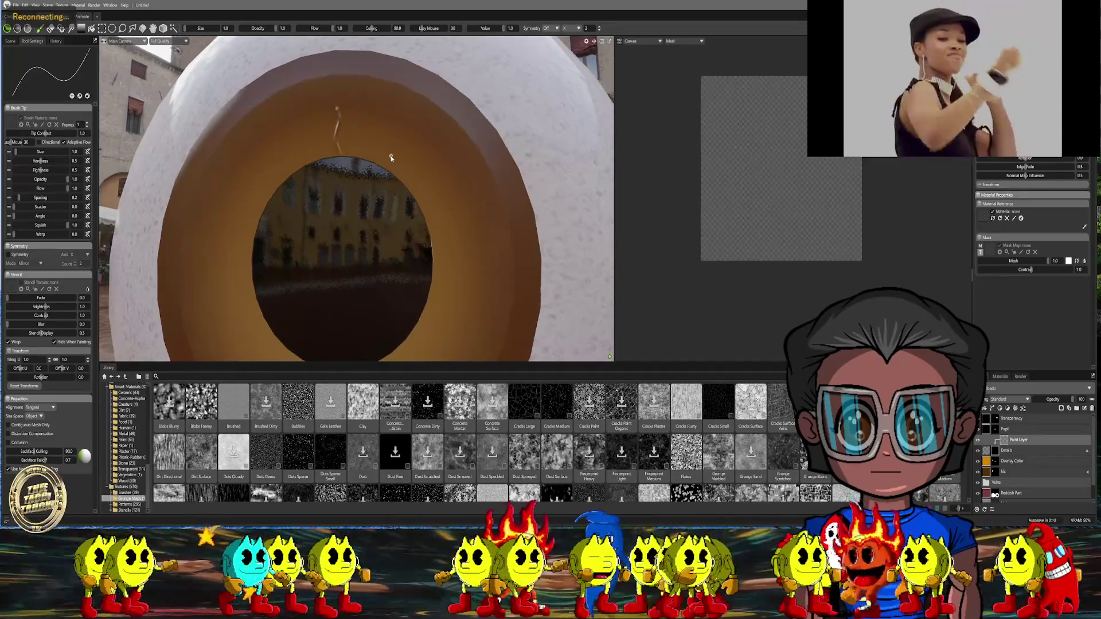
scroll(420, 78, up, 3)
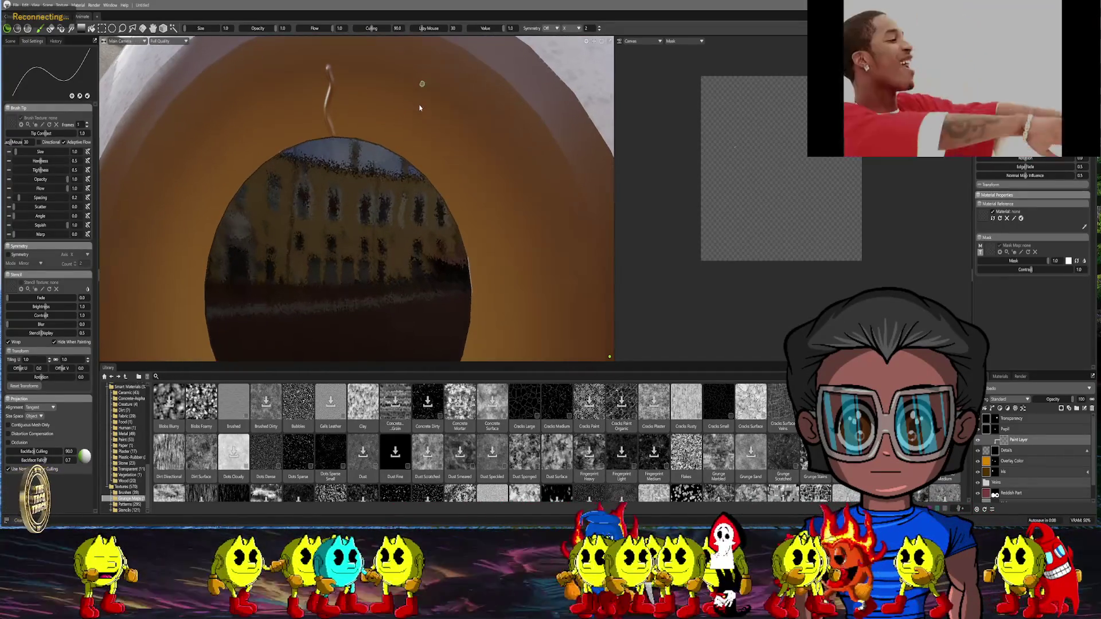
middle_drag(383, 102, 386, 127)
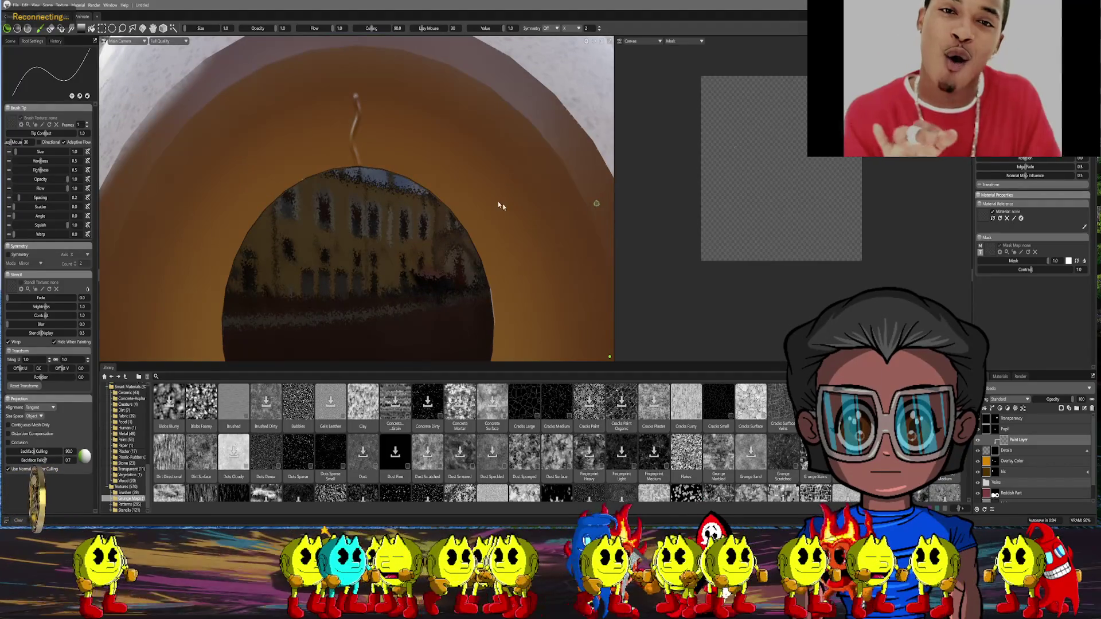
key(ctrl+z)
key(bracketleft)
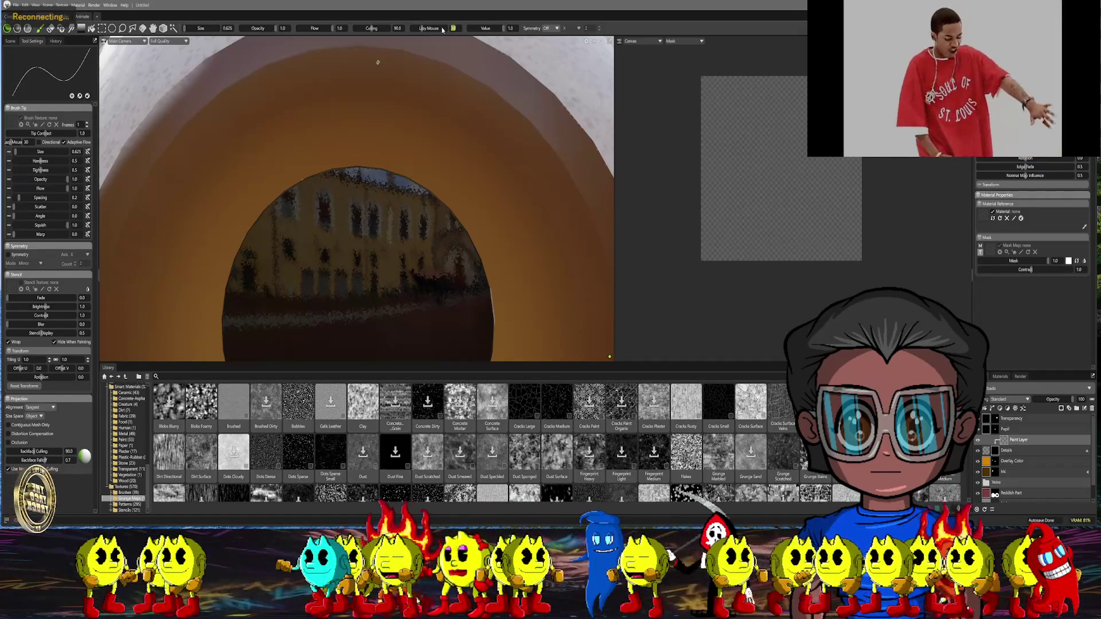
text(5)
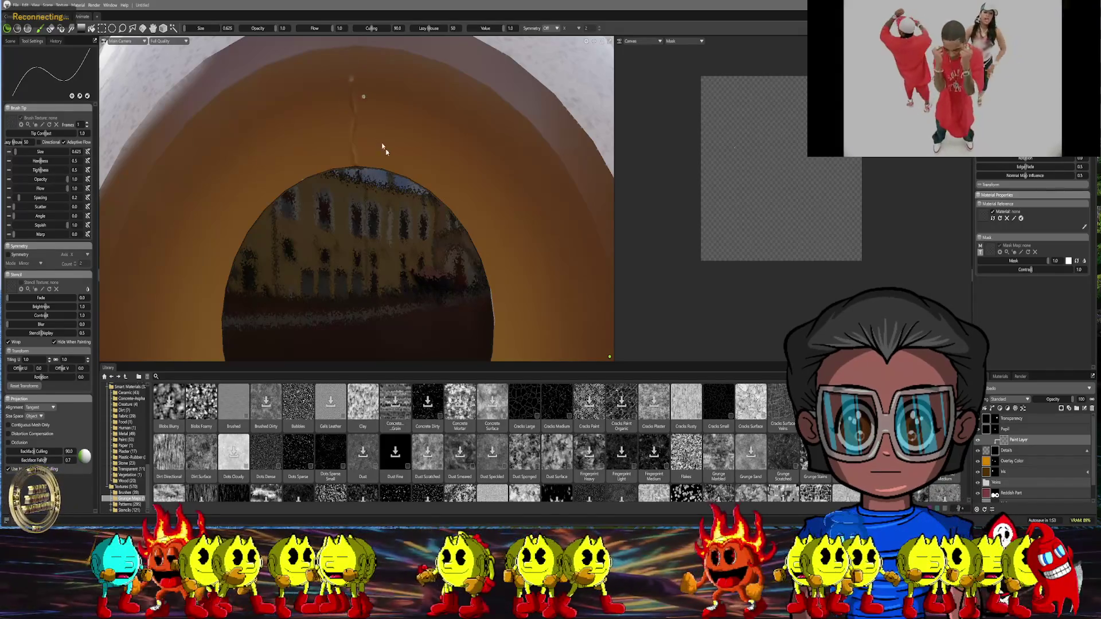
Paint three thin vein streaks running up the iris from the pupil edge
scroll(398, 158, down, 5)
scroll(396, 172, up, 5)
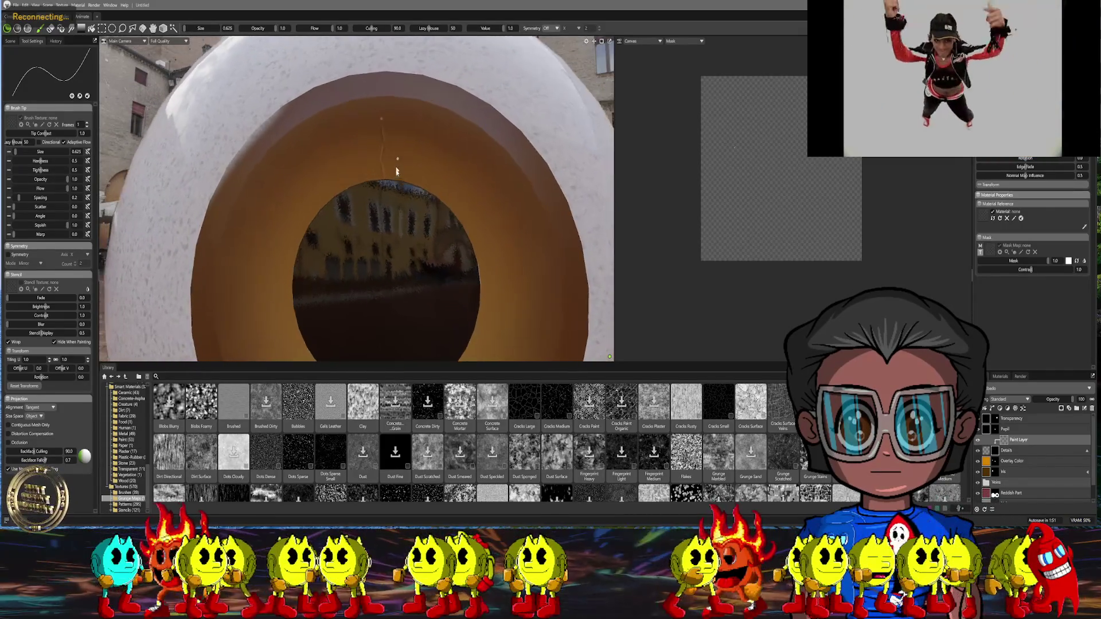
scroll(377, 182, up, 3)
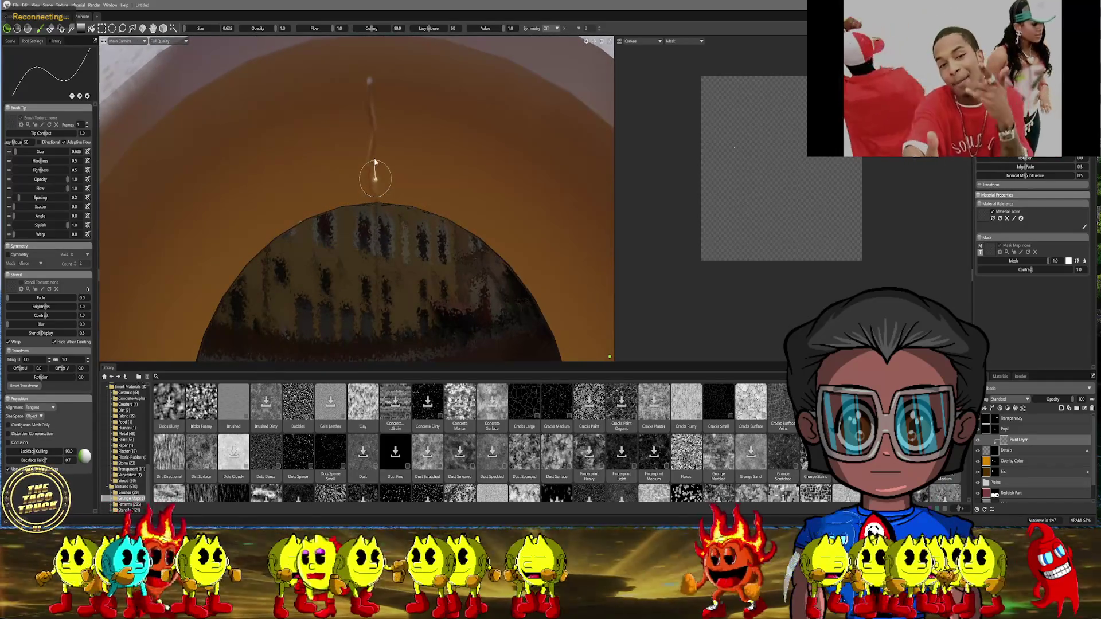
drag(377, 149, 386, 95)
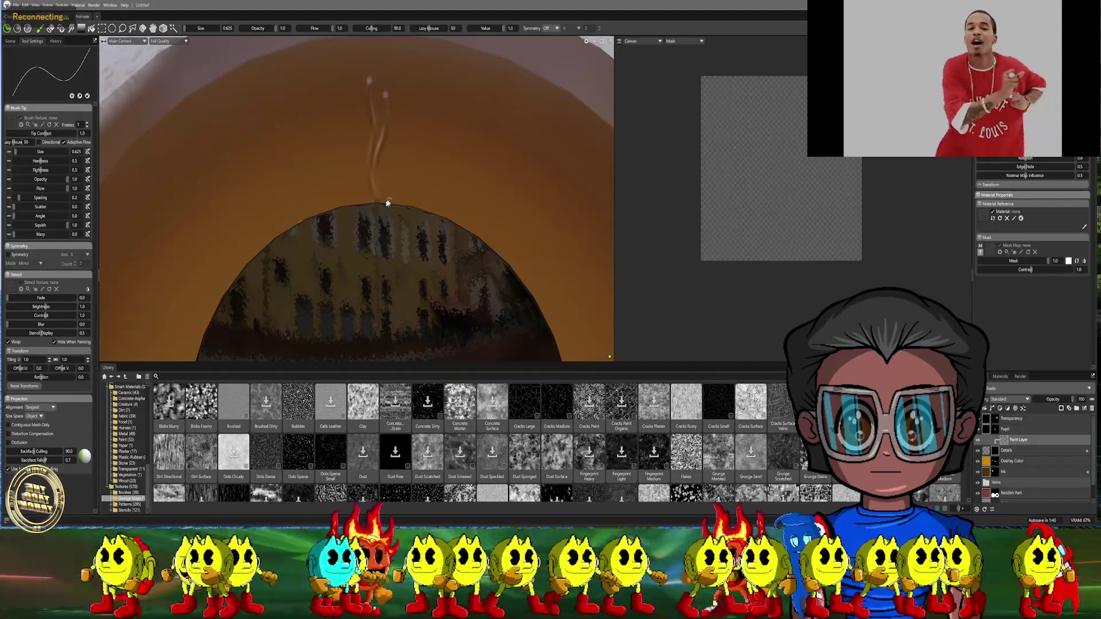
mouse_move(382, 197)
mouse_down()
mouse_move(391, 107)
mouse_move(377, 69)
mouse_up()
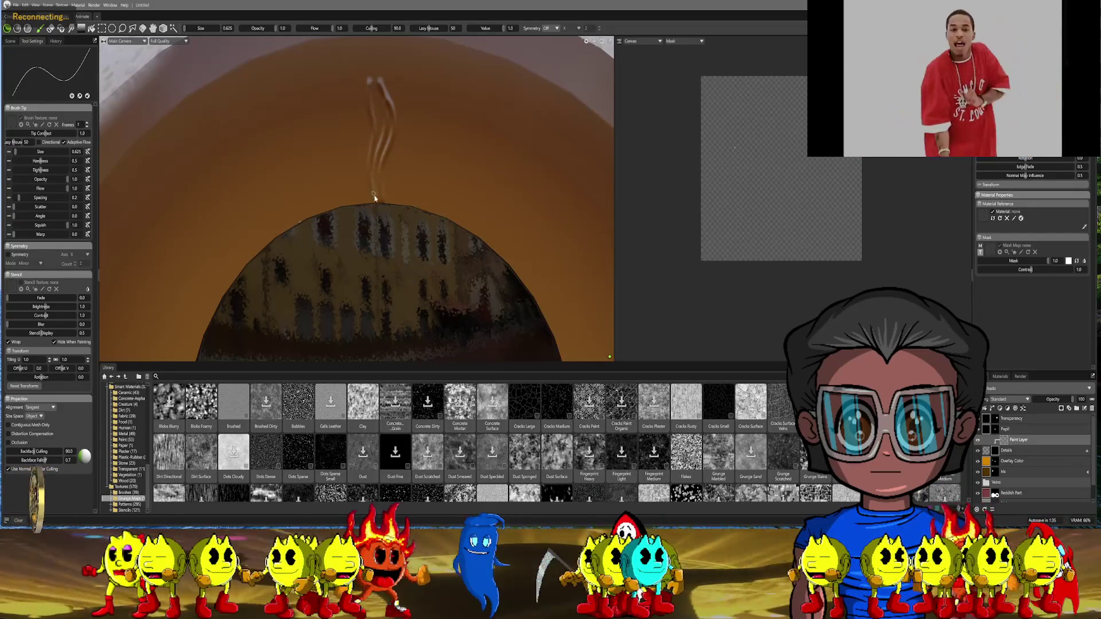
drag(376, 202, 379, 89)
scroll(465, 220, down, 3)
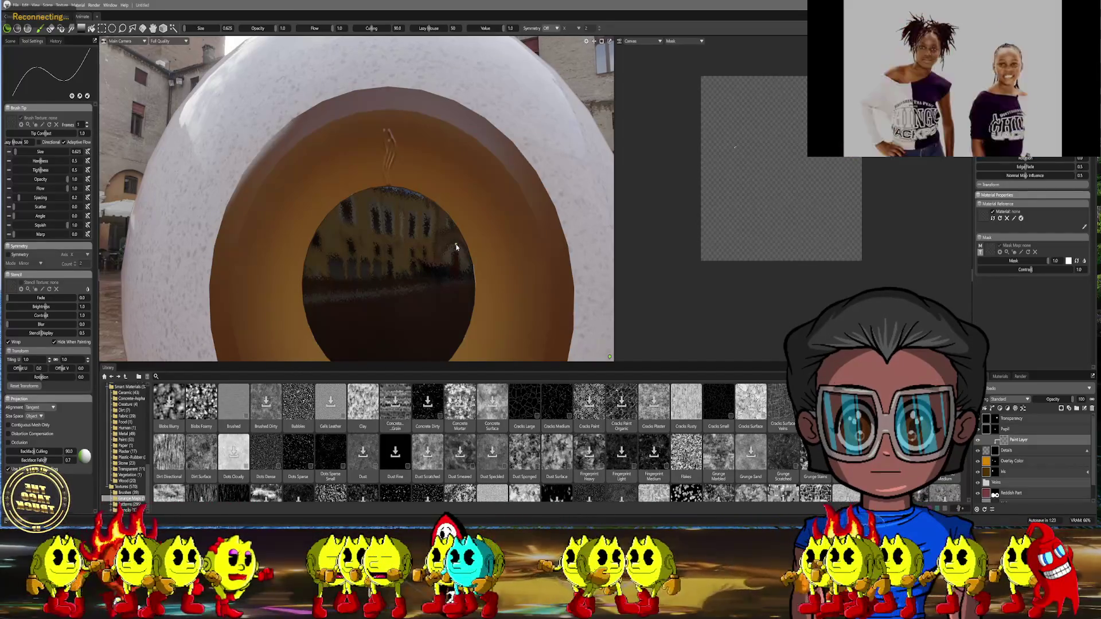
scroll(410, 122, up, 5)
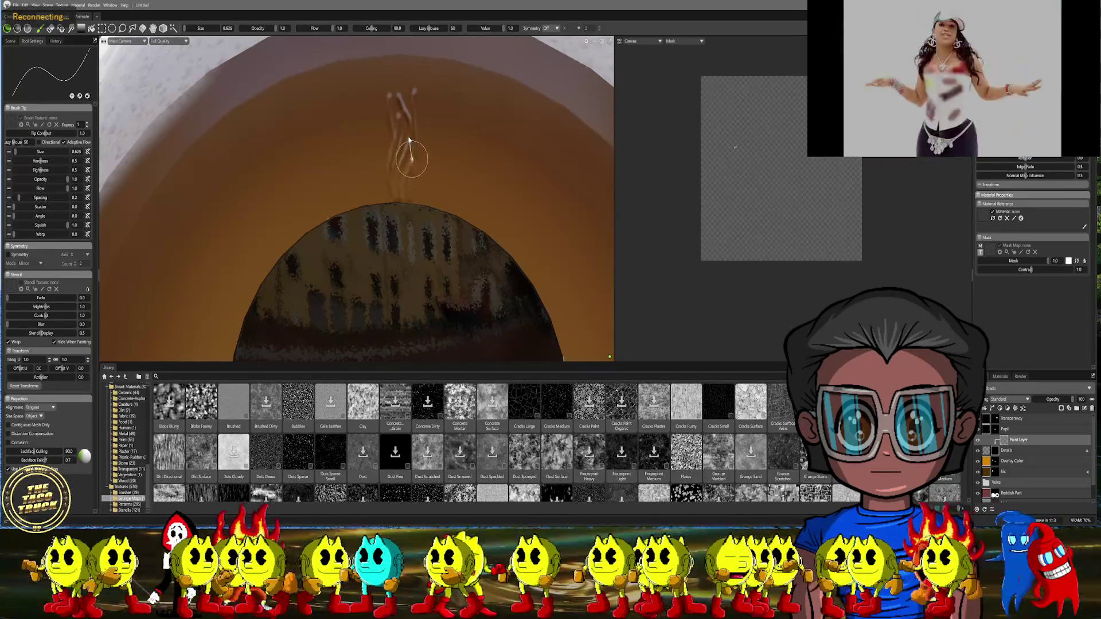
middle_drag(443, 171, 405, 195)
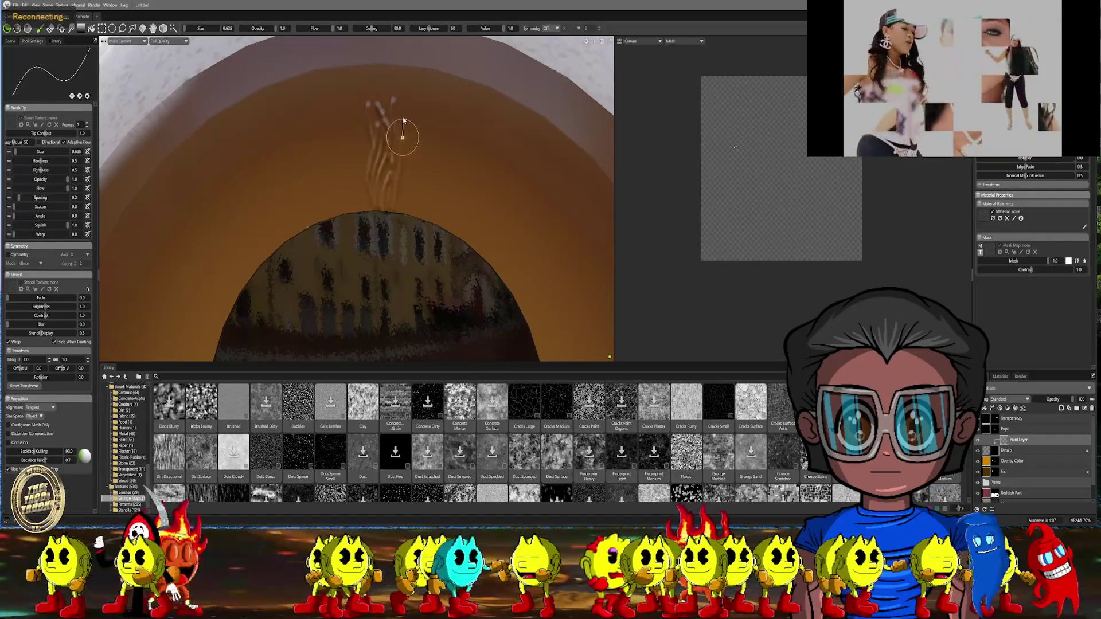
scroll(442, 213, down, 3)
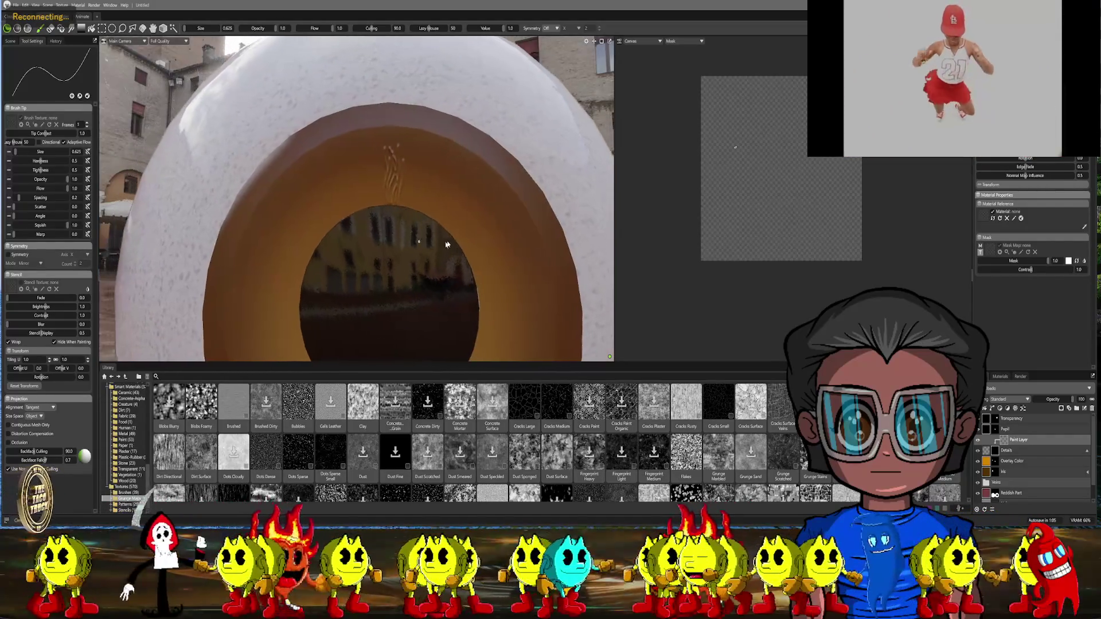
scroll(484, 167, up, 3)
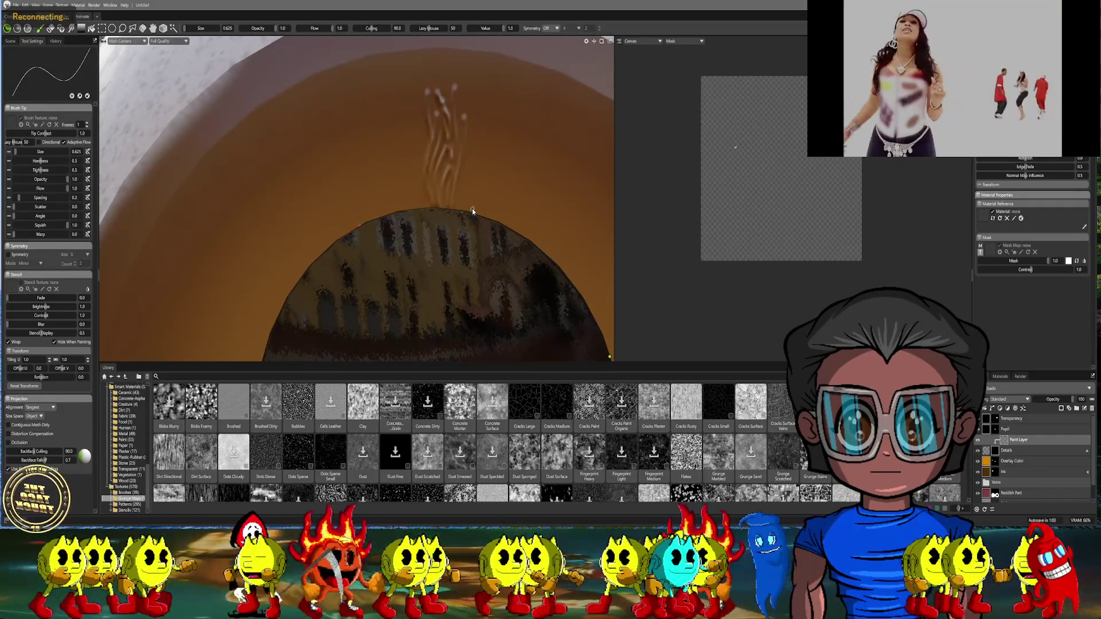
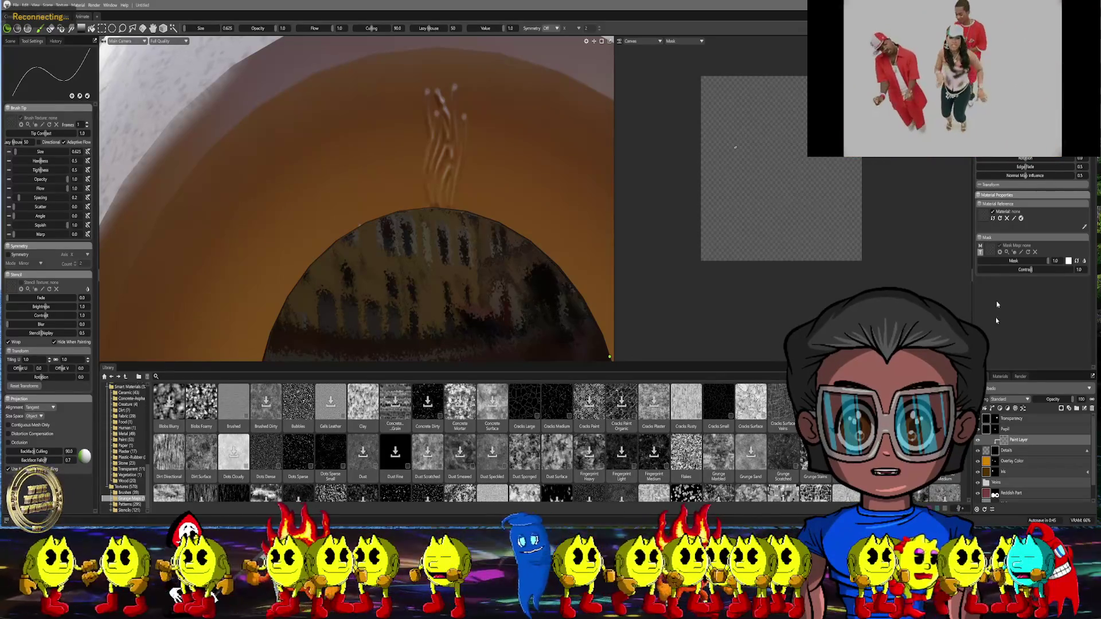
Paint out the wavy white strokes with value 0 and Lazy Mouse 0, then delete their Paint Layer
click(1068, 261)
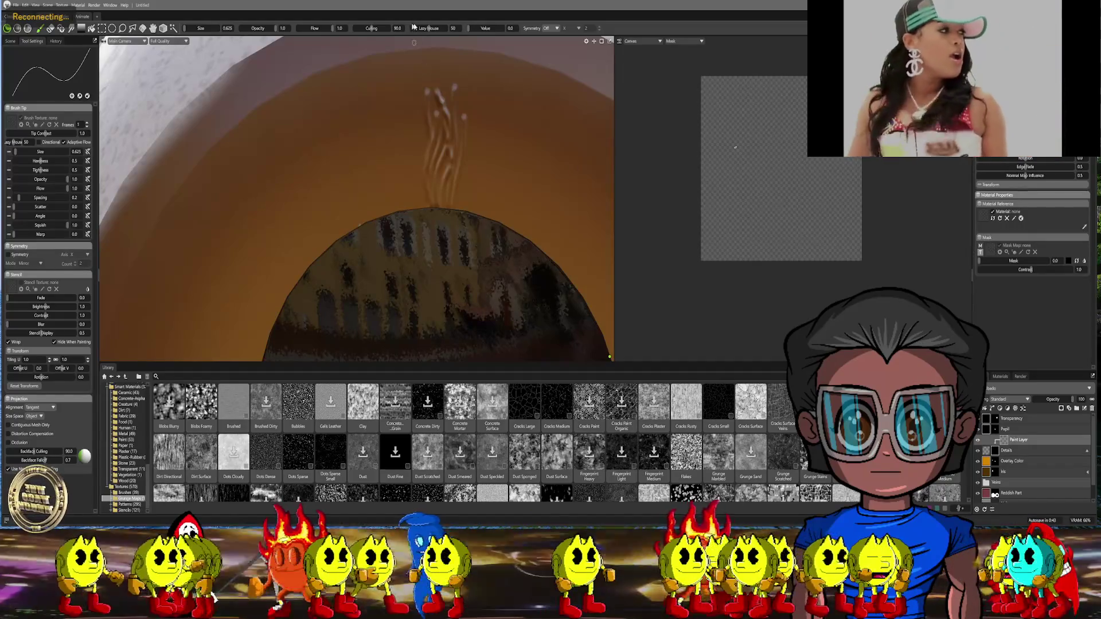
drag(429, 29, 414, 29)
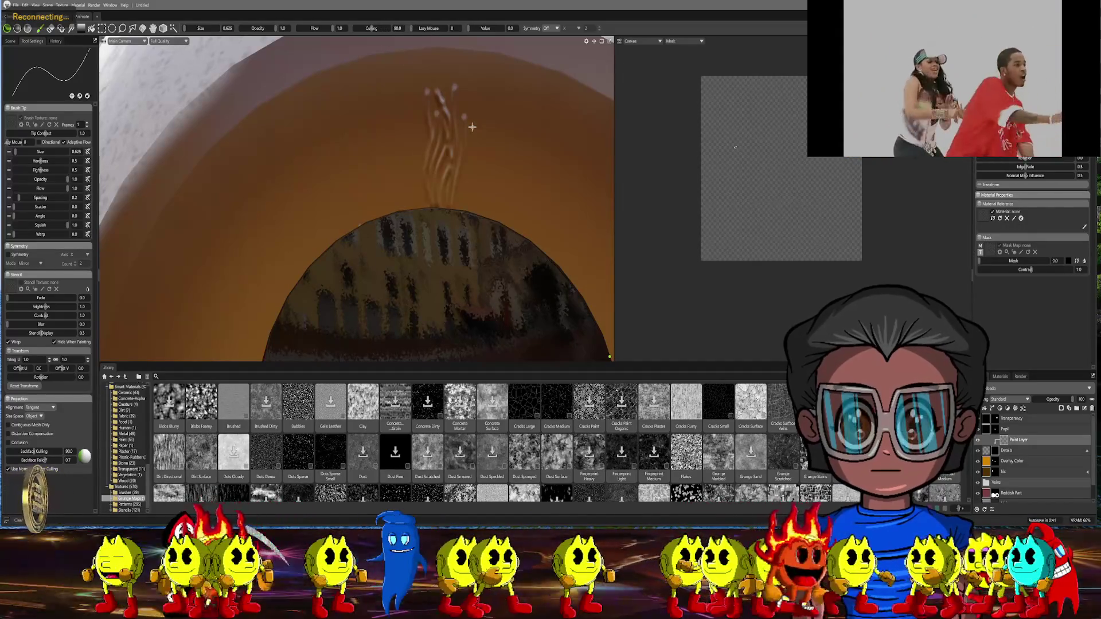
mouse_move(447, 81)
mouse_down()
mouse_move(456, 183)
mouse_move(430, 169)
mouse_move(431, 106)
mouse_move(448, 230)
mouse_move(453, 205)
mouse_move(405, 191)
mouse_move(467, 204)
mouse_up()
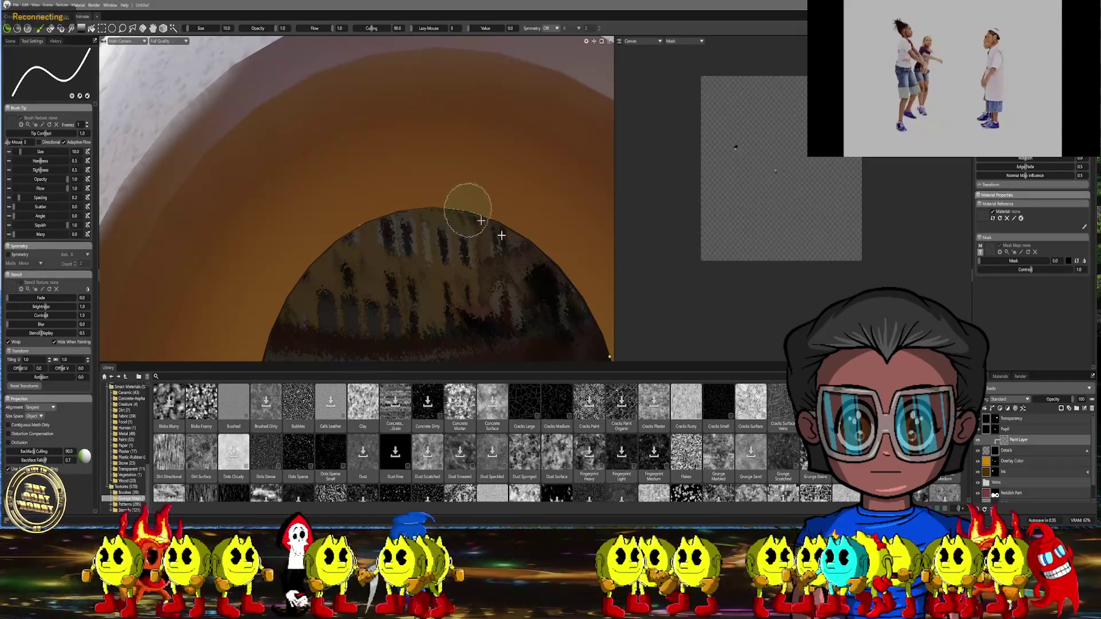
key(Delete)
key(w)
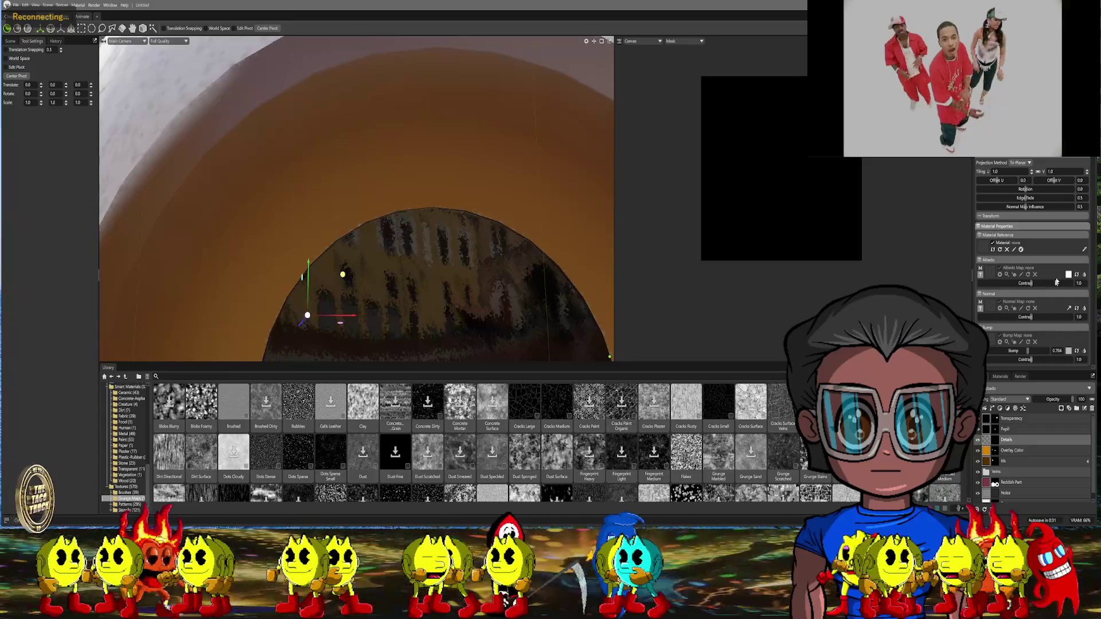
Check the Overlay Color layer's albedo colour, closing the picker unchanged
click(991, 451)
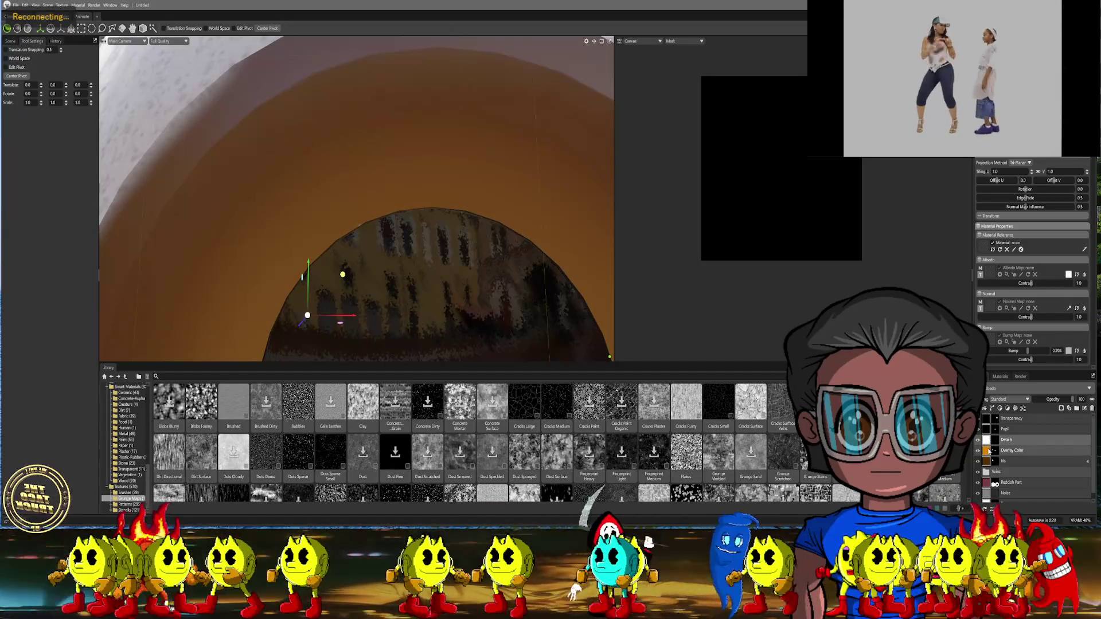
click(1069, 274)
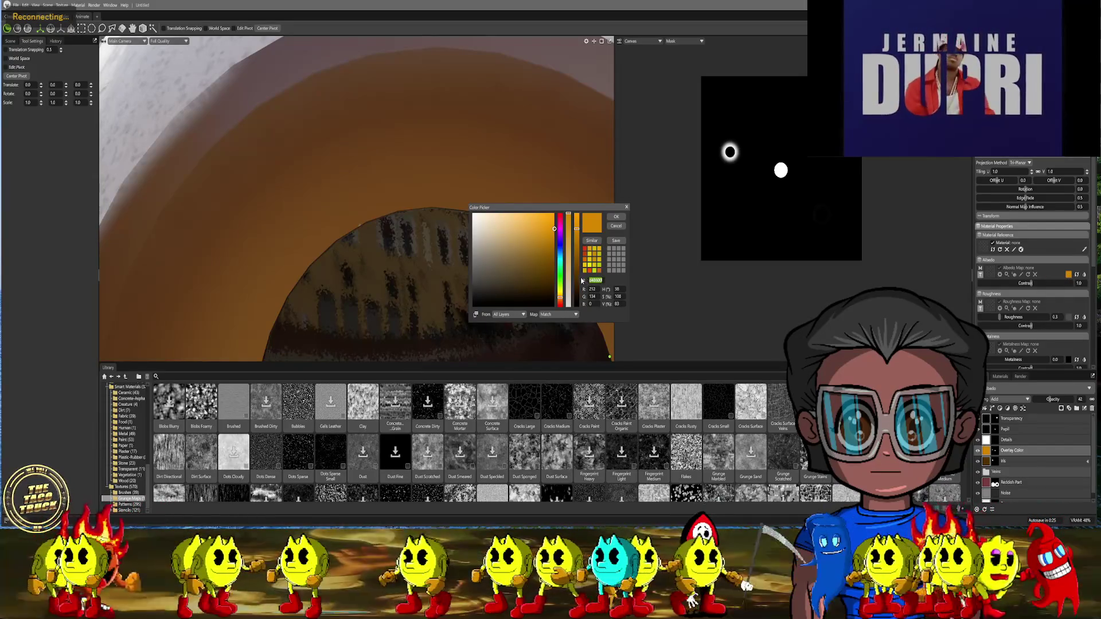
click(616, 226)
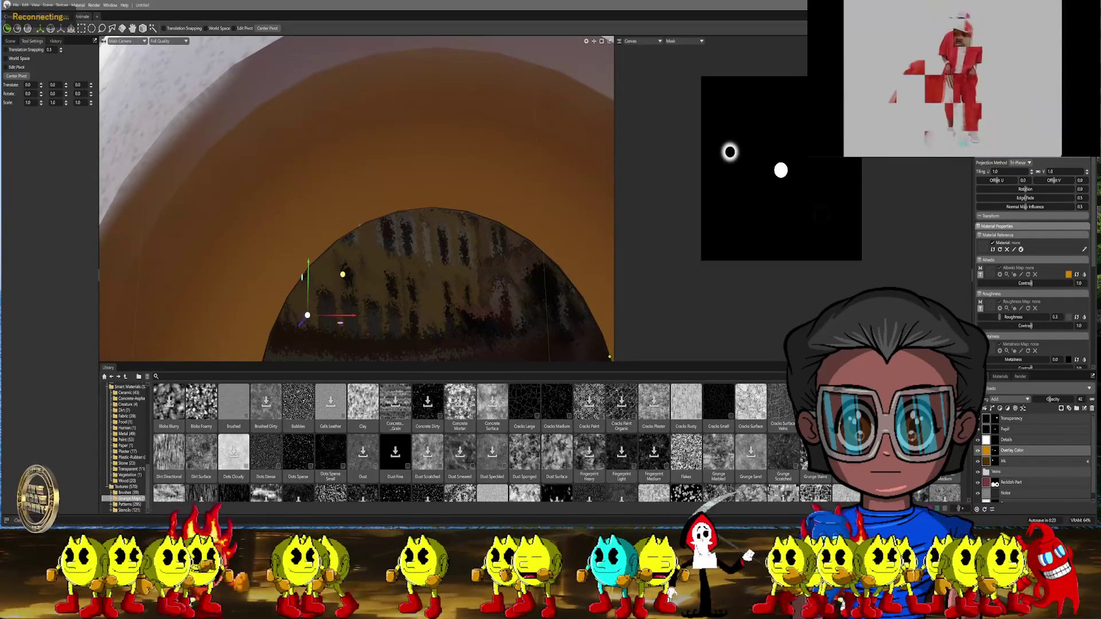
Set the Details layer's albedo colour to d48600 and add a new paint layer
click(1007, 439)
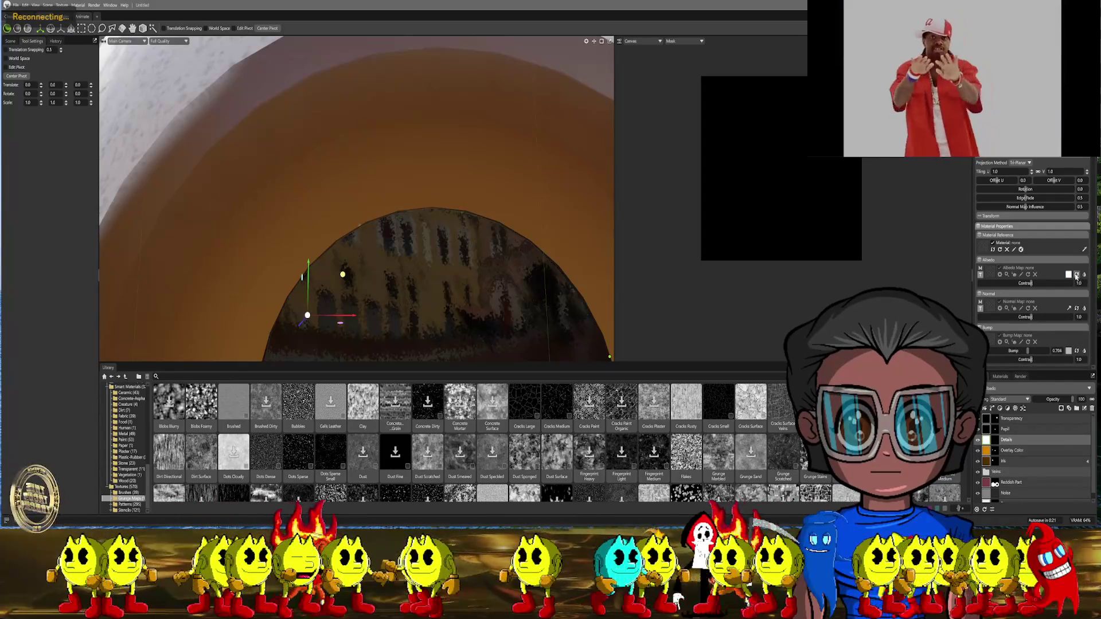
click(1068, 274)
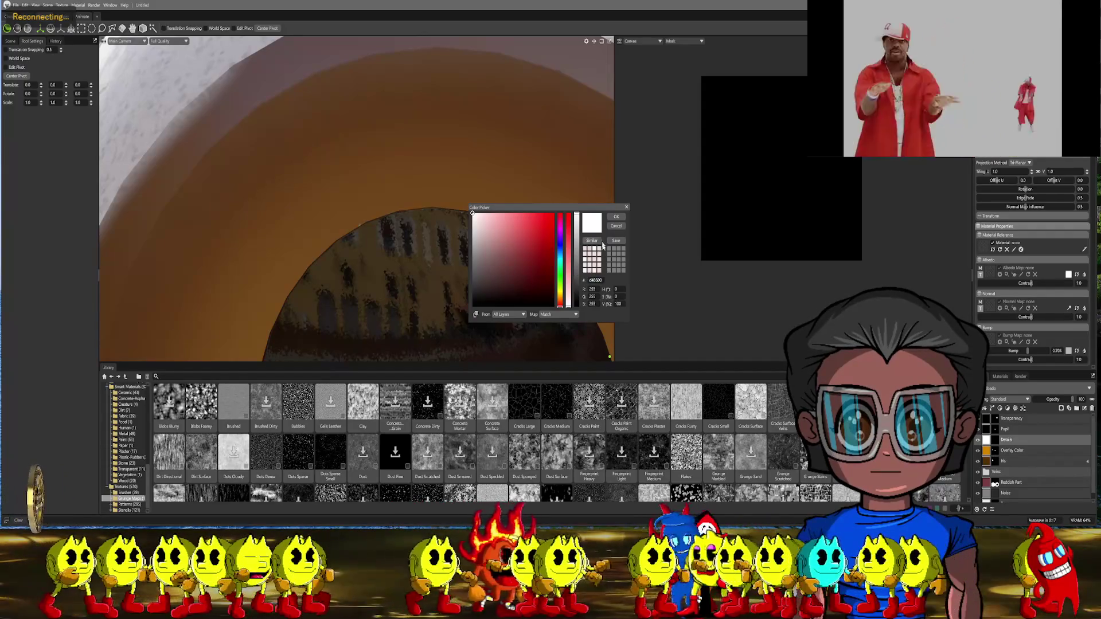
text(0)
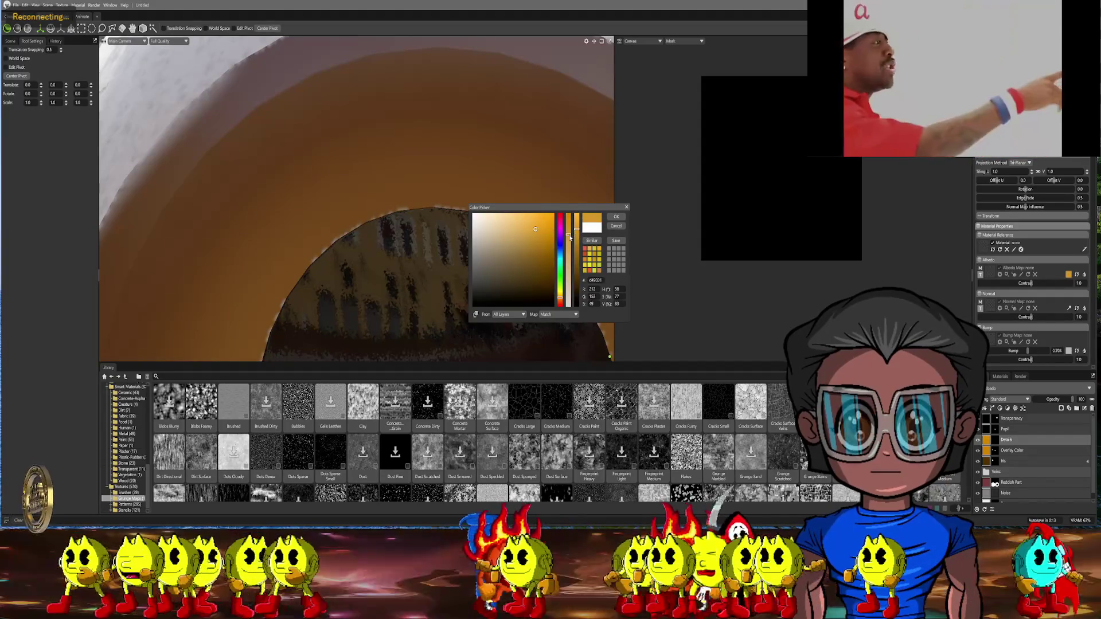
click(616, 217)
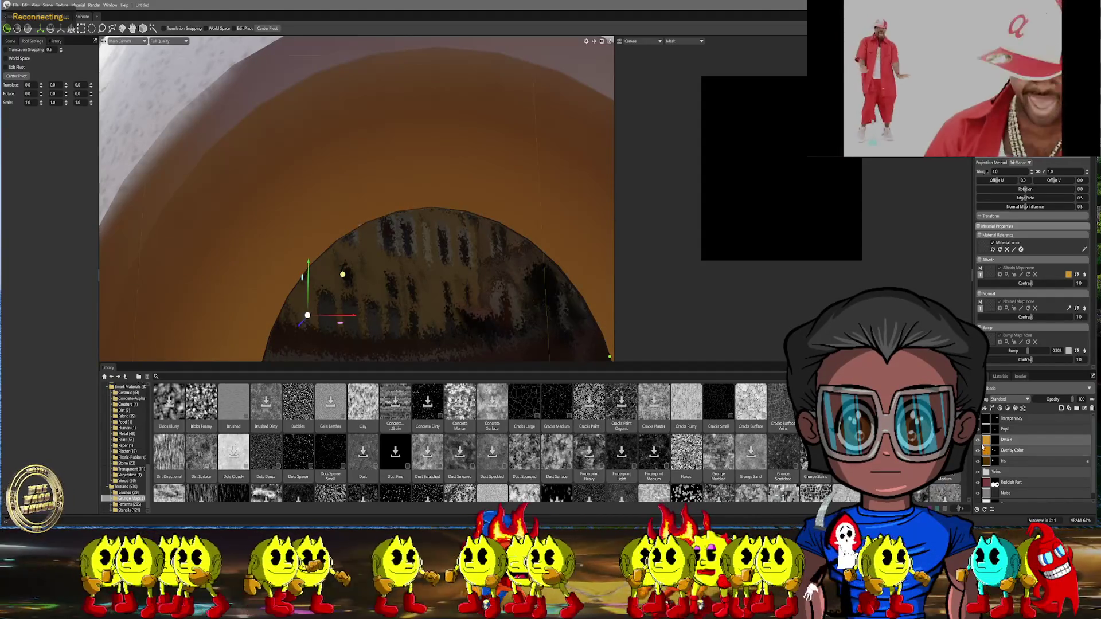
click(992, 408)
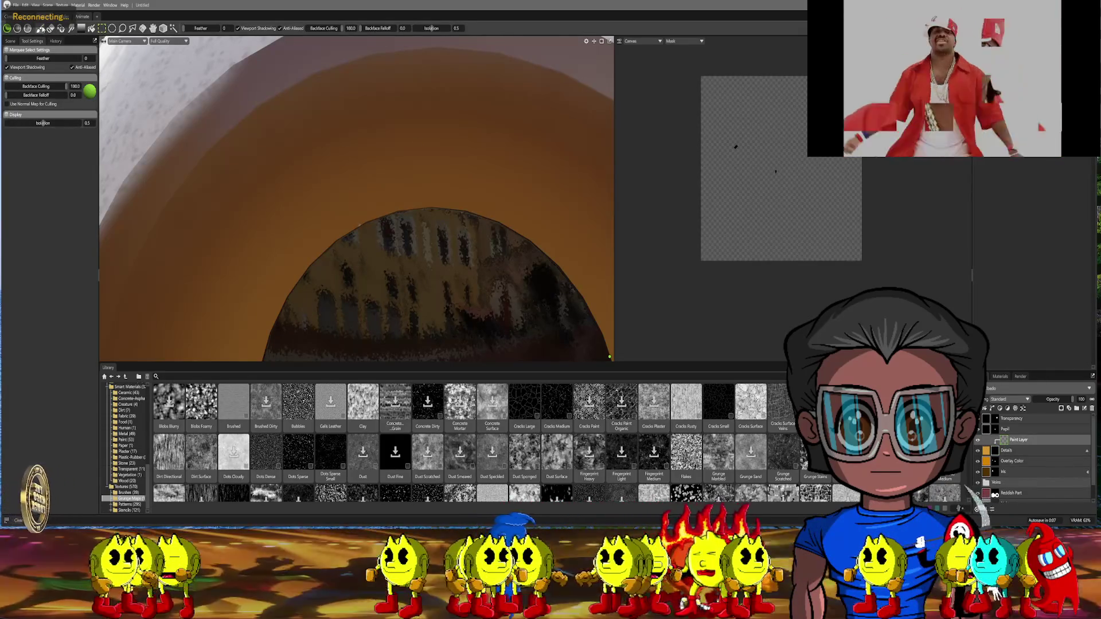
Switch to the Paint brush at size 0.625 with Lazy Mouse 50 and test a stroke near the pupil
click(41, 28)
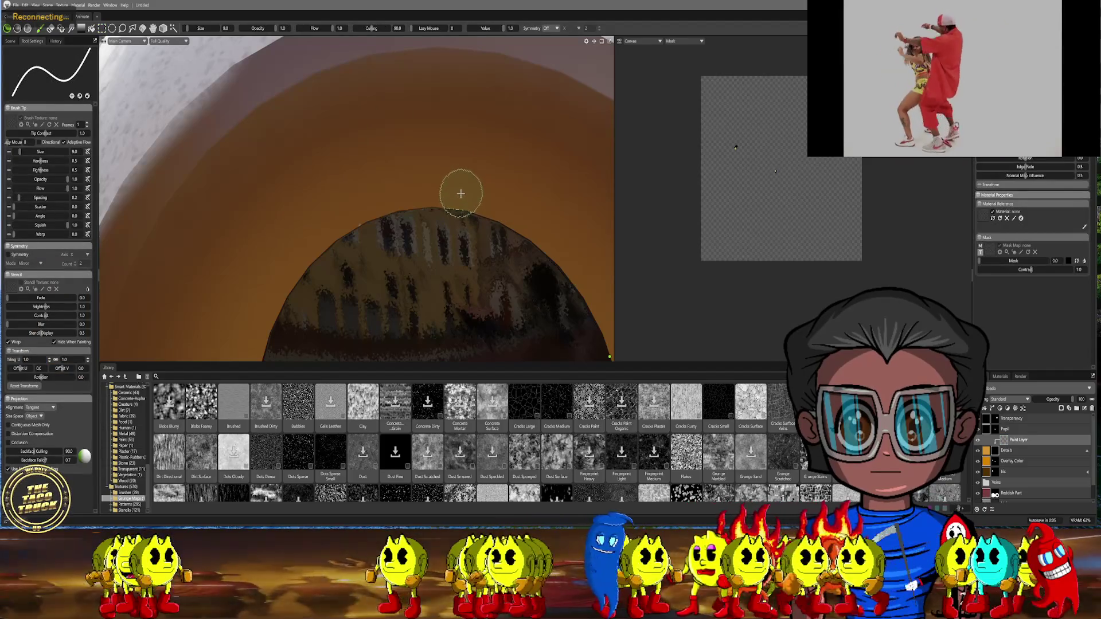
key(bracketleft)
key(bracketleft)
key(bracketleft)
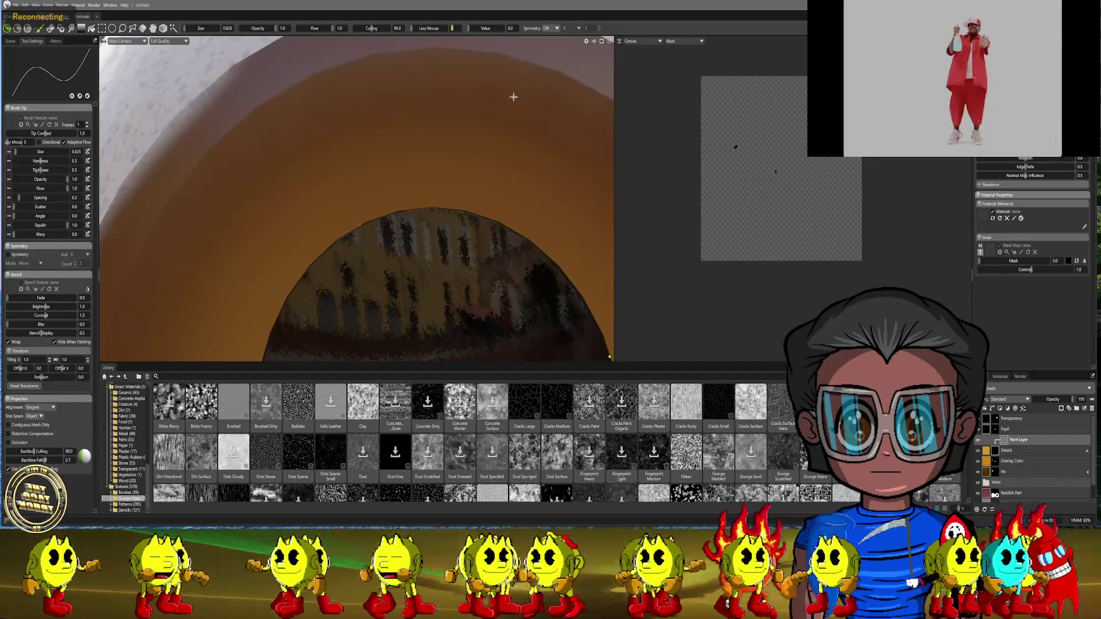
key(l)
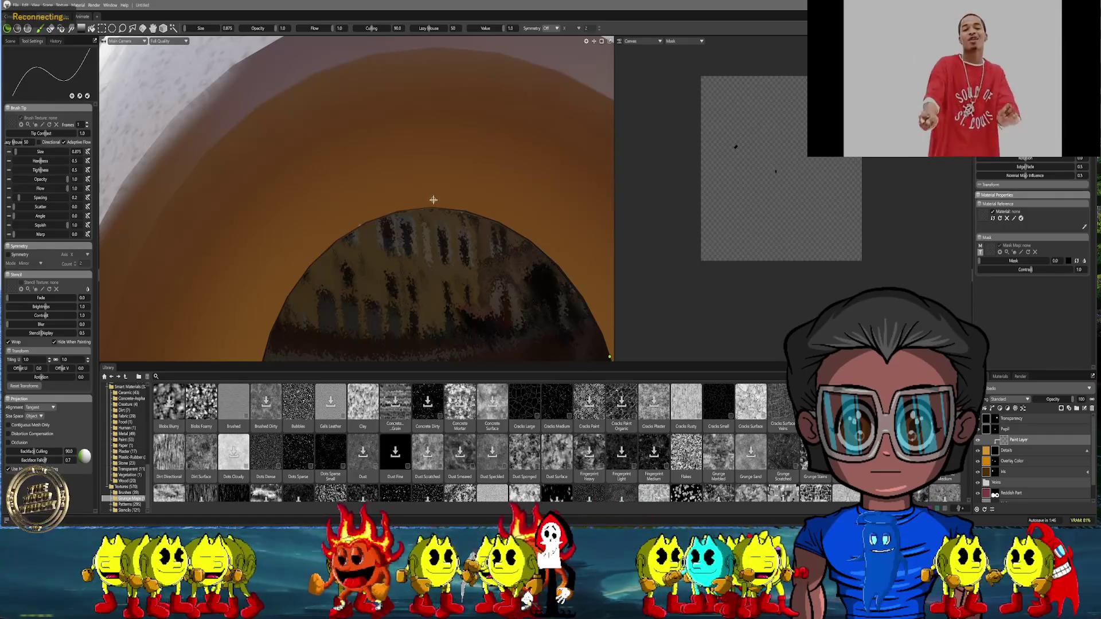
drag(433, 204, 430, 100)
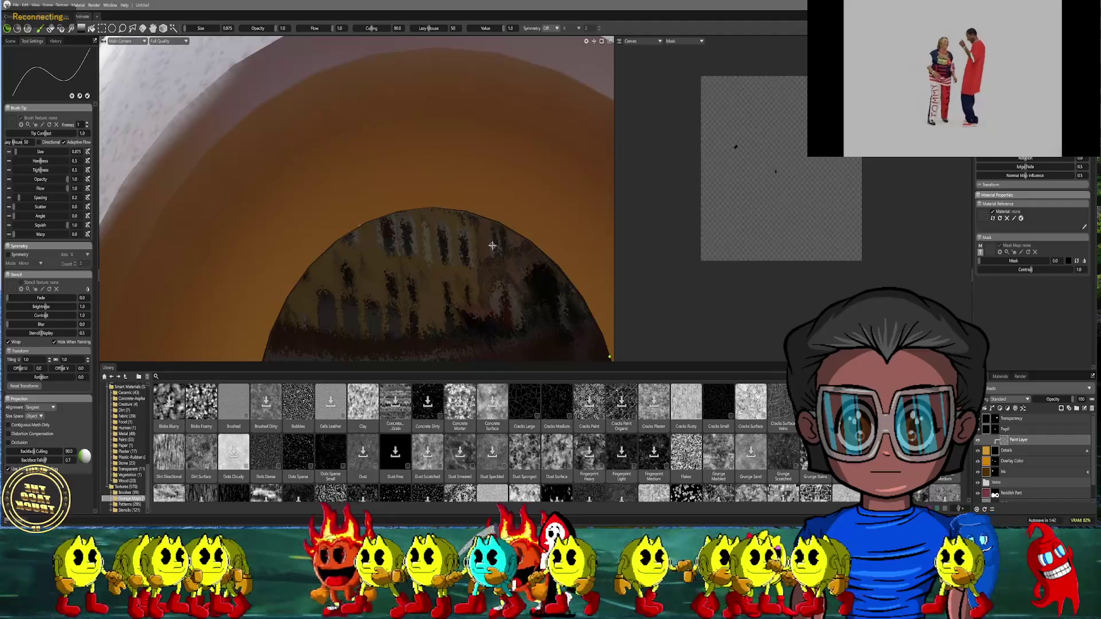
scroll(492, 246, down, 5)
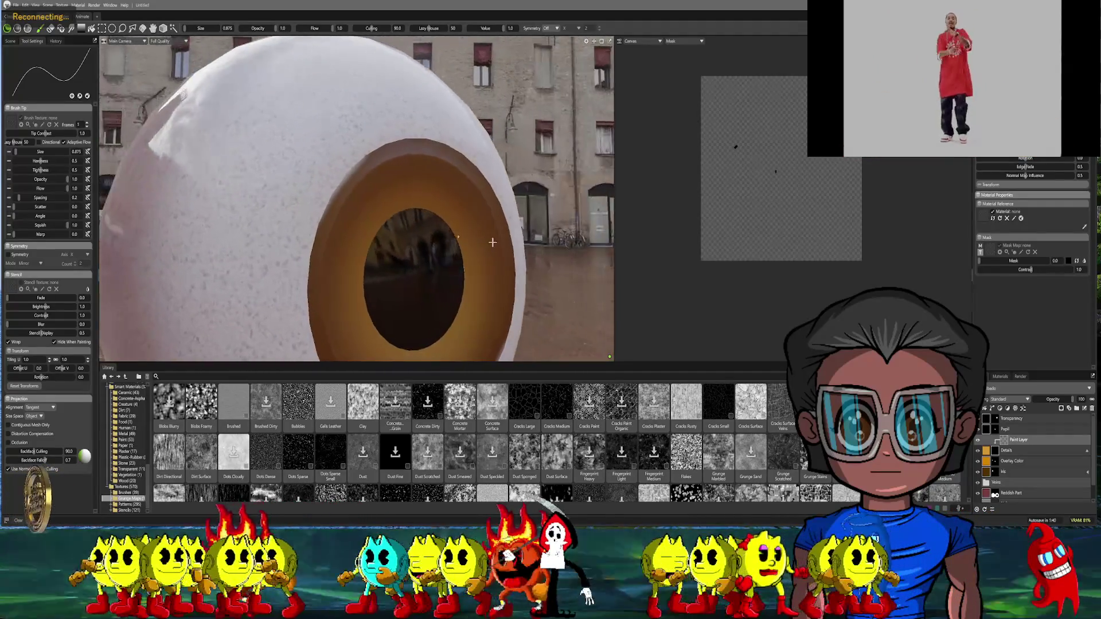
middle_drag(493, 242, 483, 242)
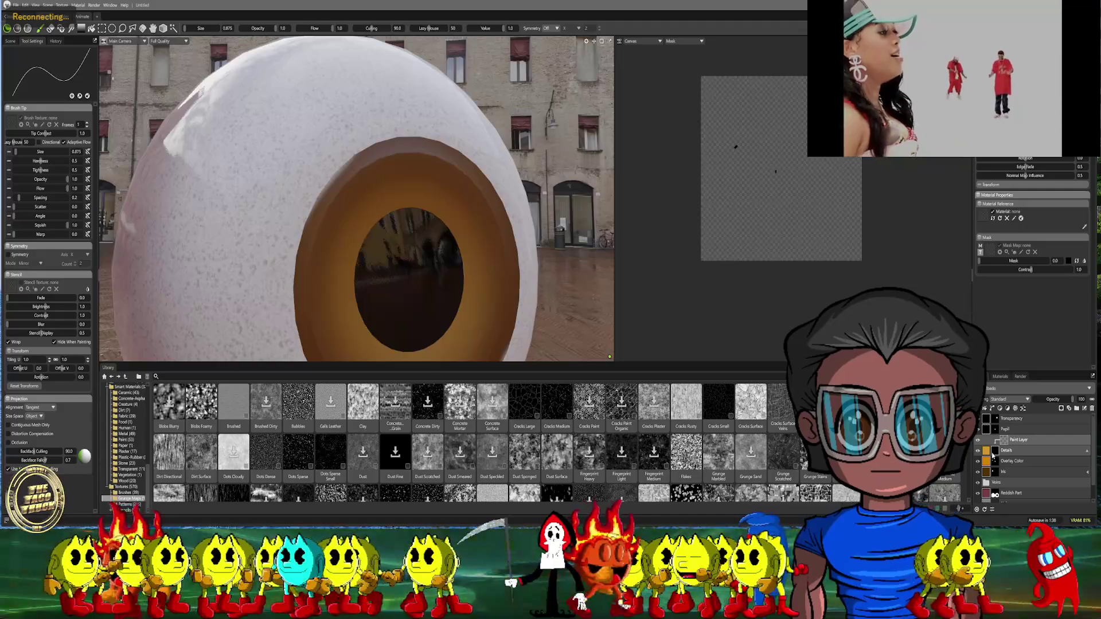
click(12, 42)
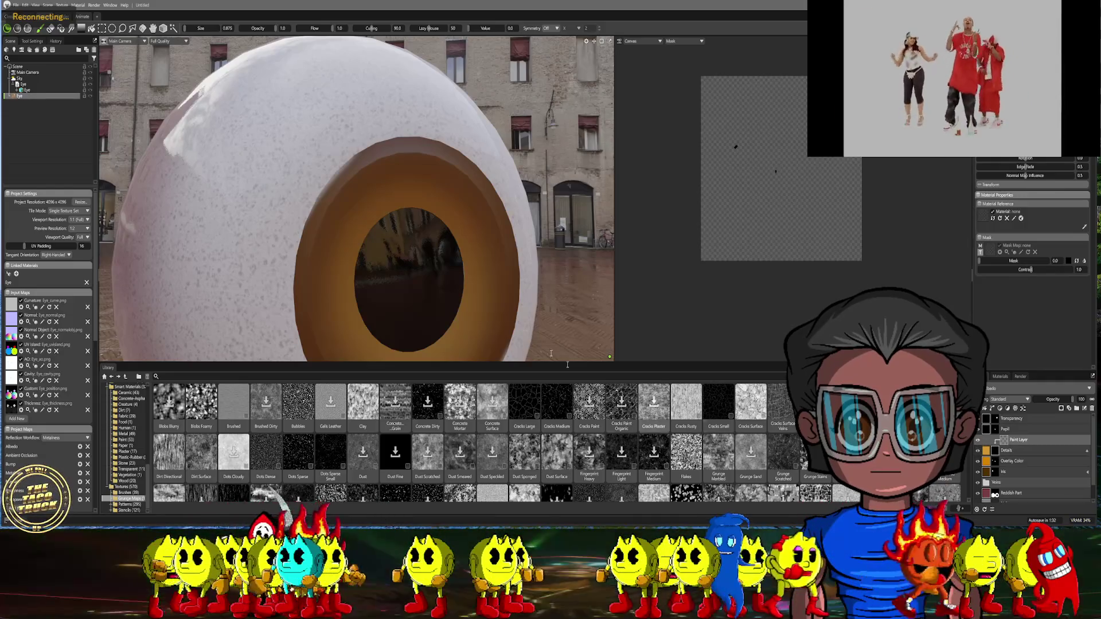
scroll(451, 224, up, 1)
scroll(450, 224, up, 2)
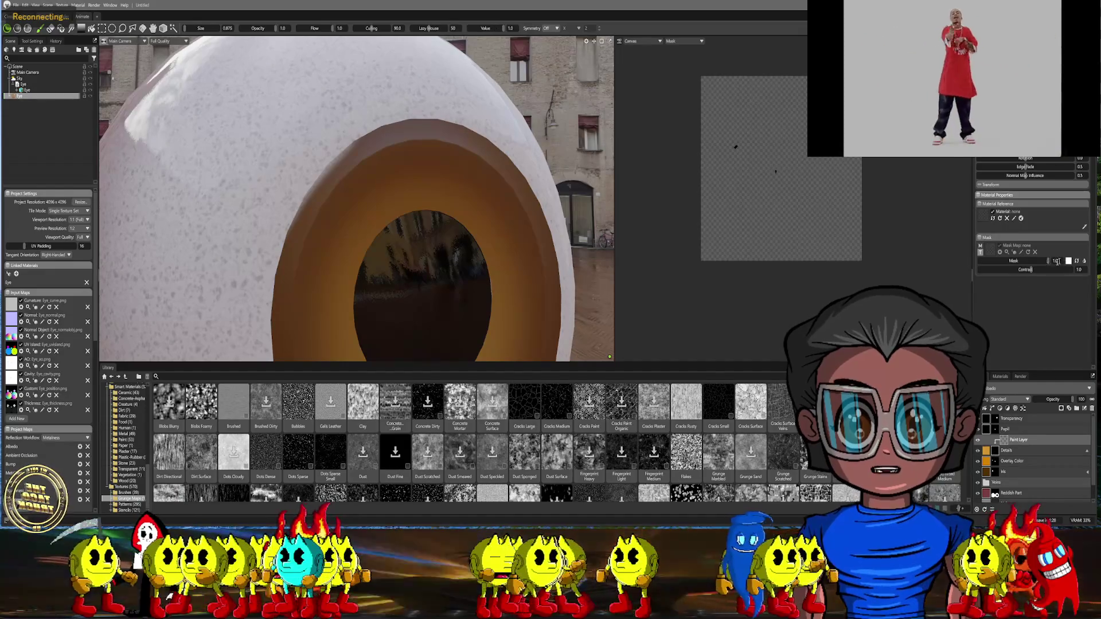
middle_drag(506, 245, 462, 246)
scroll(462, 246, up, 5)
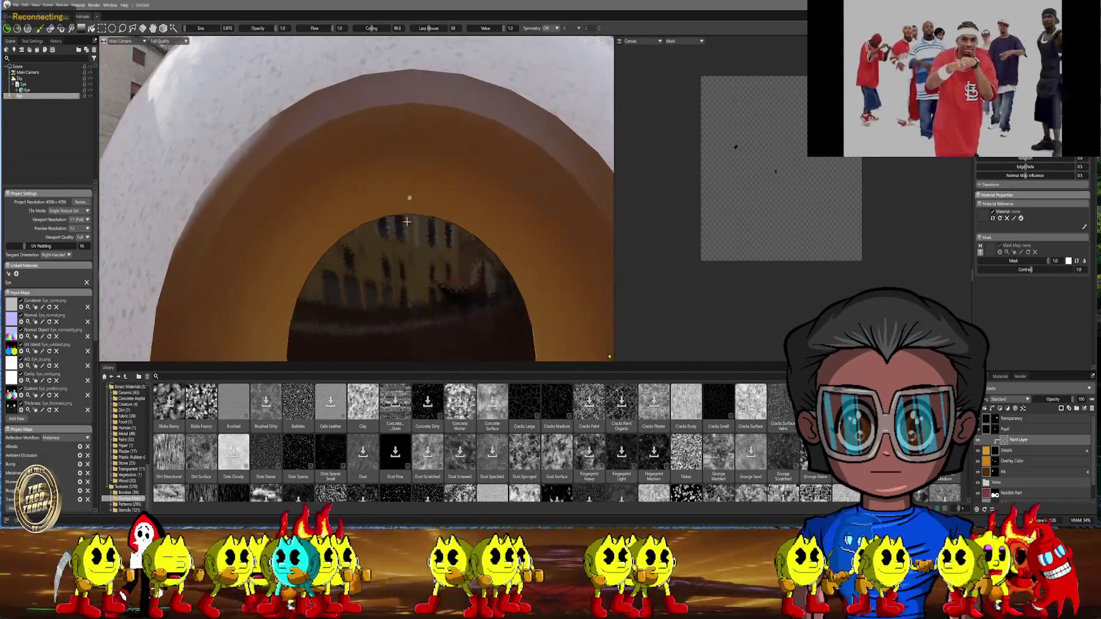
scroll(416, 178, up, 3)
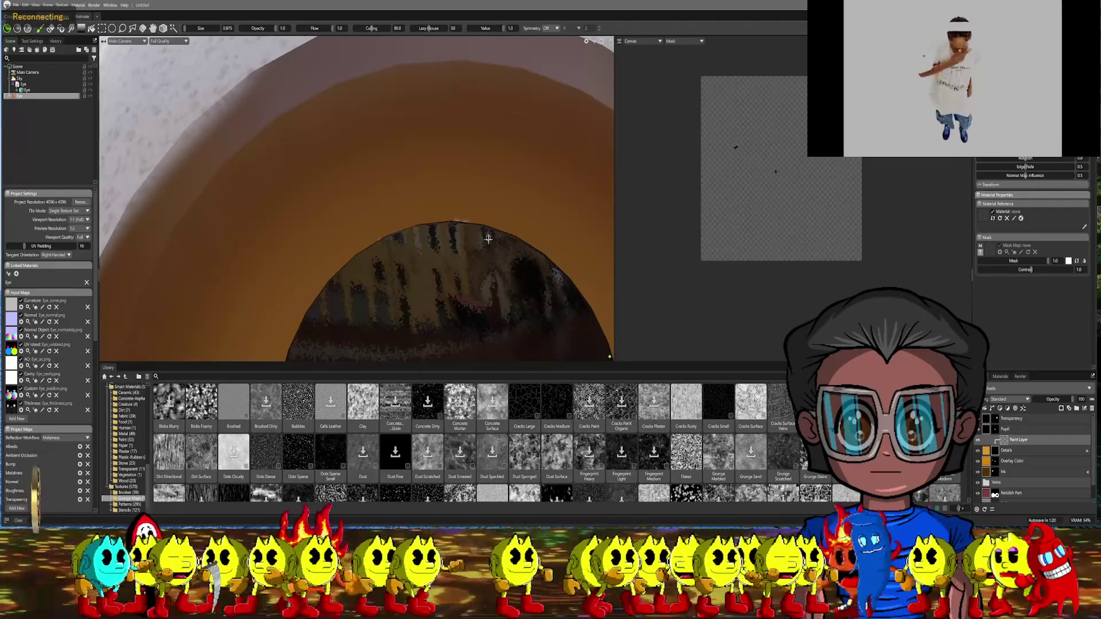
drag(489, 248, 445, 87)
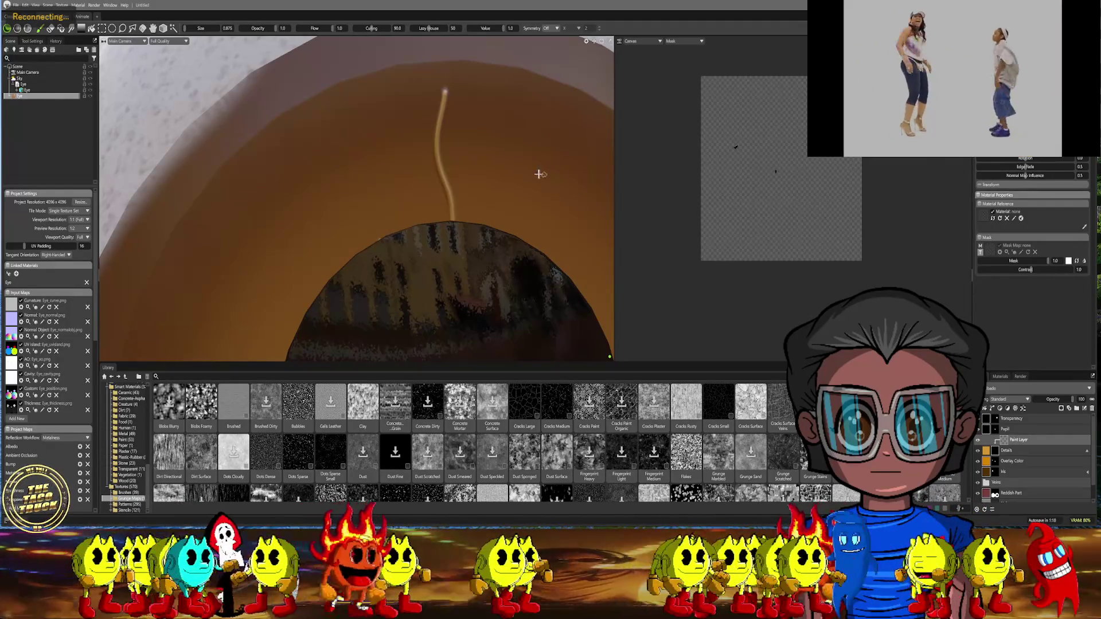
scroll(539, 174, down, 5)
scroll(425, 183, up, 5)
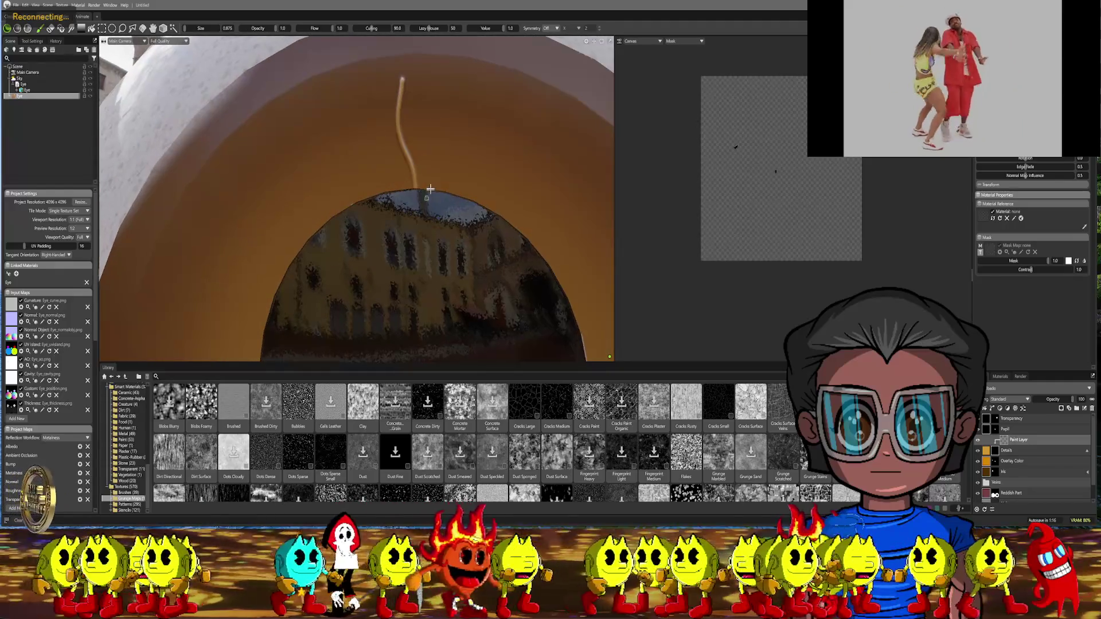
middle_drag(430, 189, 442, 183)
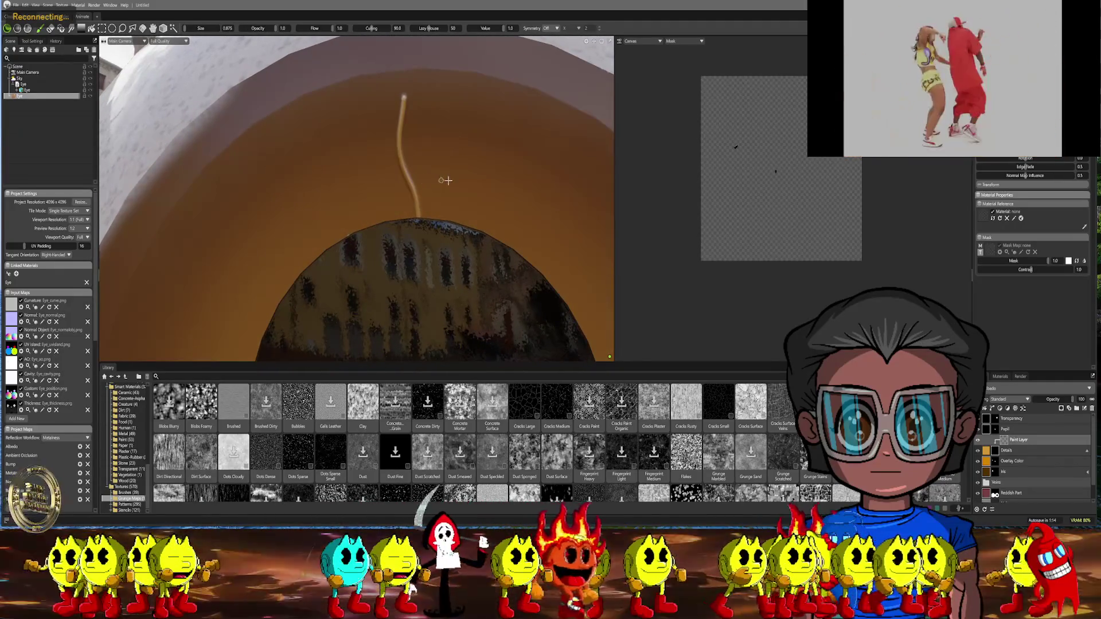
drag(1032, 262, 1000, 262)
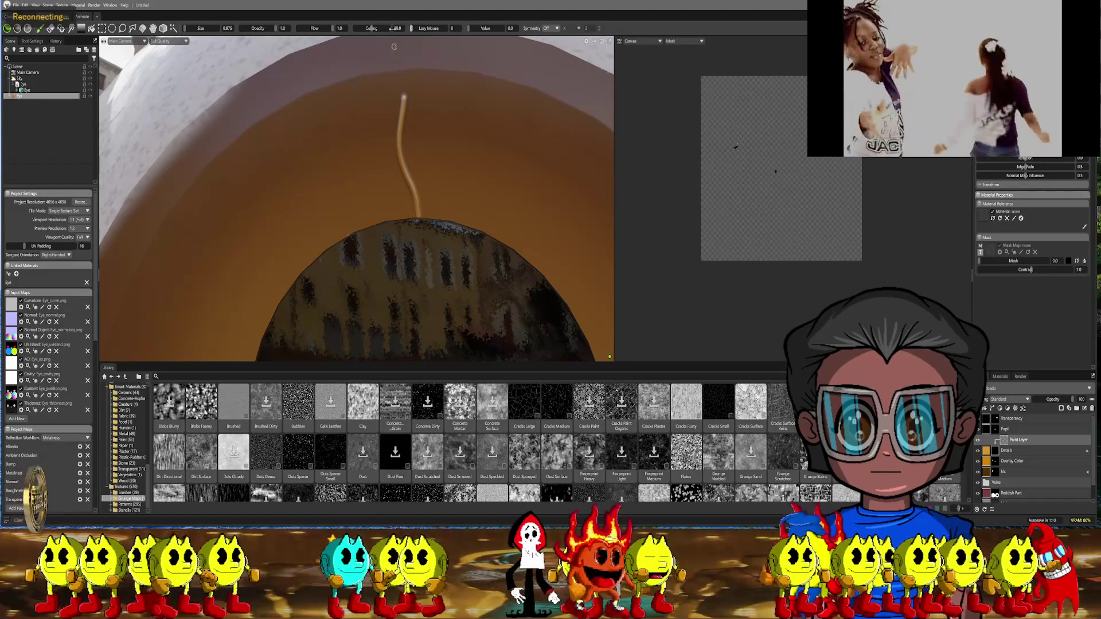
mouse_move(406, 91)
mouse_down()
mouse_move(408, 201)
mouse_move(469, 184)
mouse_up()
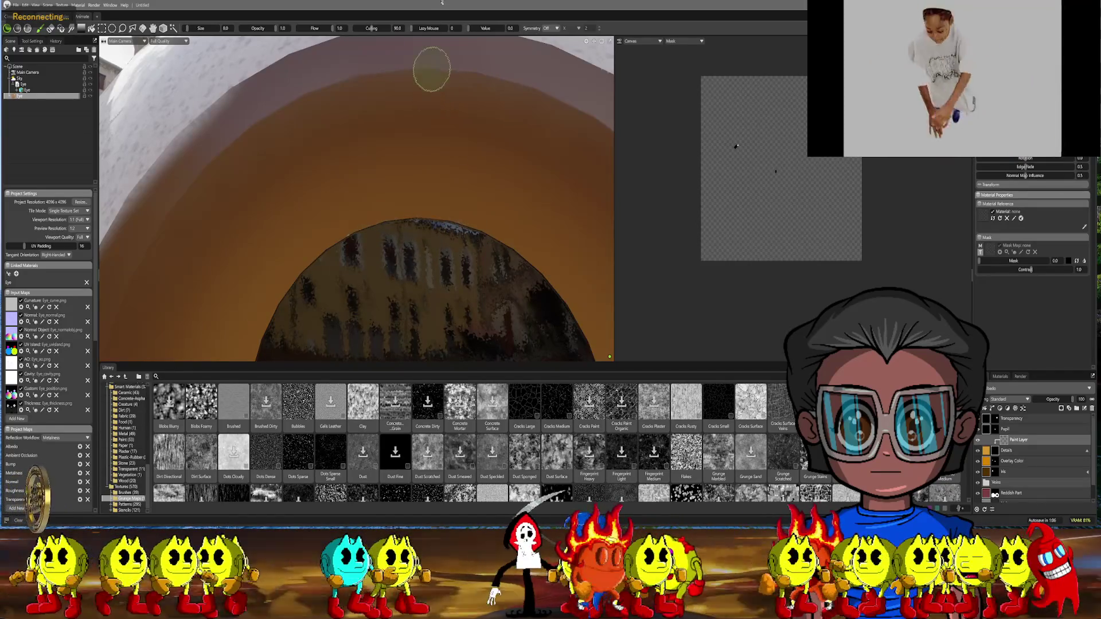
click(431, 28)
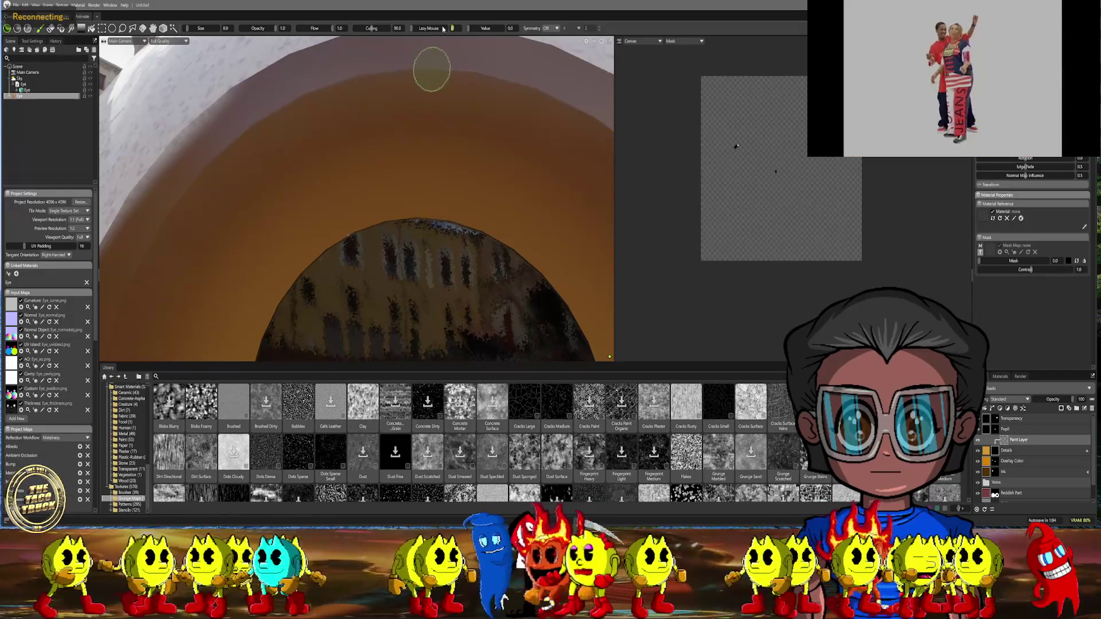
text(50)
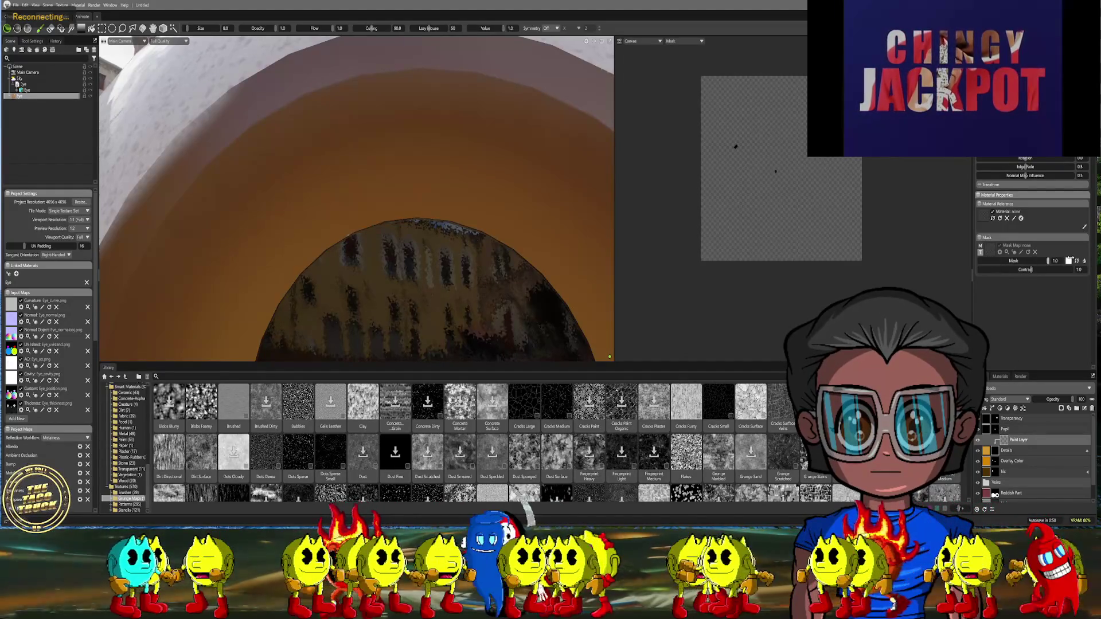
text(f)
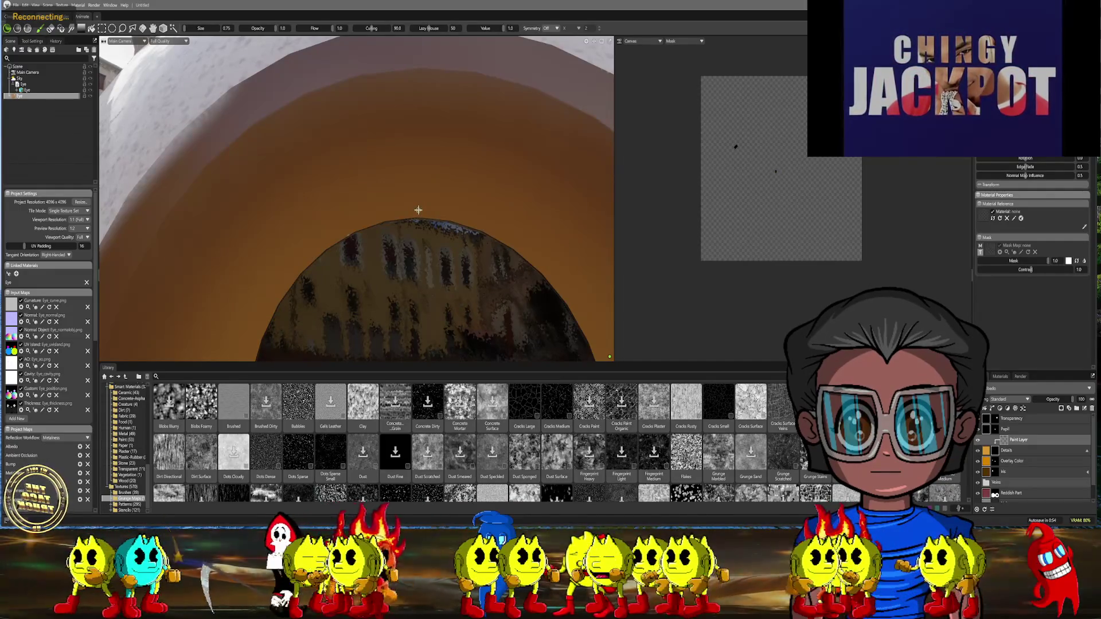
text(f0)
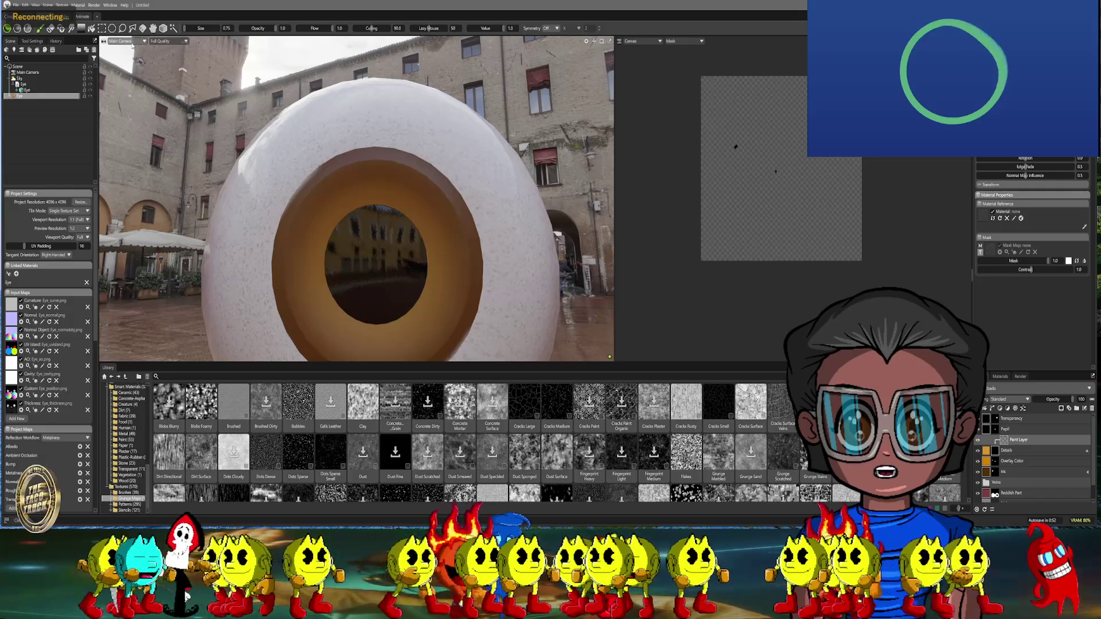
Set the viewport camera to Front and zoom in on the upper iris
click(121, 40)
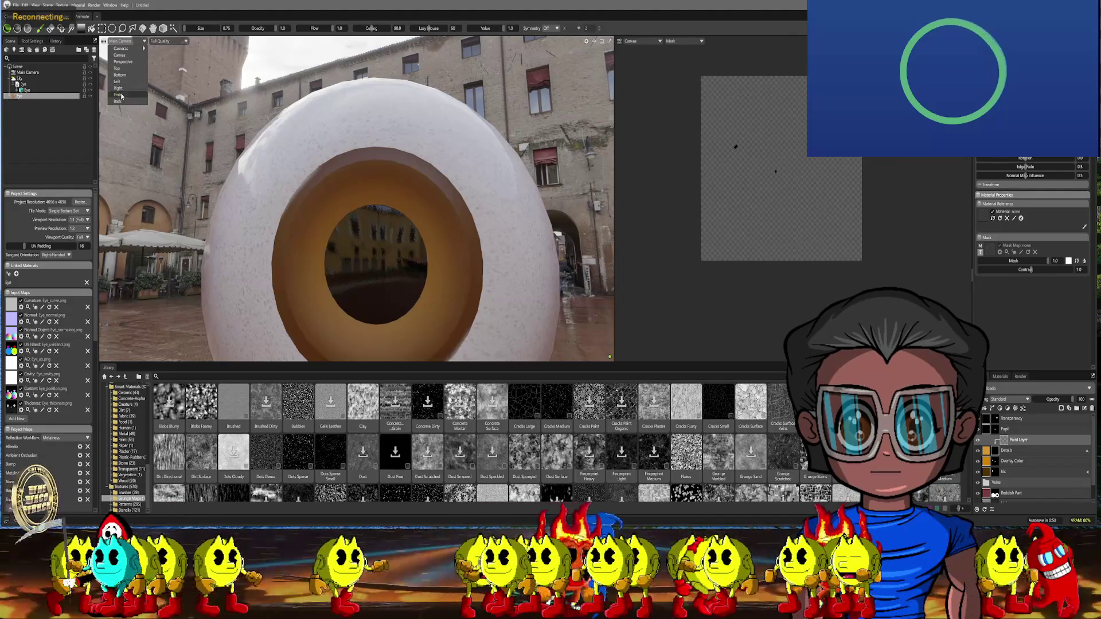
click(118, 95)
scroll(436, 174, down, 5)
scroll(398, 257, up, 5)
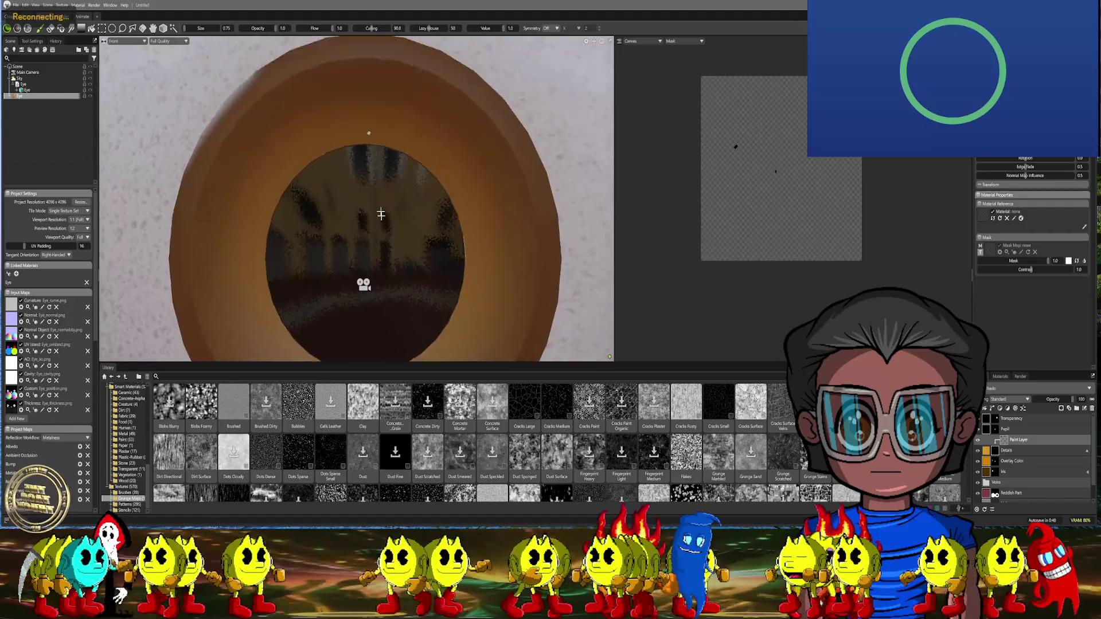
scroll(399, 257, up, 1)
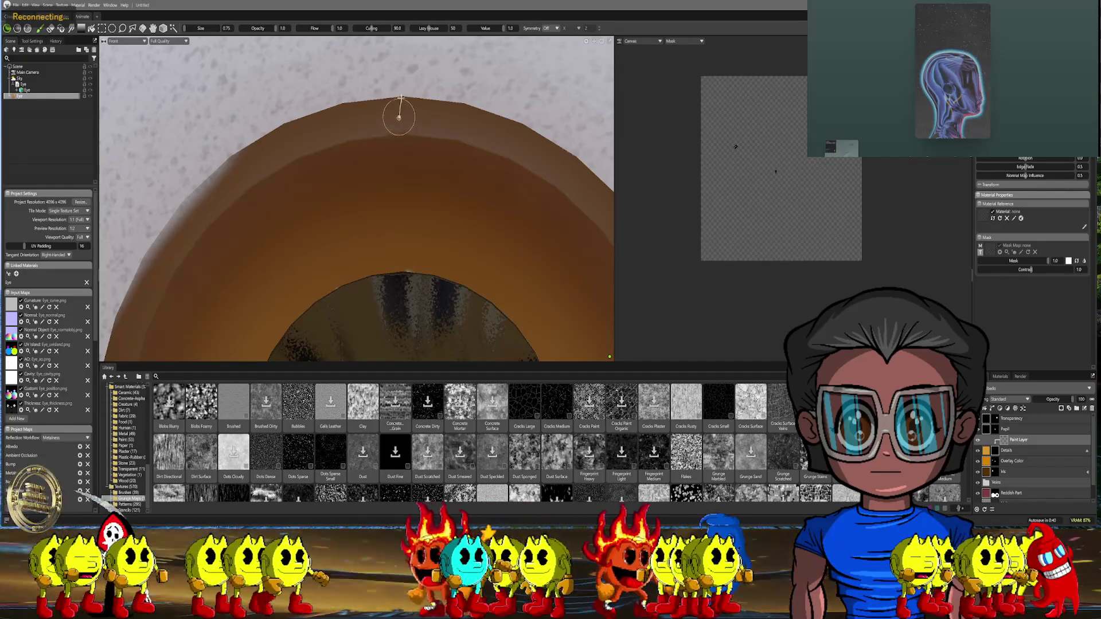
Paint two thin light wavy fiber strokes from the iris rim toward the pupil
drag(398, 117, 404, 269)
mouse_move(436, 252)
middle_down()
mouse_move(381, 238)
mouse_move(368, 215)
middle_up()
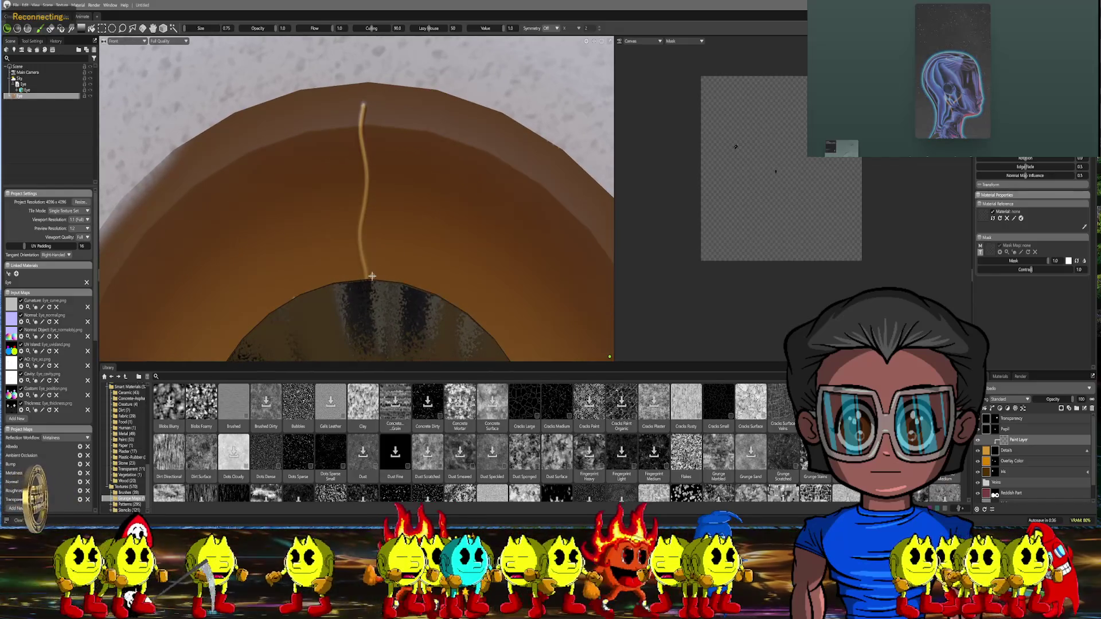
drag(368, 255, 374, 78)
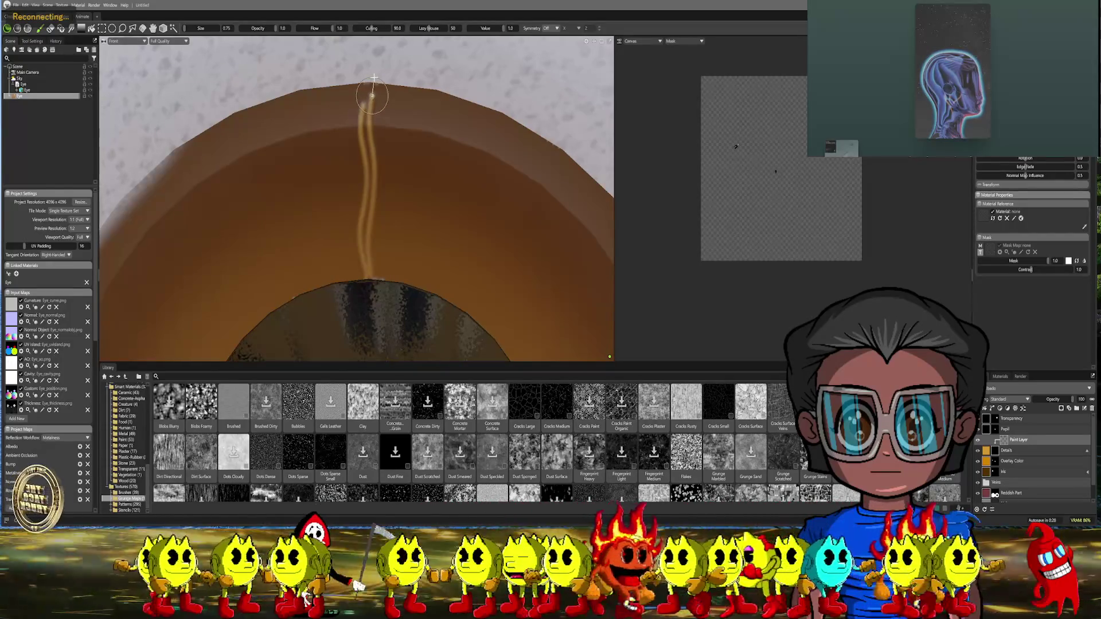
scroll(435, 218, down, 3)
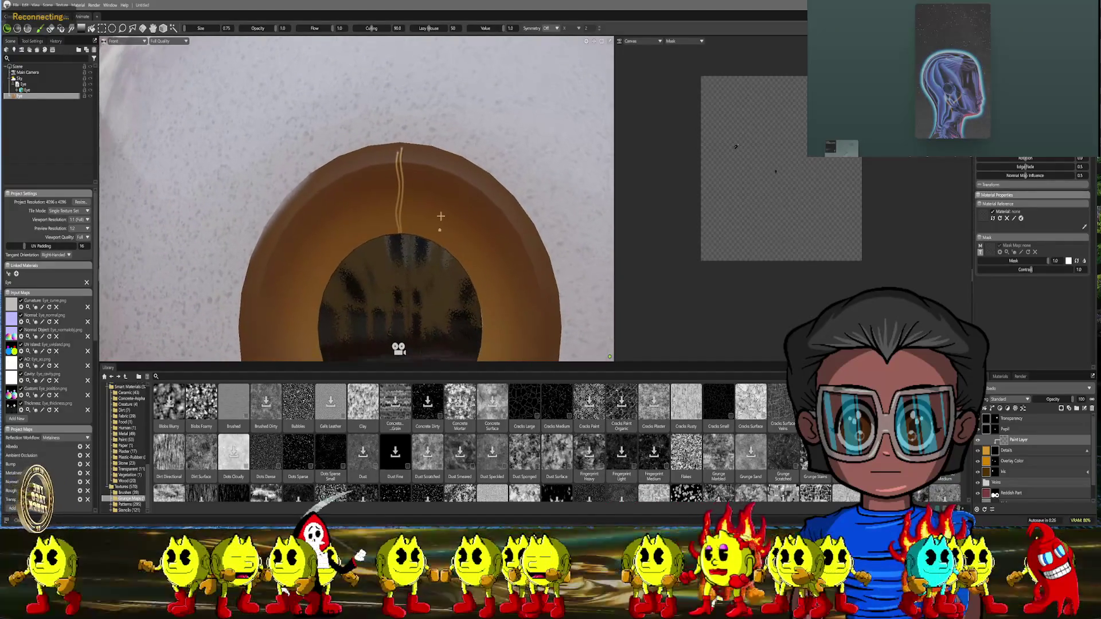
Paint a third light fiber stroke up the iris
scroll(430, 260, up, 3)
middle_drag(431, 259, 367, 269)
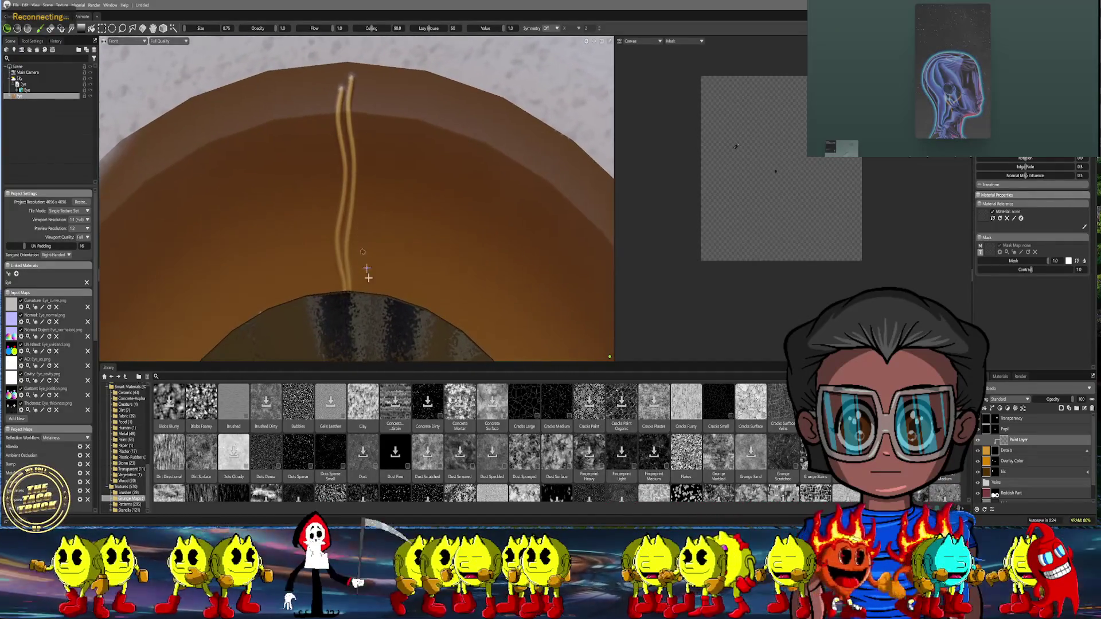
drag(354, 291, 370, 60)
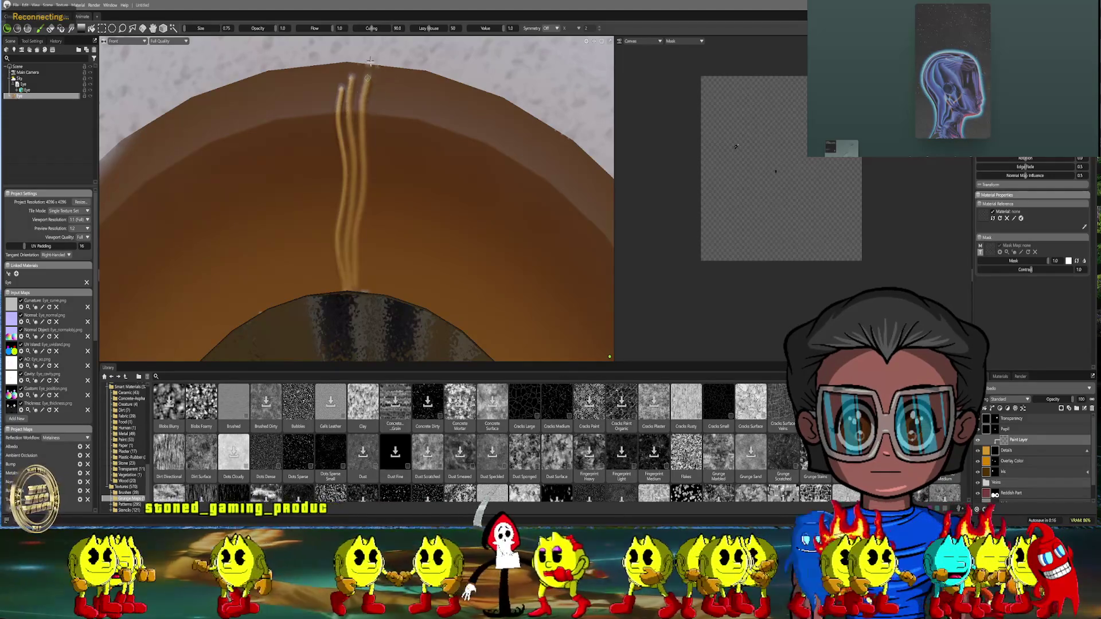
scroll(440, 232, down, 8)
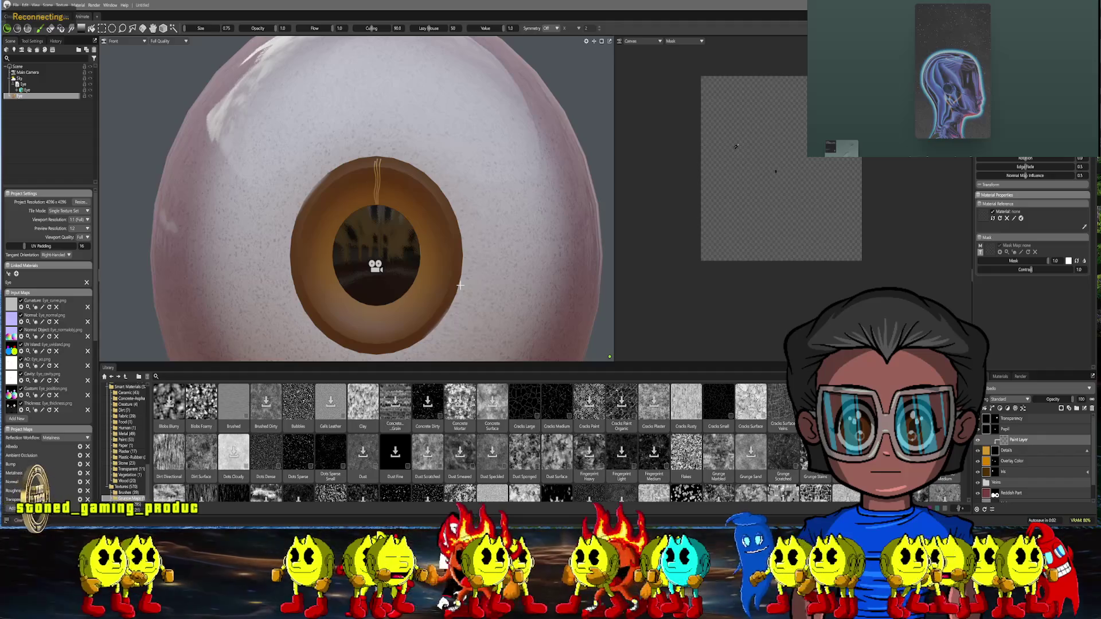
Paint a fourth light fiber stroke to the right of the others
key(super)
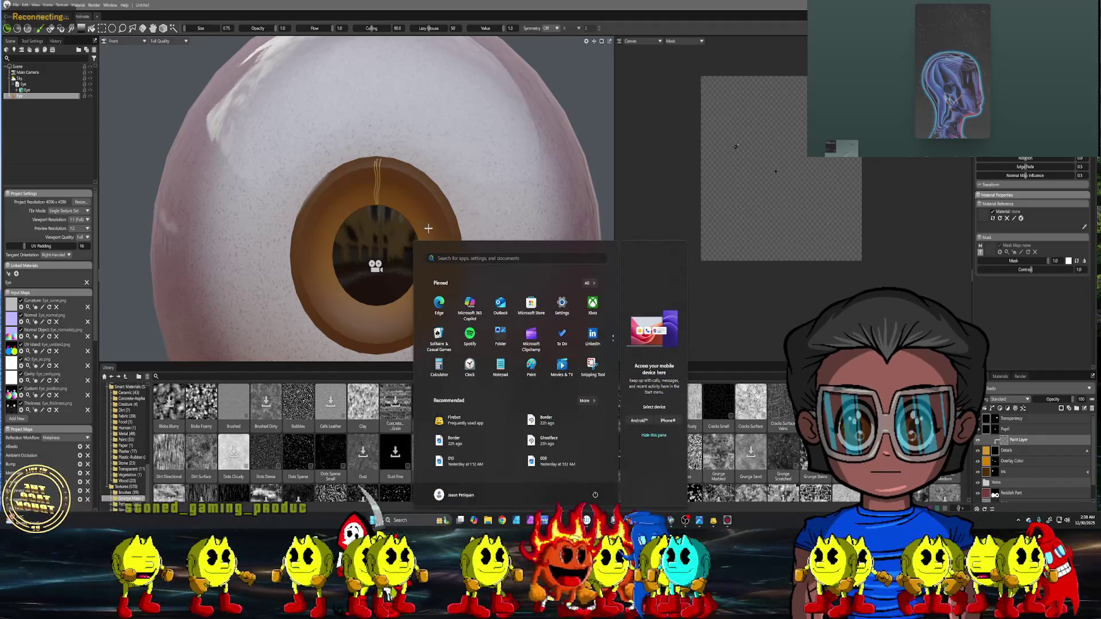
key(super)
scroll(393, 218, up, 5)
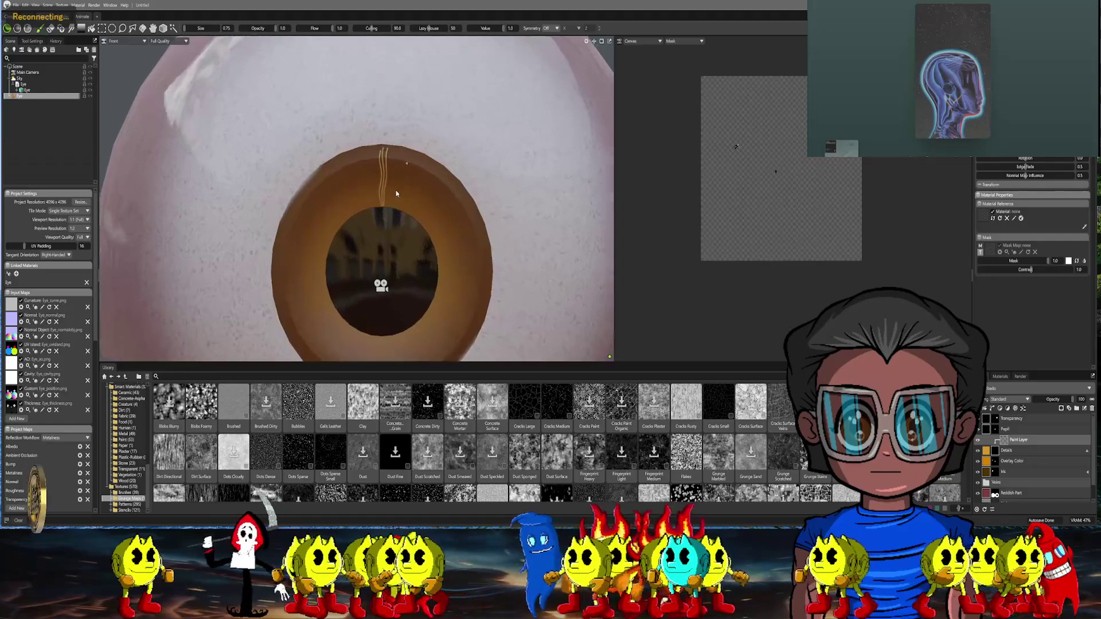
scroll(393, 200, up, 4)
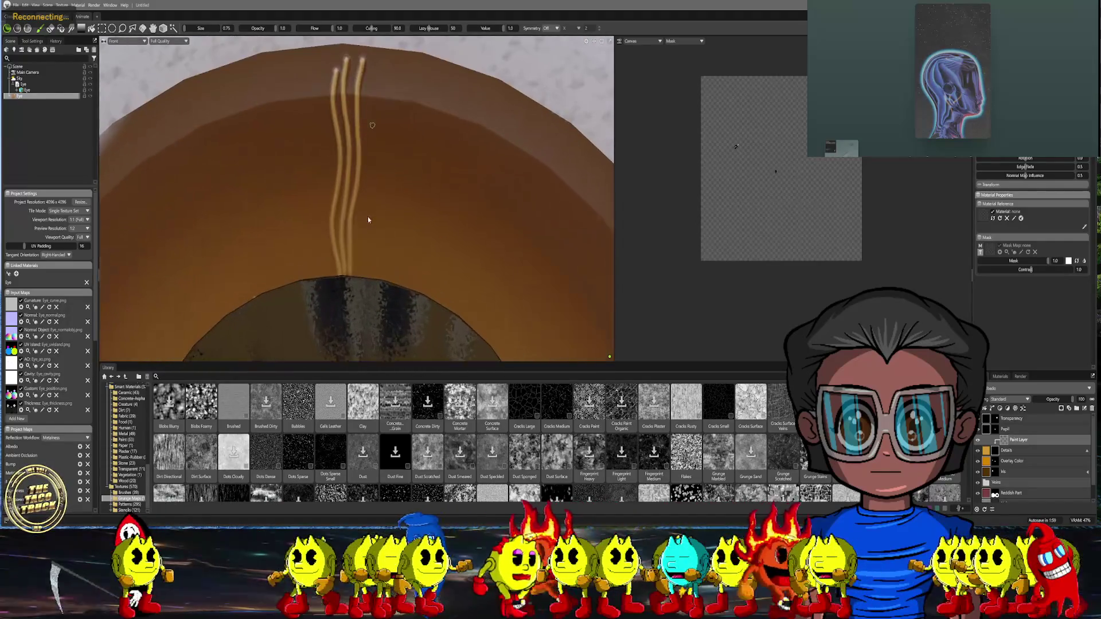
middle_drag(357, 162, 345, 297)
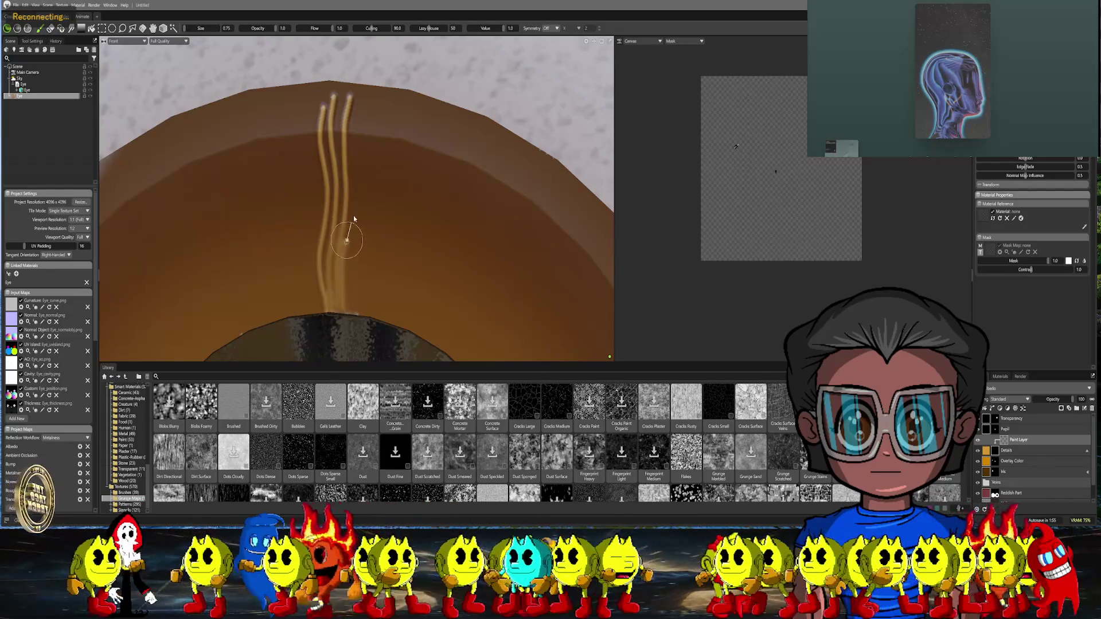
drag(358, 171, 366, 82)
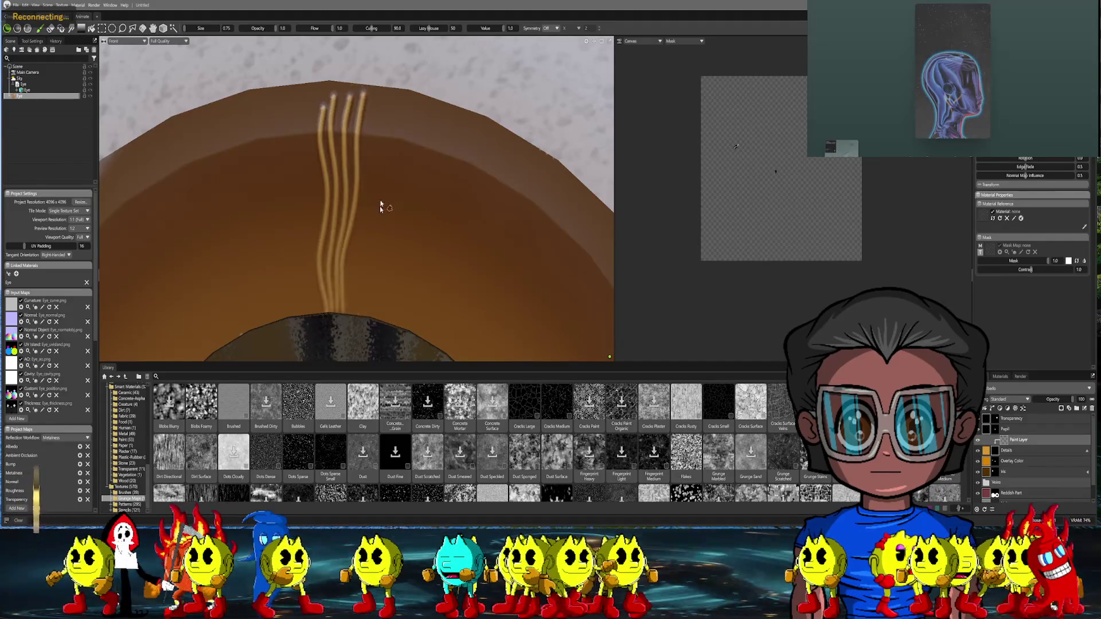
Move the texture down in the 2D canvas view
scroll(381, 216, down, 5)
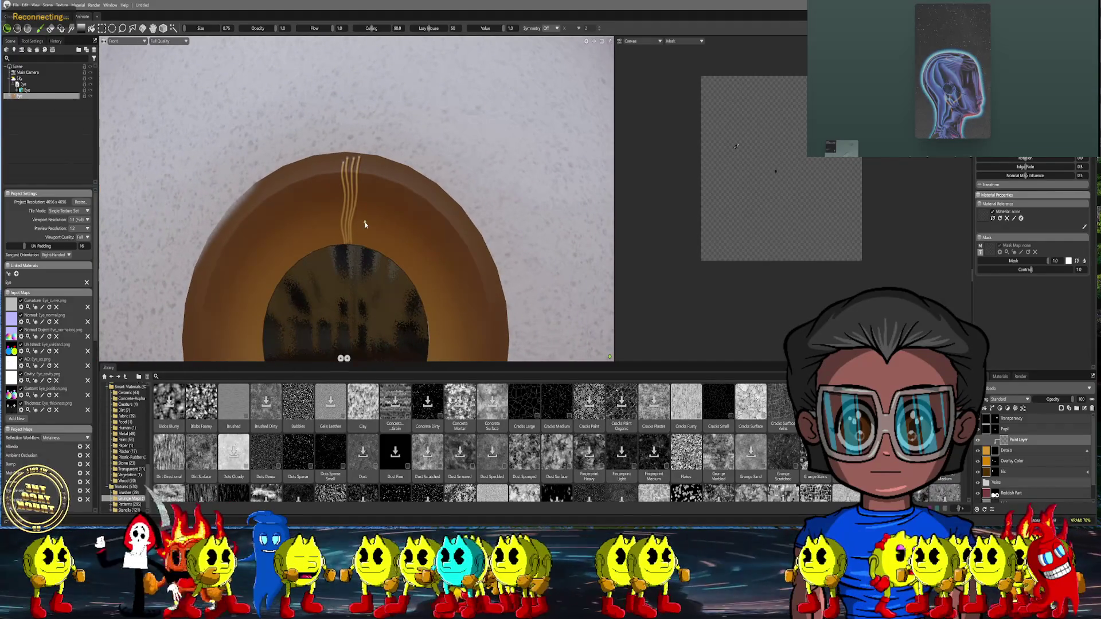
scroll(366, 234, up, 5)
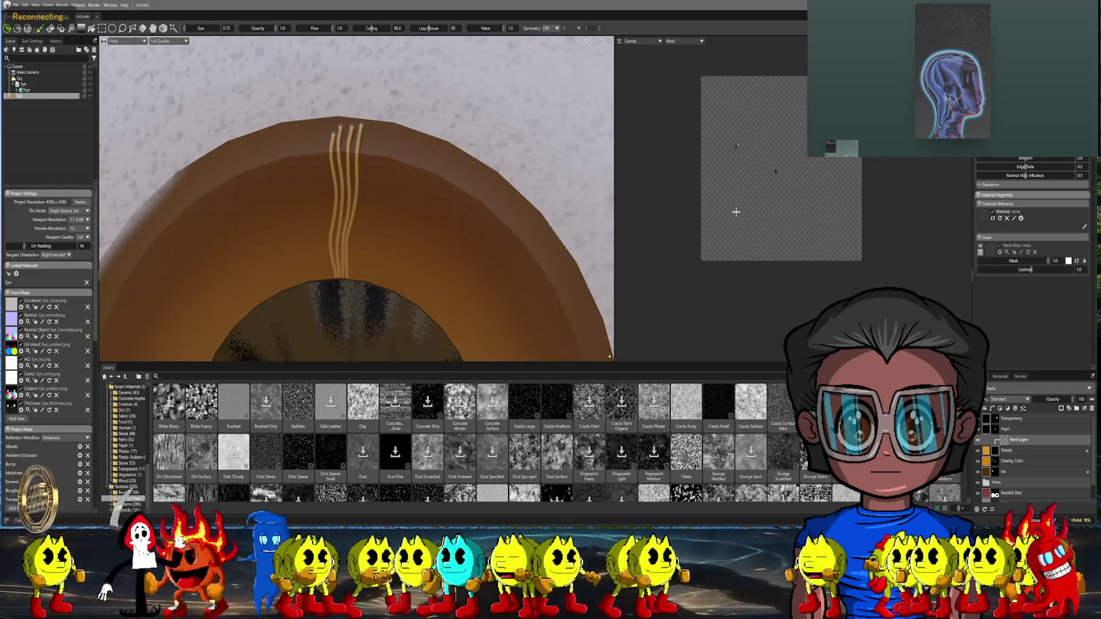
scroll(734, 150, up, 5)
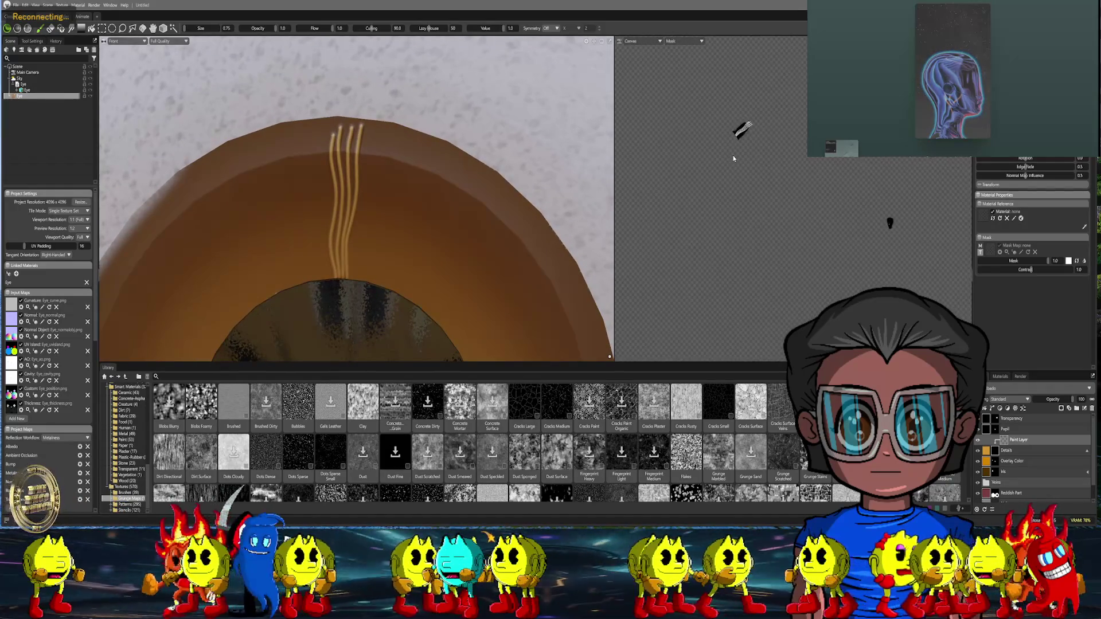
middle_drag(720, 167, 719, 224)
click(686, 43)
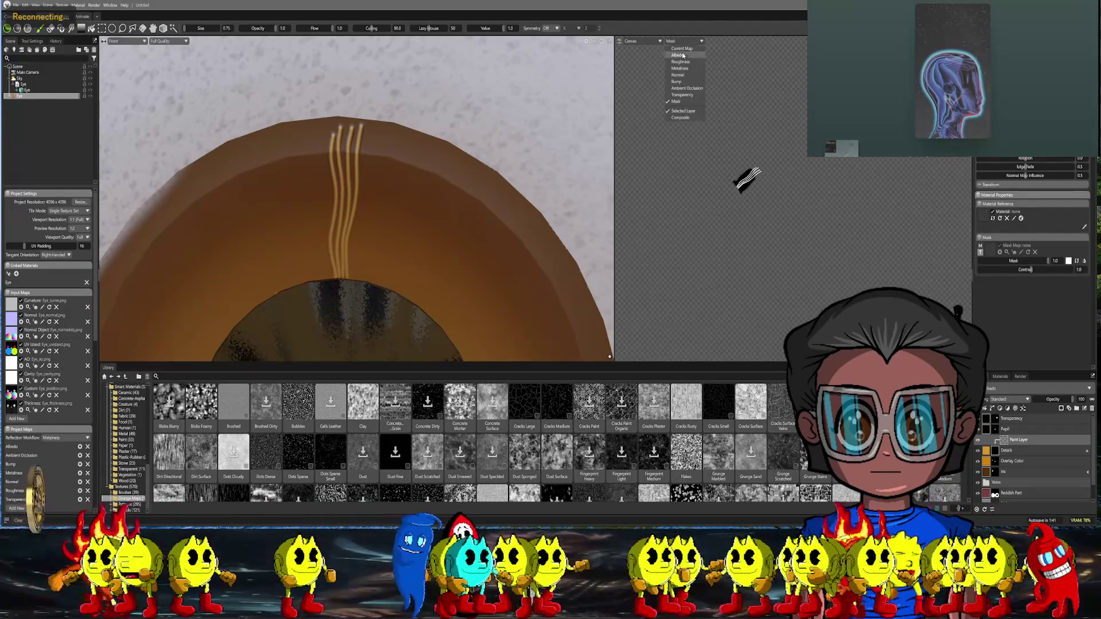
click(683, 55)
scroll(710, 124, down, 5)
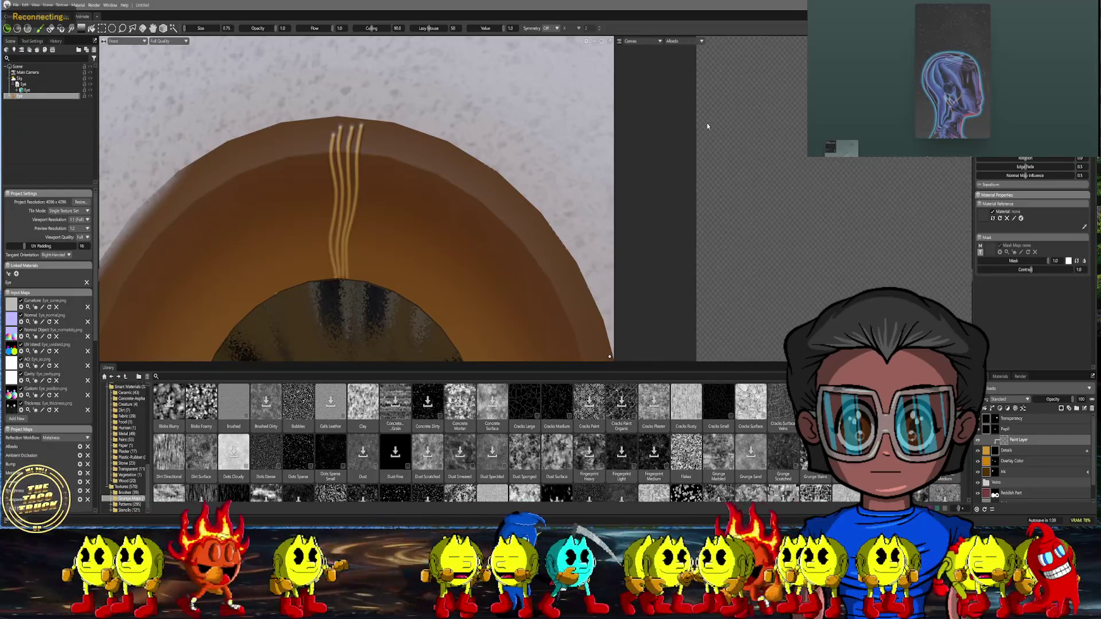
click(648, 44)
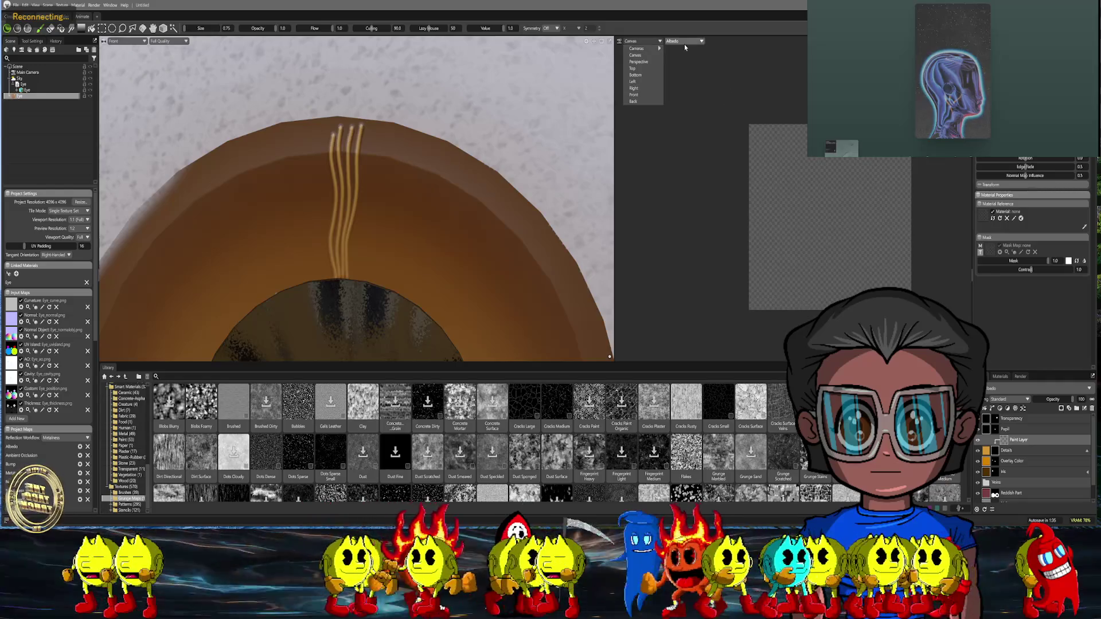
click(684, 43)
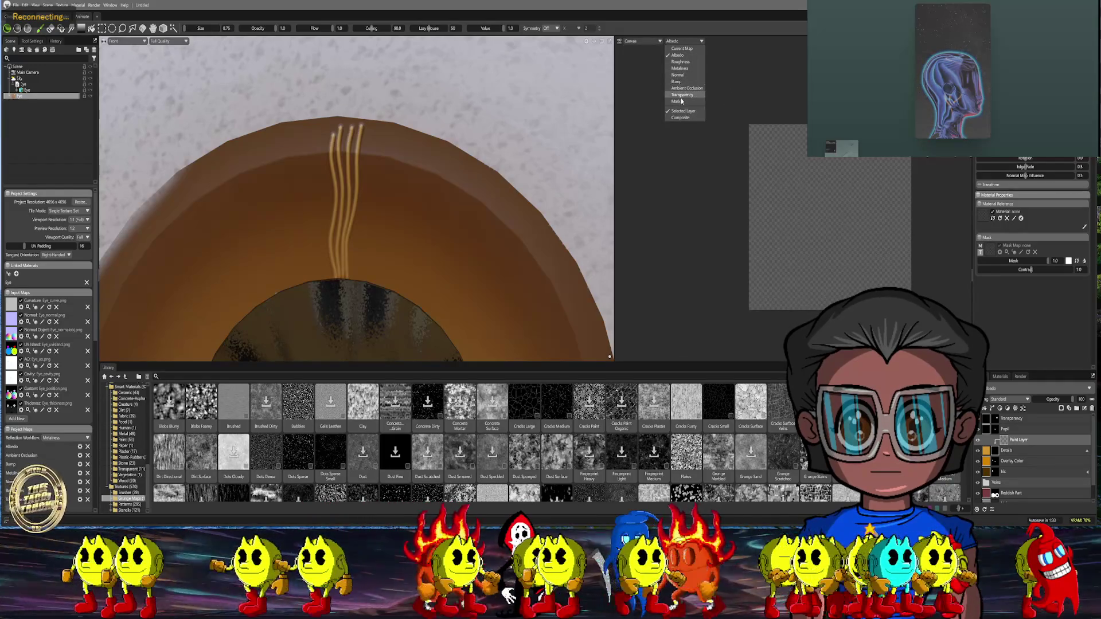
click(678, 101)
scroll(449, 138, up, 3)
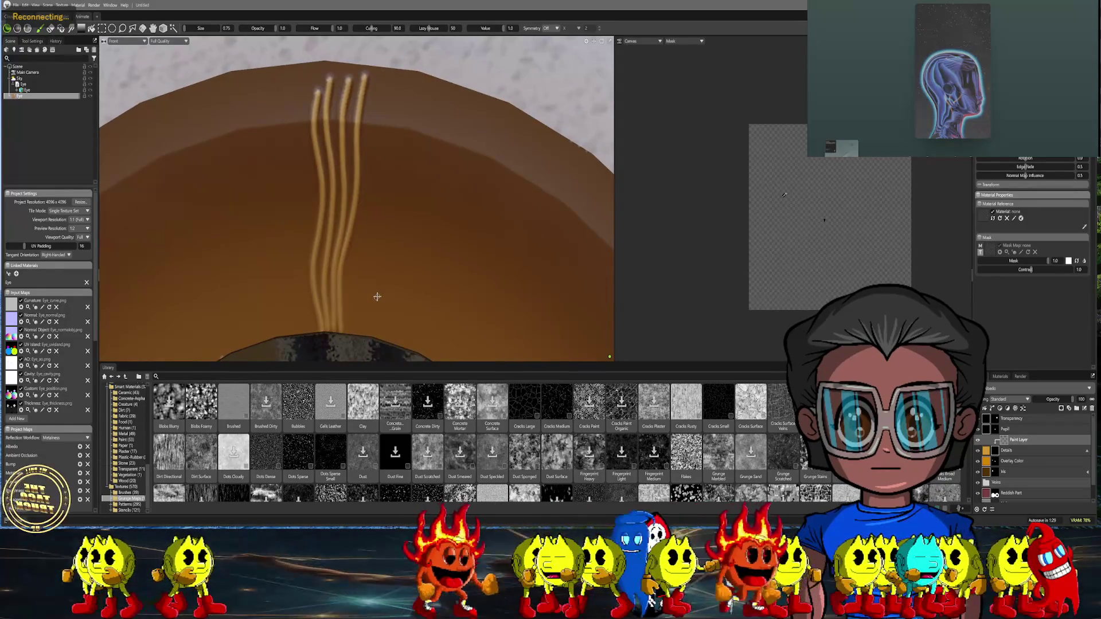
Paint two more upward light fiber strokes to the right of the existing strands
drag(350, 325, 379, 76)
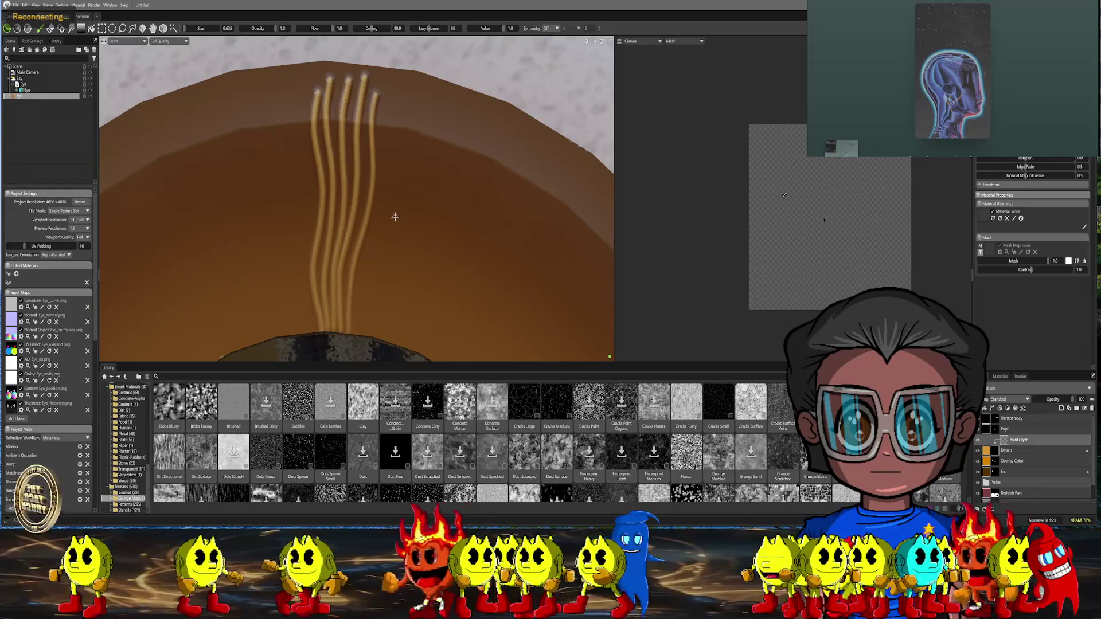
drag(359, 304, 392, 143)
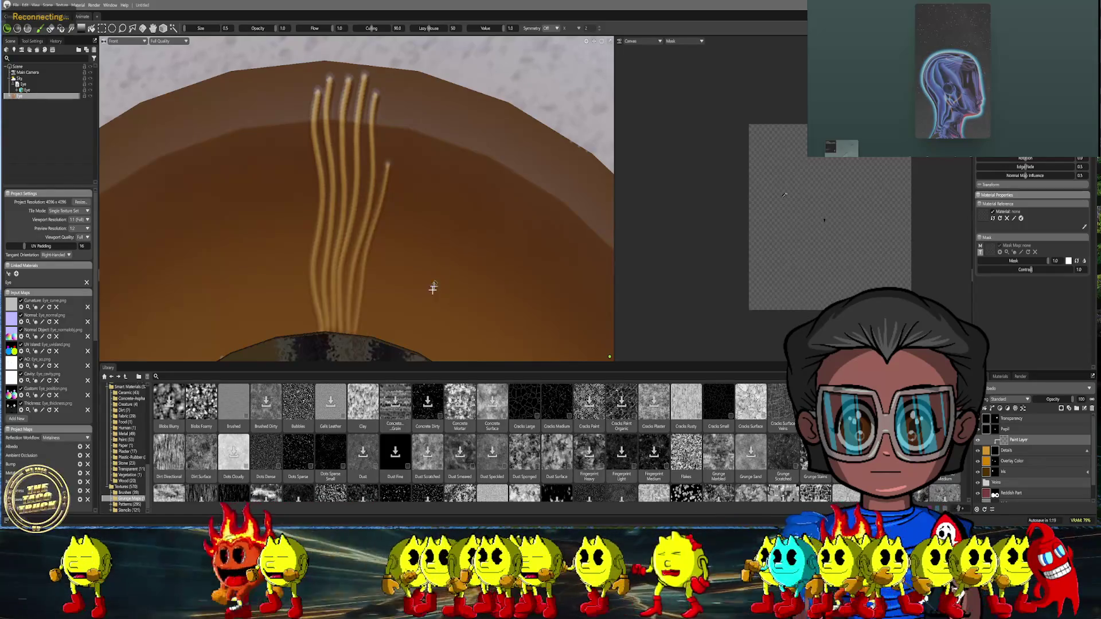
scroll(433, 275, down, 3)
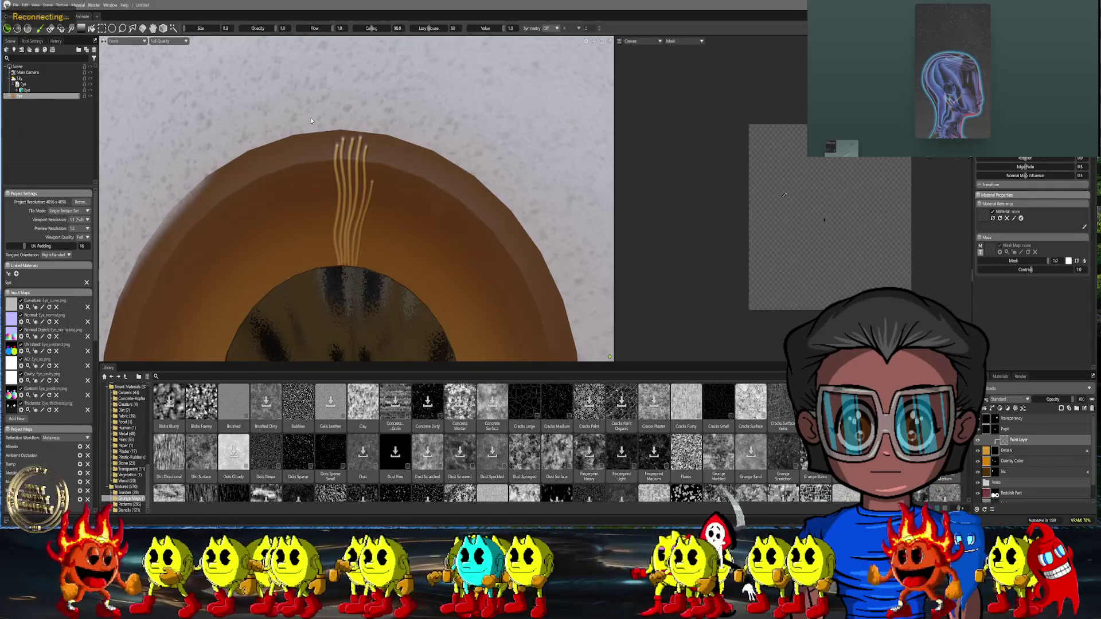
scroll(413, 217, up, 3)
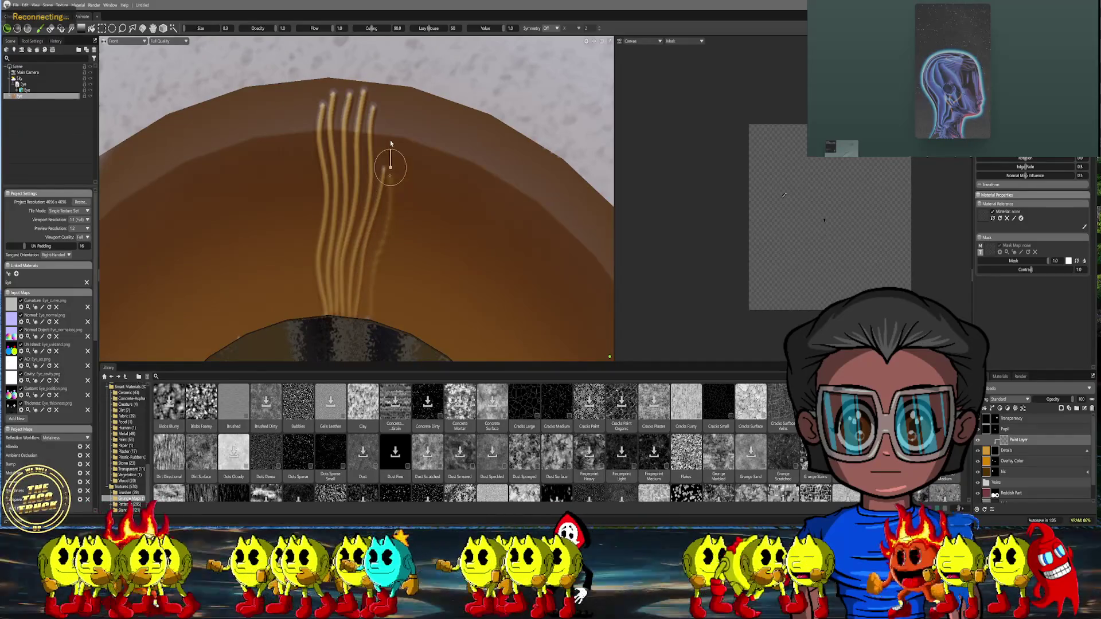
scroll(404, 276, down, 3)
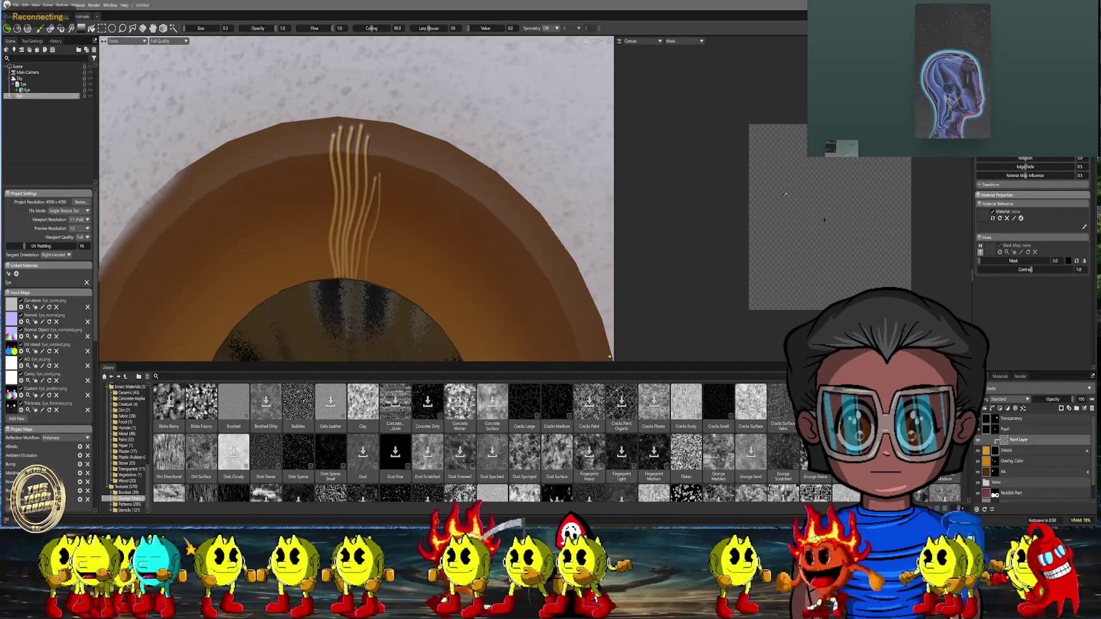
key(bracketright)
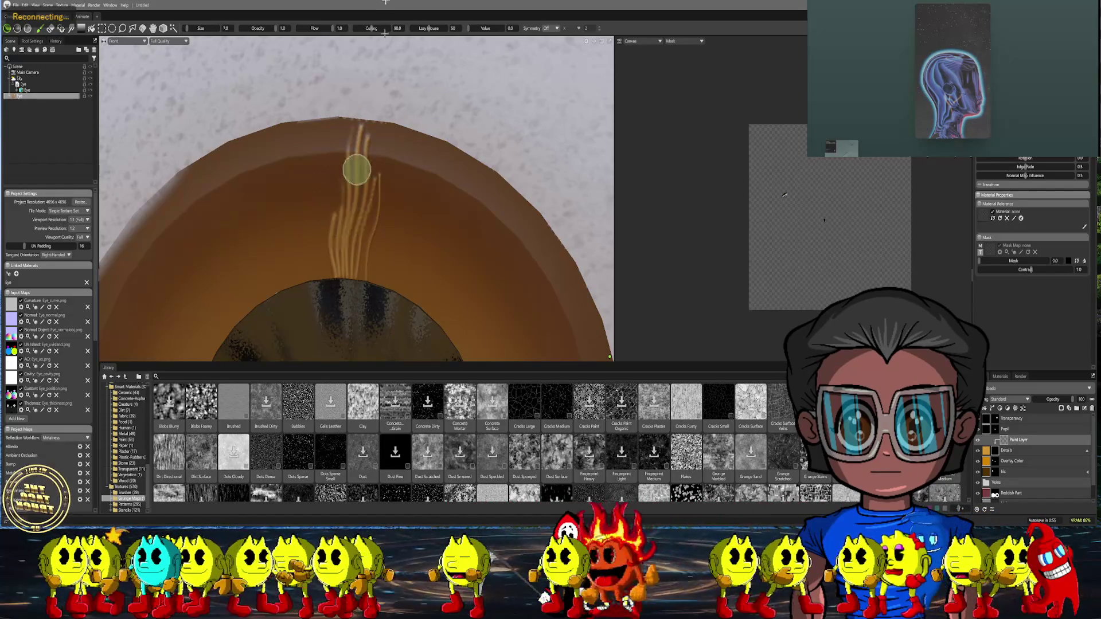
Erase the old fibers with a size 7 brush, then repaint thin strands at Lazy Mouse 50
mouse_move(399, 28)
mouse_down()
mouse_move(351, 127)
mouse_move(368, 151)
mouse_move(367, 207)
mouse_move(350, 275)
mouse_move(330, 229)
mouse_move(337, 283)
mouse_up()
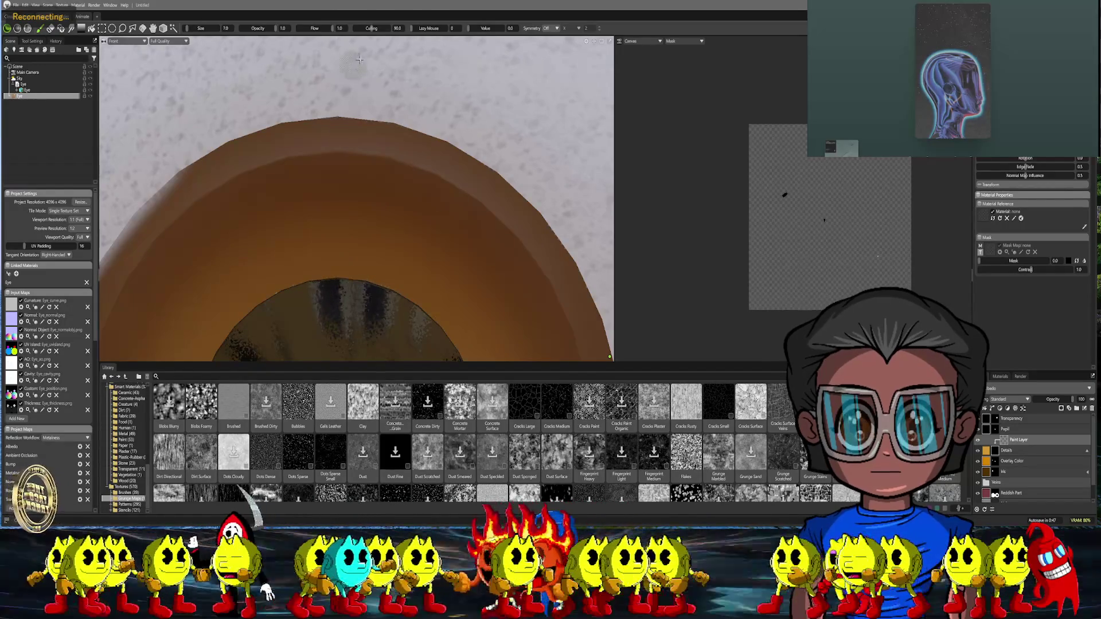
text(50)
key(Return)
drag(304, 278, 292, 106)
drag(310, 278, 315, 101)
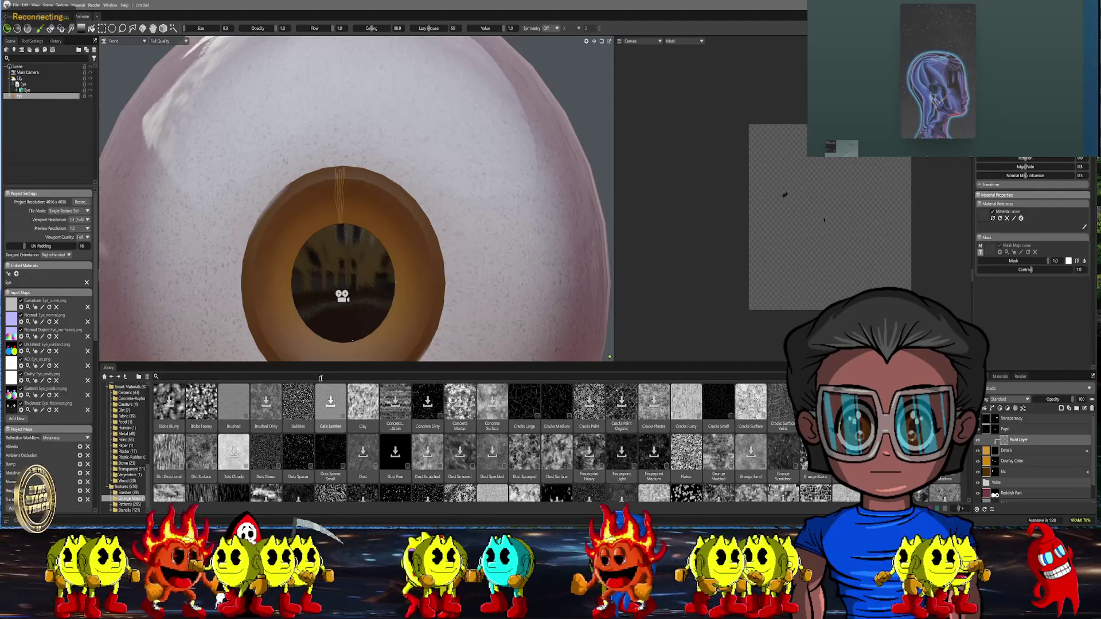
scroll(350, 281, up, 5)
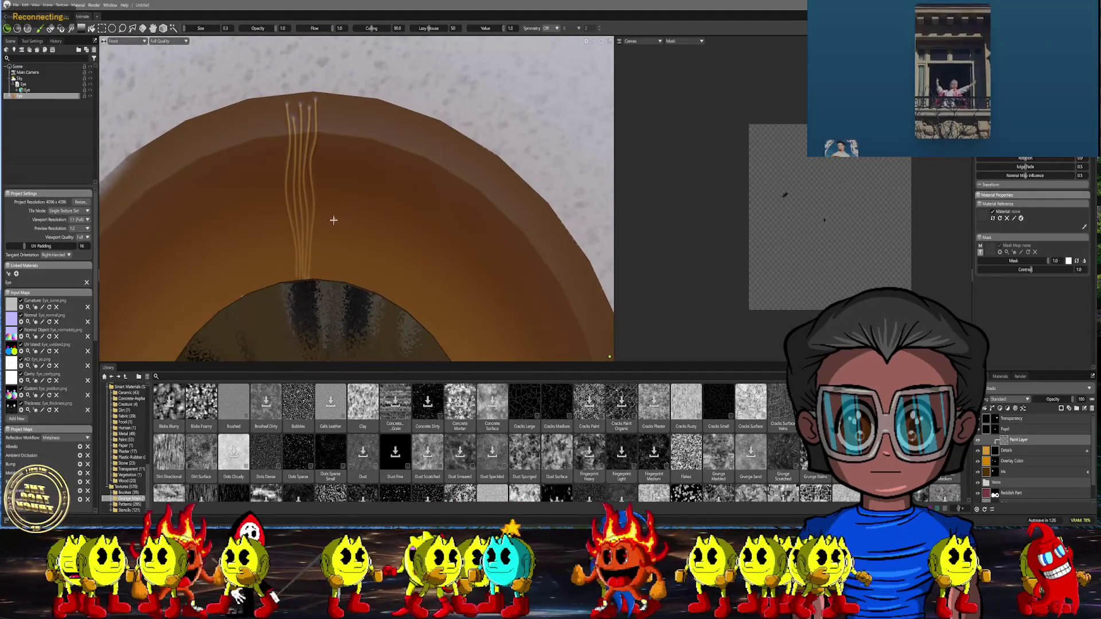
Paint three more fiber strands rising from the pupil edge on the upper iris
scroll(333, 220, up, 3)
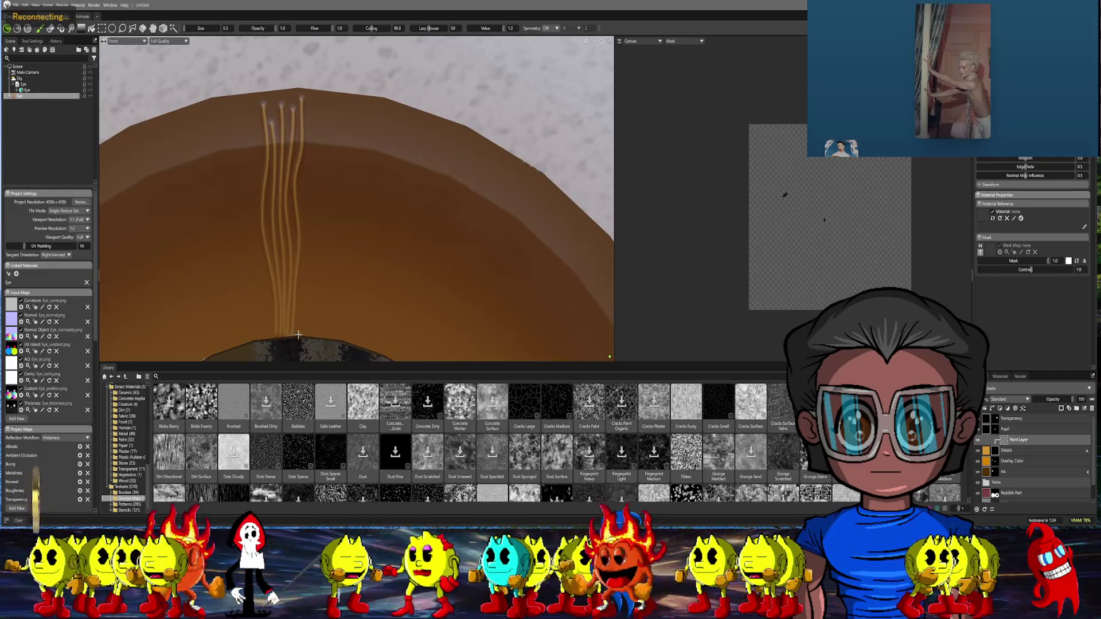
drag(296, 337, 309, 102)
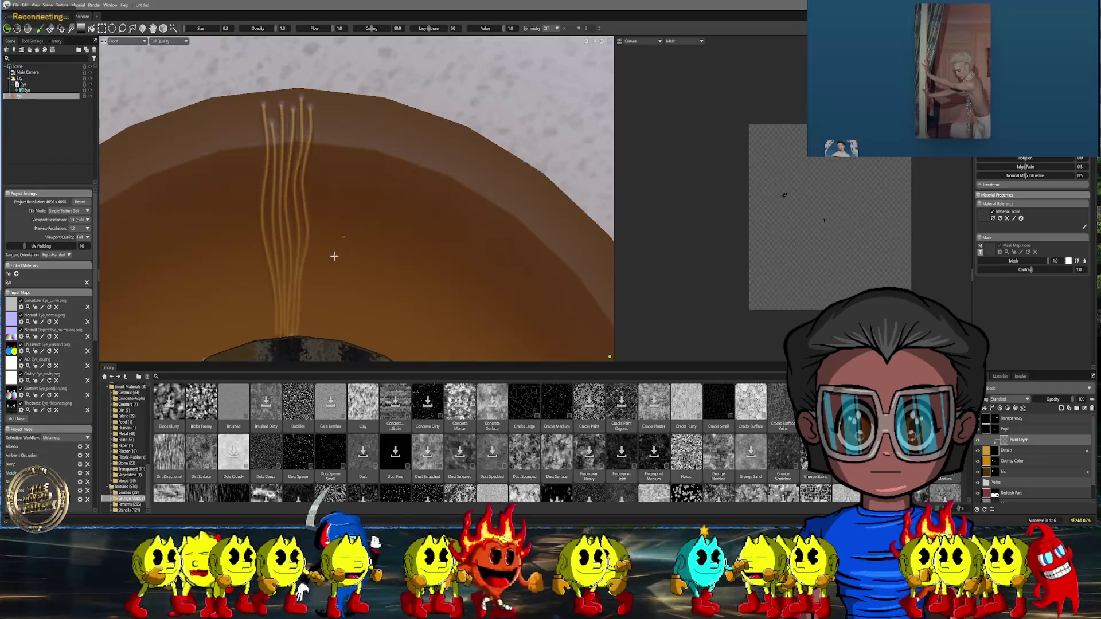
middle_drag(337, 253, 316, 240)
drag(286, 315, 304, 93)
scroll(318, 266, down, 5)
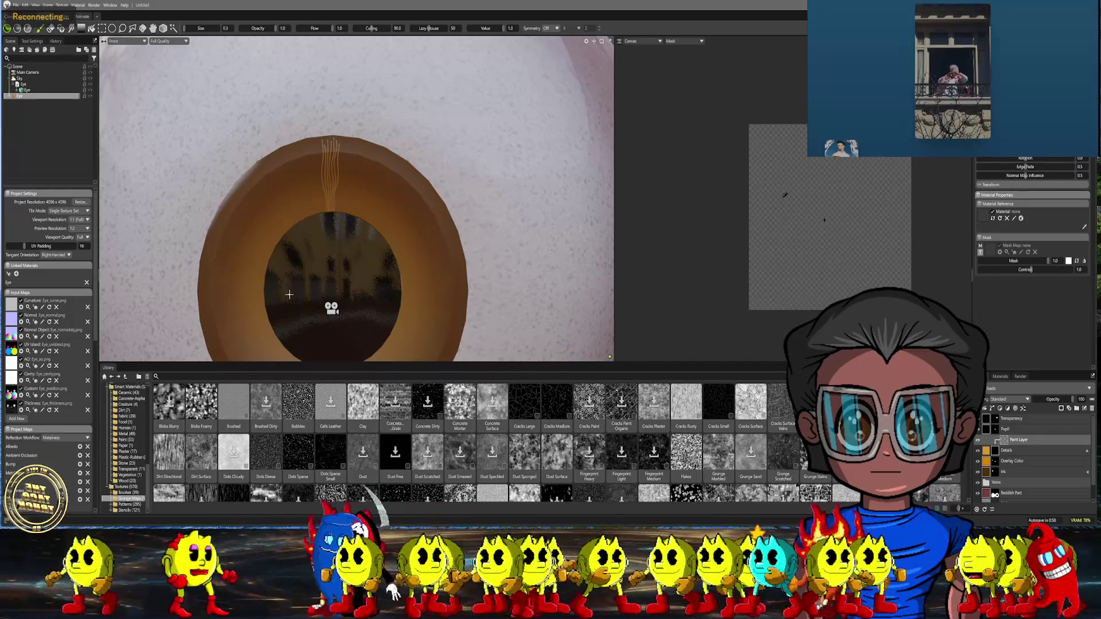
scroll(304, 273, up, 3)
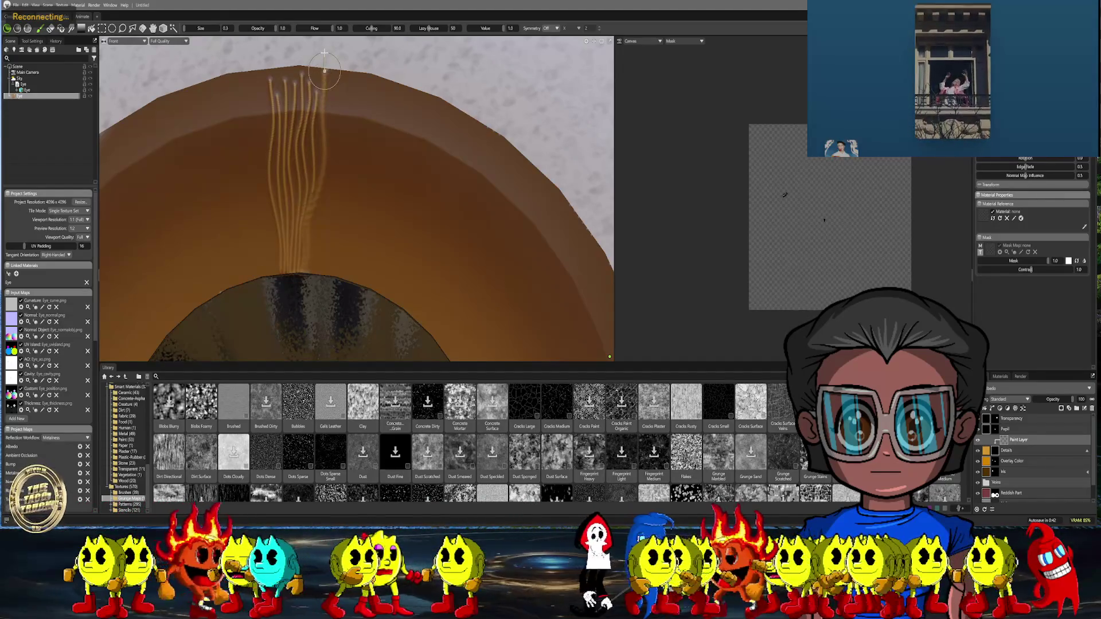
Reposition the view and paint another vein strand up the upper iris
middle_drag(361, 194, 303, 229)
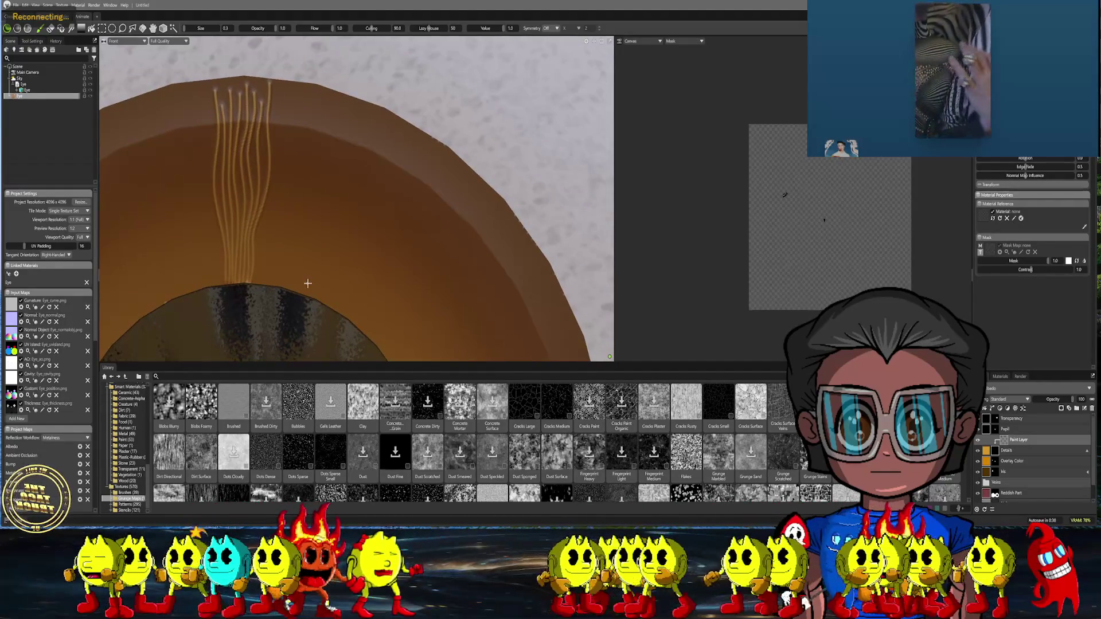
mouse_move(217, 532)
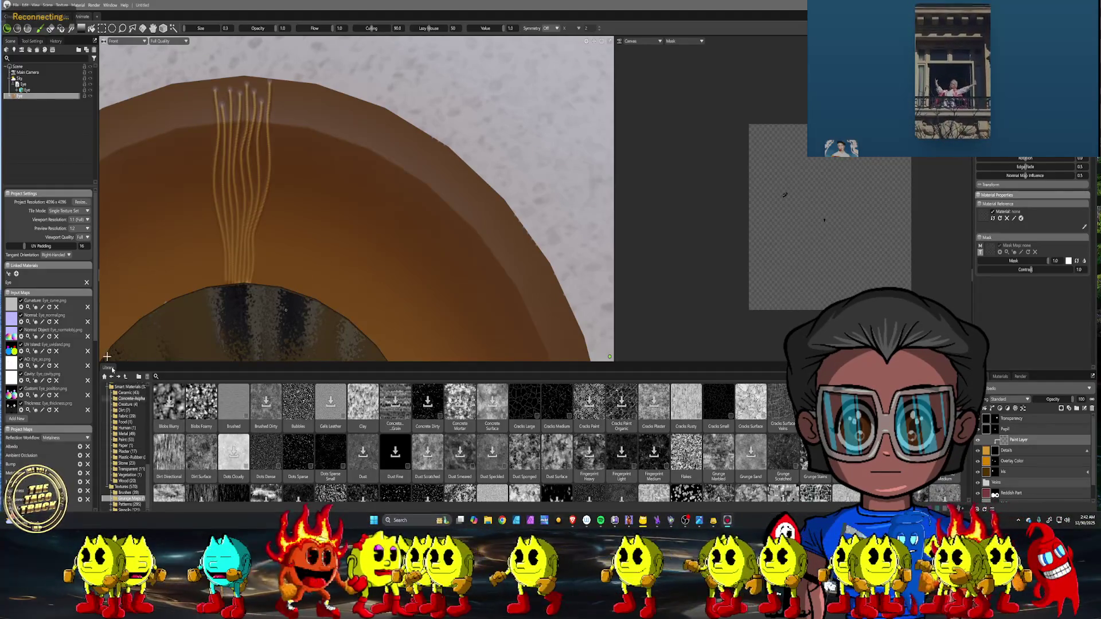
middle_drag(291, 268, 283, 303)
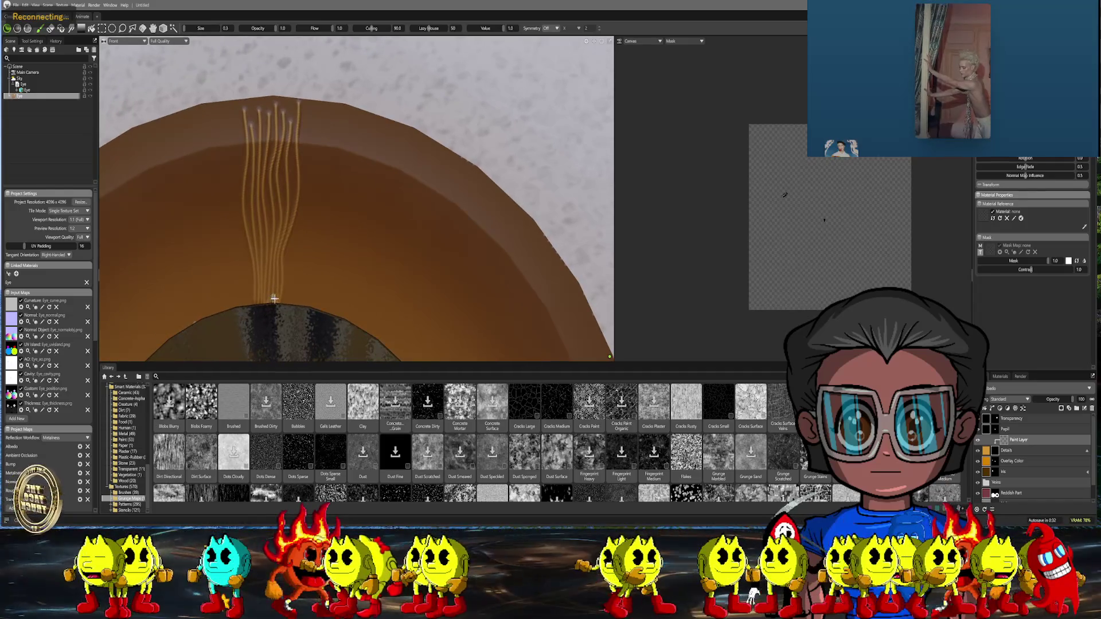
mouse_move(283, 303)
mouse_down()
mouse_move(307, 175)
mouse_move(306, 104)
mouse_up()
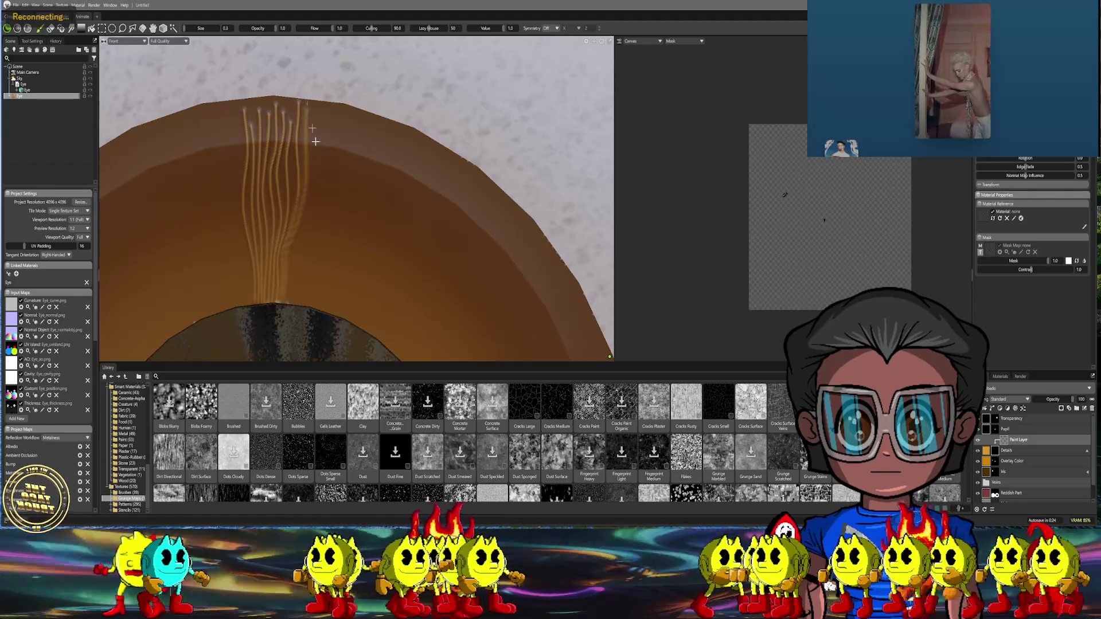
scroll(339, 227, down, 1)
scroll(340, 227, down, 2)
scroll(344, 207, up, 3)
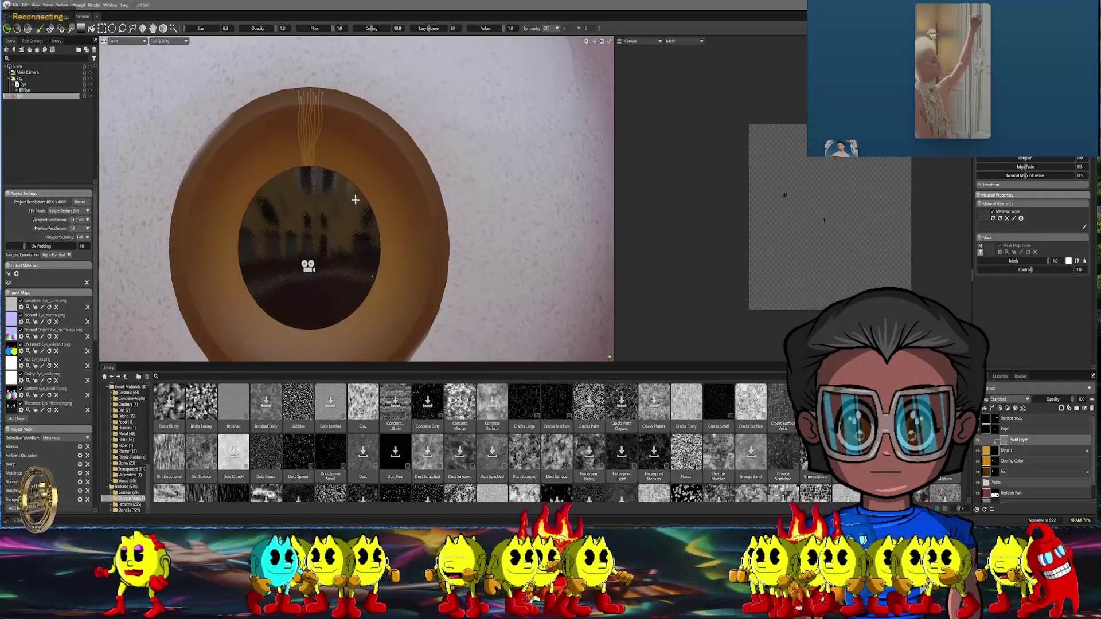
Paint light strands outward from the pupil to the right and left across the iris
scroll(344, 189, up, 2)
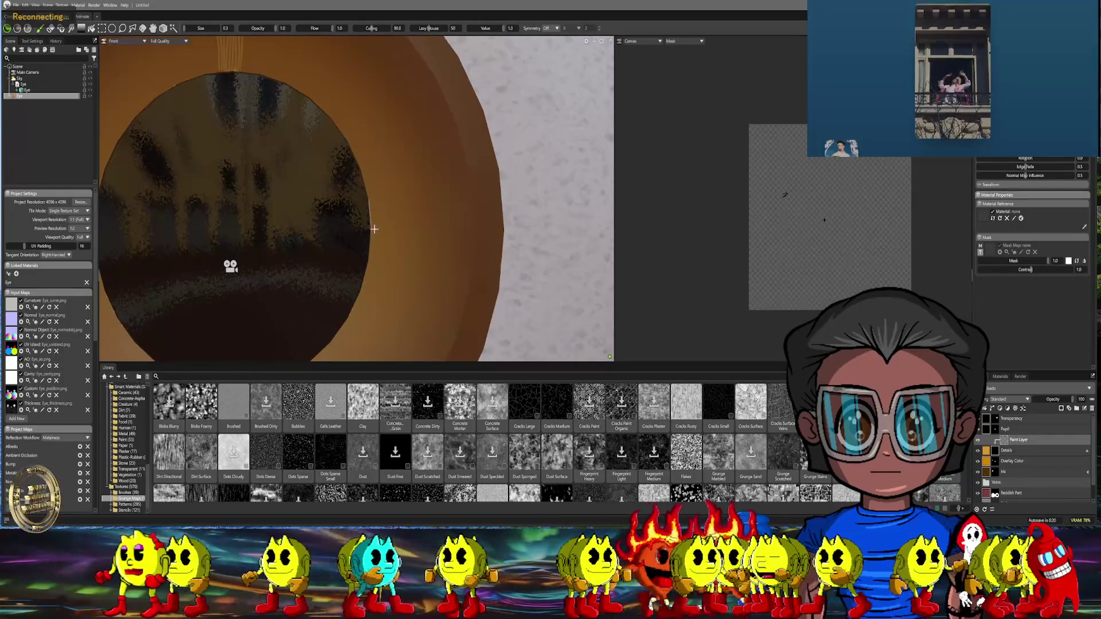
drag(368, 231, 511, 225)
mouse_move(302, 247)
middle_down()
mouse_move(376, 240)
mouse_move(362, 256)
middle_up()
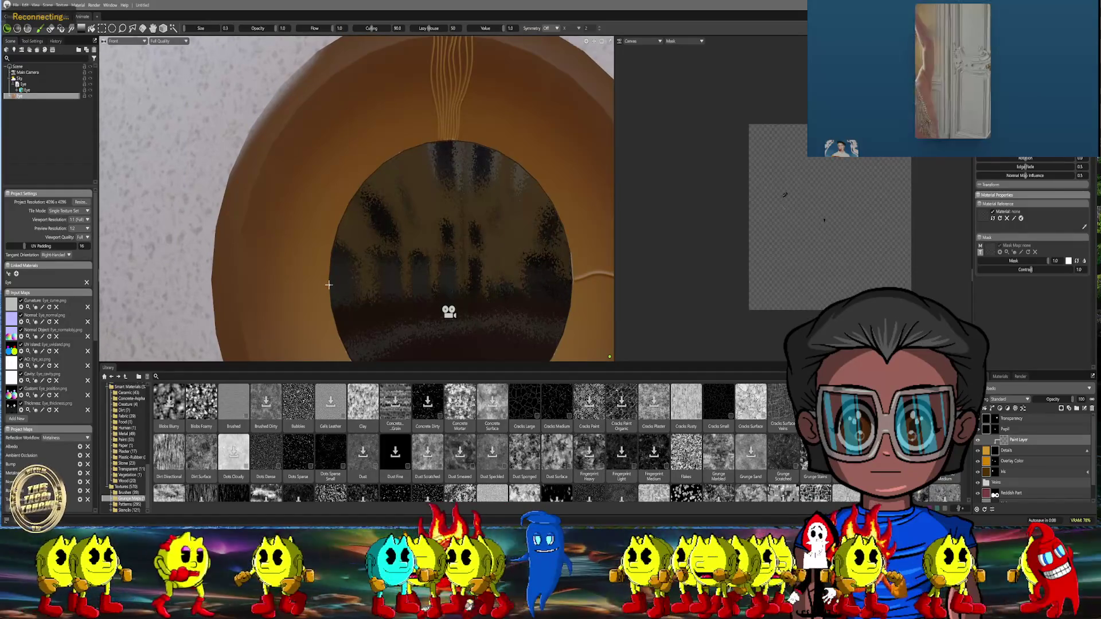
drag(329, 285, 207, 276)
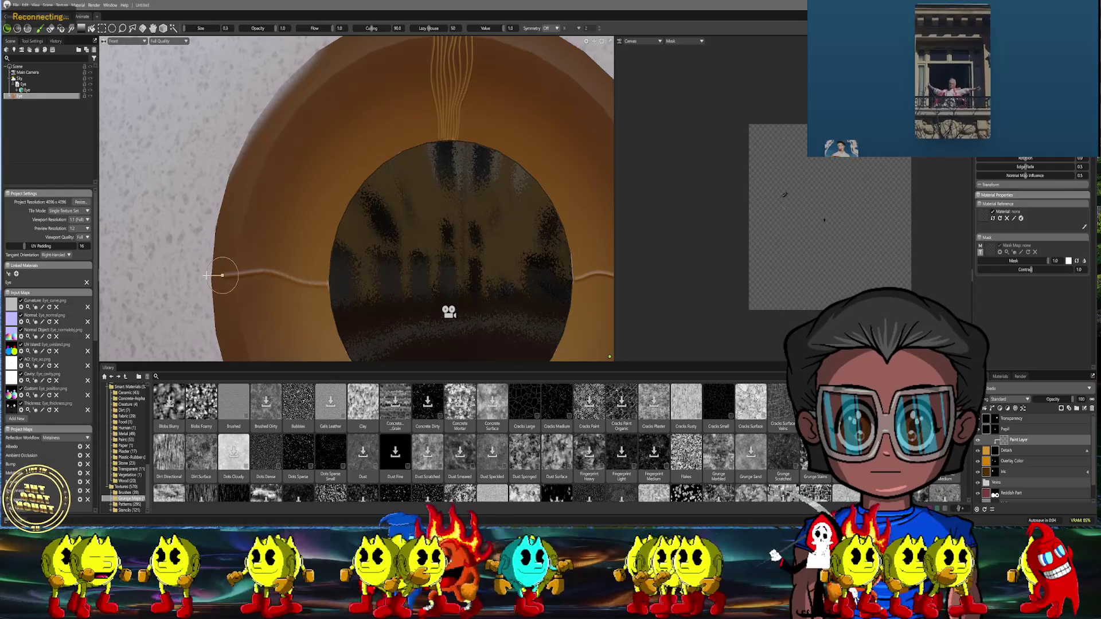
scroll(396, 247, down, 2)
Paint a strand down to the iris bottom and another sweeping toward the right rim
middle_drag(400, 246, 377, 182)
scroll(377, 182, up, 2)
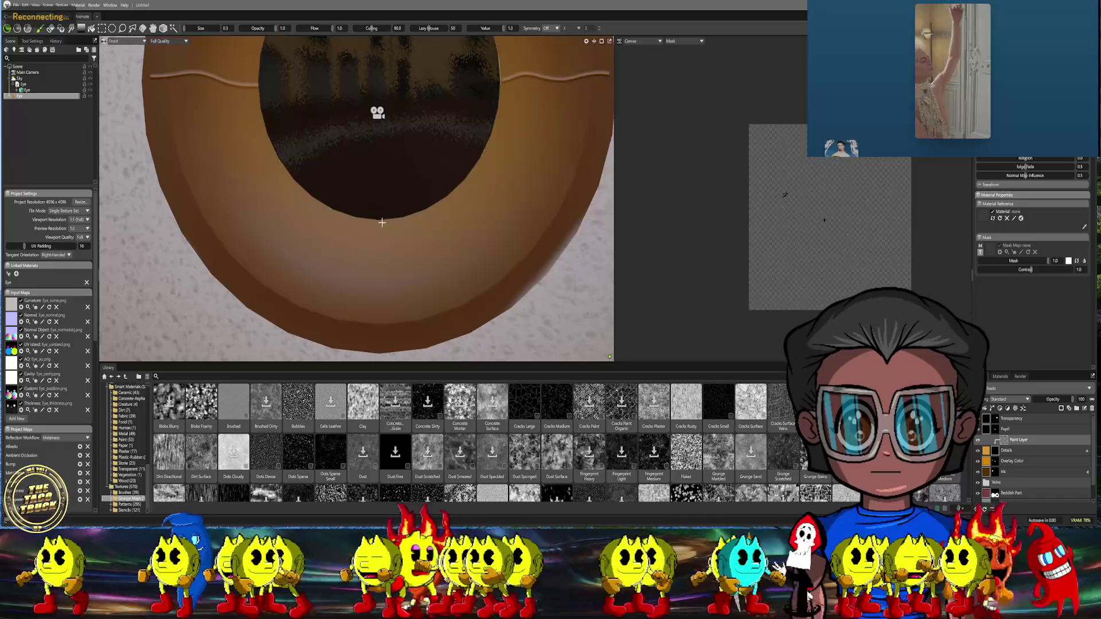
mouse_move(380, 218)
mouse_down()
mouse_move(382, 359)
mouse_move(398, 345)
mouse_up()
scroll(448, 216, down, 3)
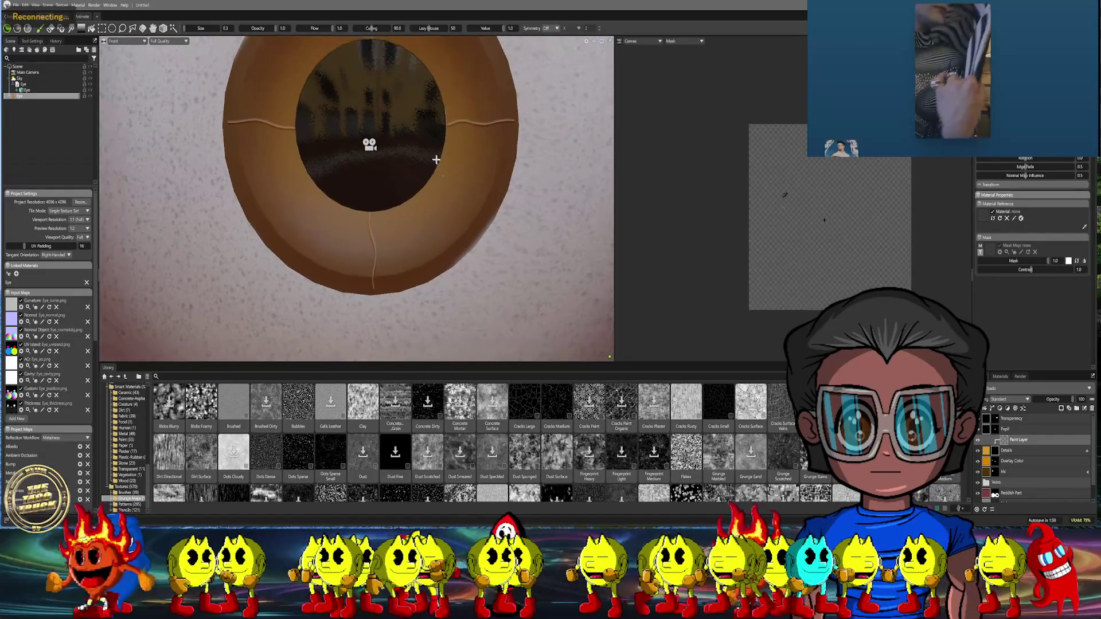
scroll(402, 125, up, 1)
scroll(401, 125, up, 4)
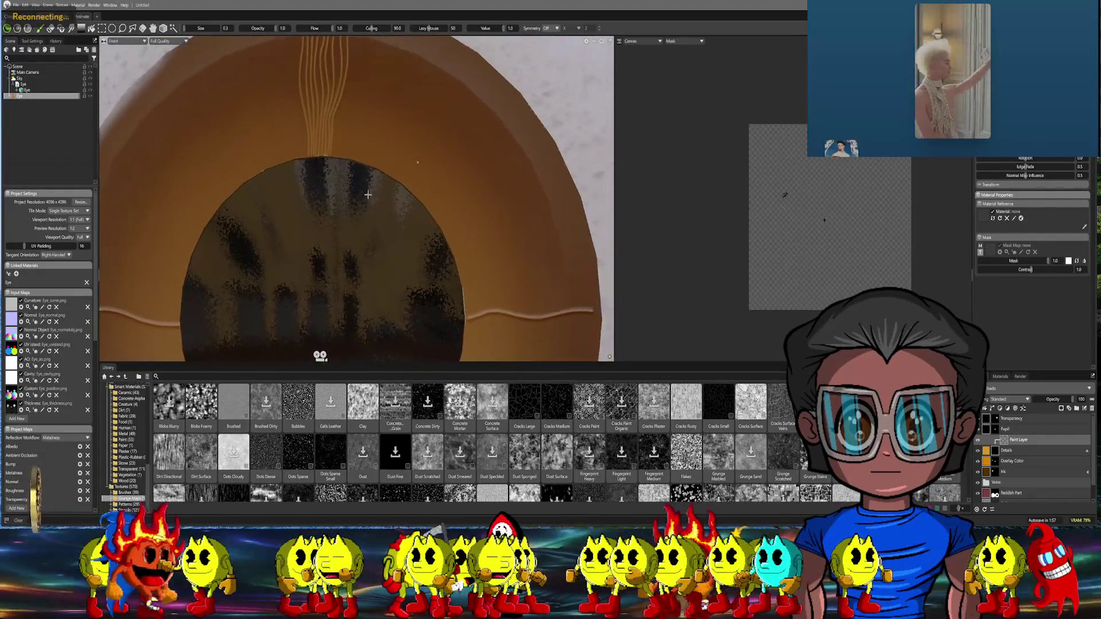
mouse_move(380, 222)
mouse_down()
mouse_move(413, 154)
mouse_move(481, 108)
mouse_up()
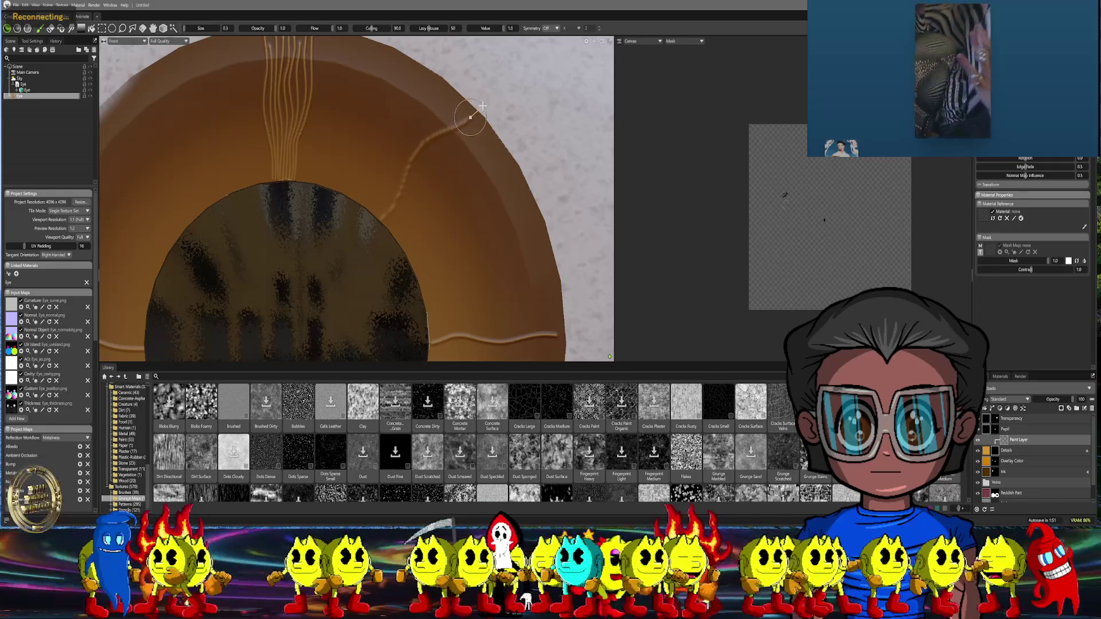
Paint two strands up the right side of the iris from the pupil
mouse_move(445, 172)
middle_down()
mouse_move(410, 200)
mouse_move(436, 200)
mouse_move(376, 225)
middle_up()
scroll(436, 201, up, 2)
mouse_move(359, 258)
mouse_down()
mouse_move(416, 165)
mouse_move(479, 131)
mouse_up()
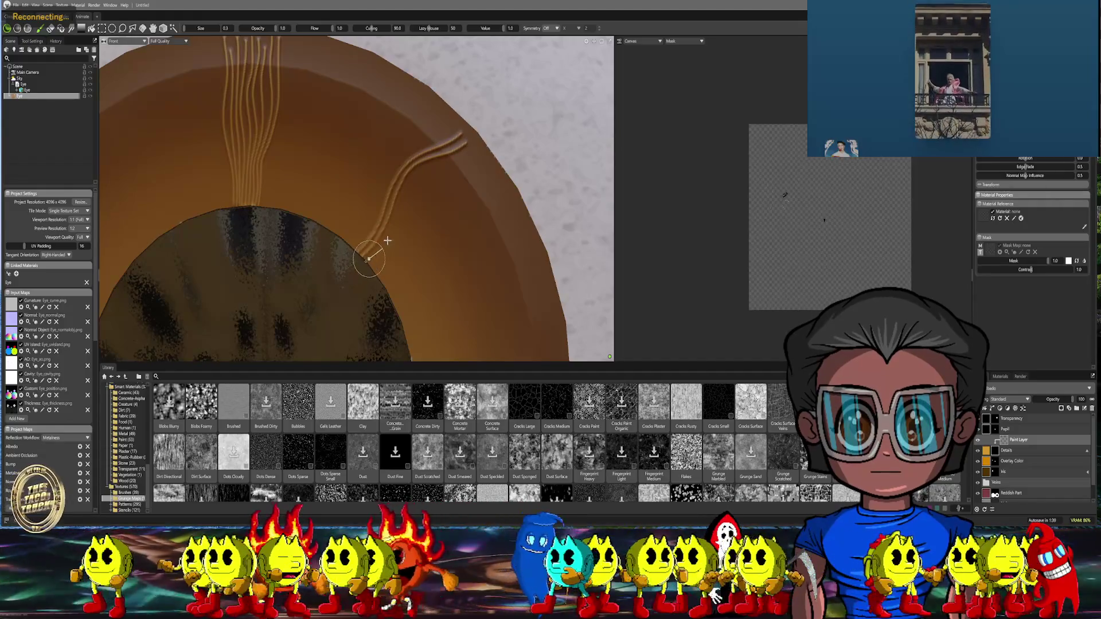
mouse_move(388, 240)
mouse_down()
mouse_move(416, 173)
mouse_move(483, 133)
mouse_up()
mouse_move(416, 223)
alt+mouse_down()
mouse_move(352, 246)
mouse_move(308, 293)
alt+mouse_up()
mouse_move(382, 223)
alt+mouse_down()
mouse_move(359, 202)
mouse_move(298, 197)
mouse_move(273, 213)
mouse_move(316, 151)
mouse_move(389, 101)
alt+mouse_up()
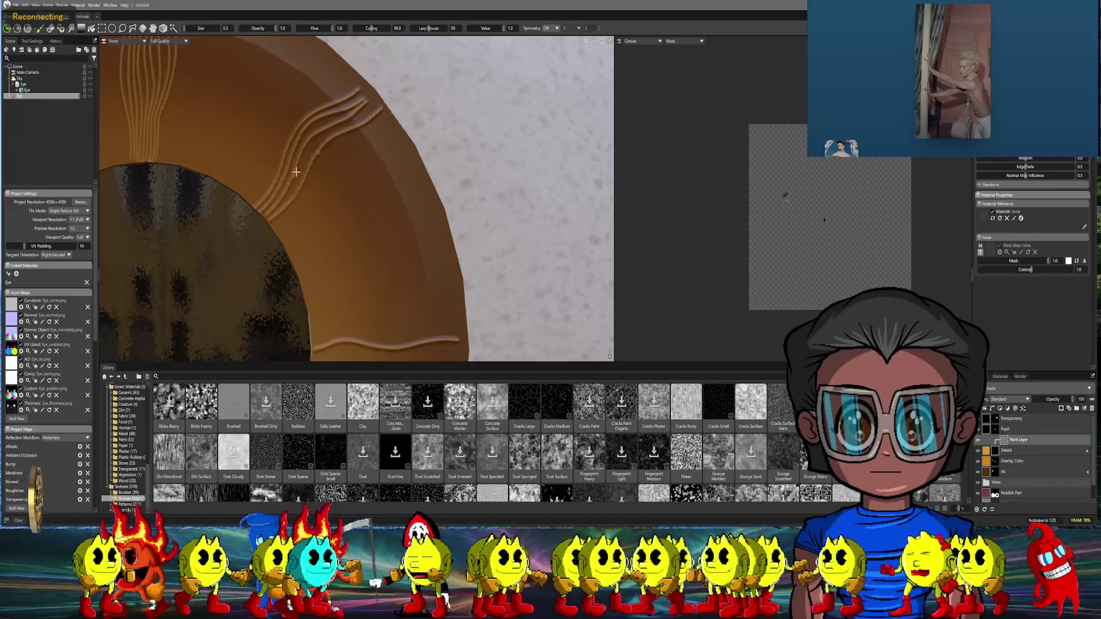
Emboss raised fiber strokes fanning up-right on the right side of the iris
mouse_move(266, 228)
mouse_down()
mouse_move(327, 161)
mouse_move(392, 122)
mouse_up()
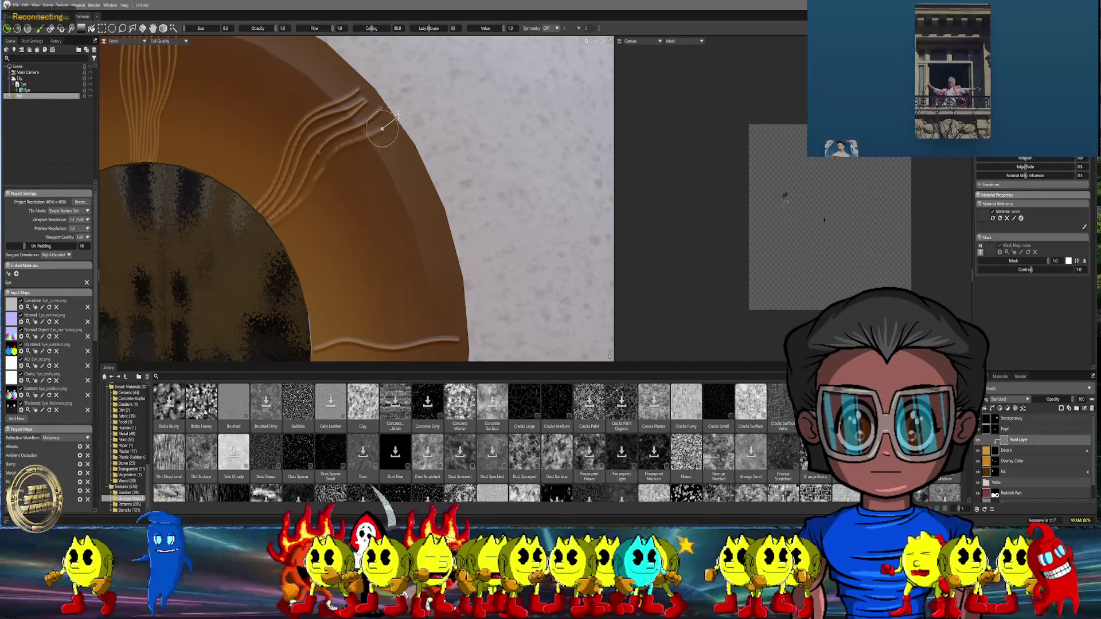
scroll(320, 197, up, 3)
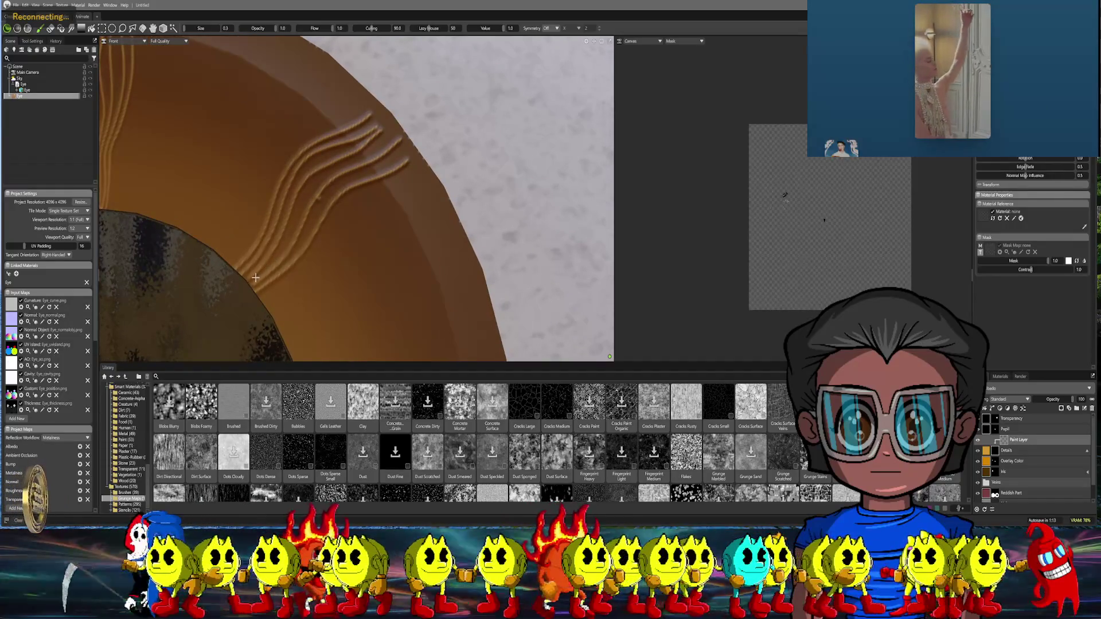
drag(250, 281, 270, 263)
mouse_move(283, 248)
mouse_down()
mouse_move(311, 180)
mouse_move(391, 140)
mouse_up()
mouse_move(364, 263)
alt+mouse_down()
mouse_move(323, 218)
mouse_move(255, 278)
alt+mouse_up()
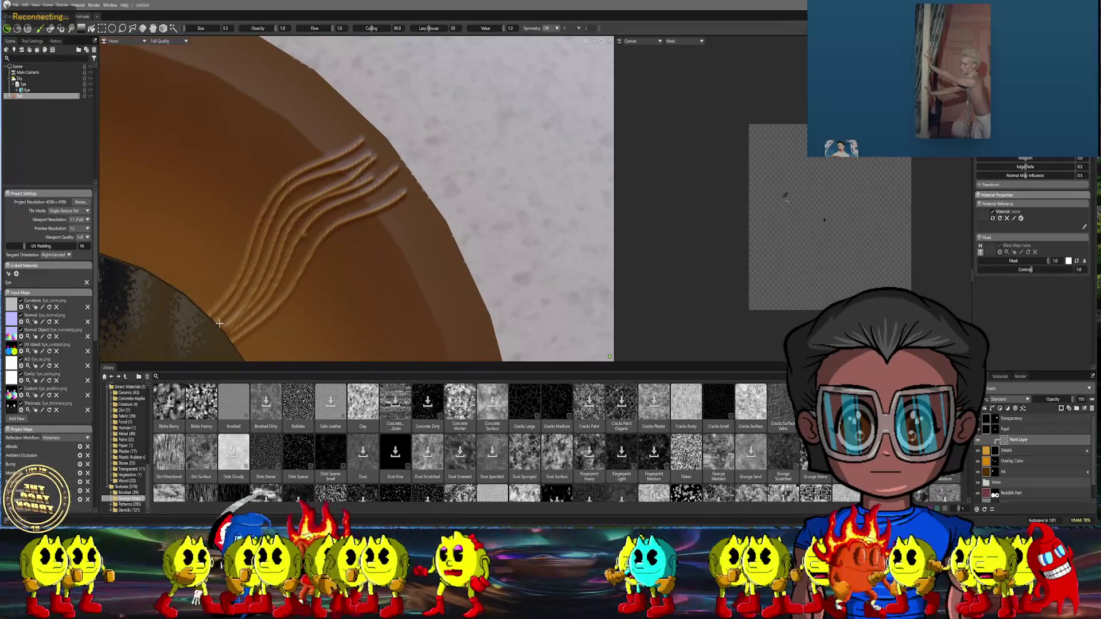
mouse_move(251, 287)
mouse_down()
mouse_move(282, 211)
mouse_move(349, 174)
mouse_up()
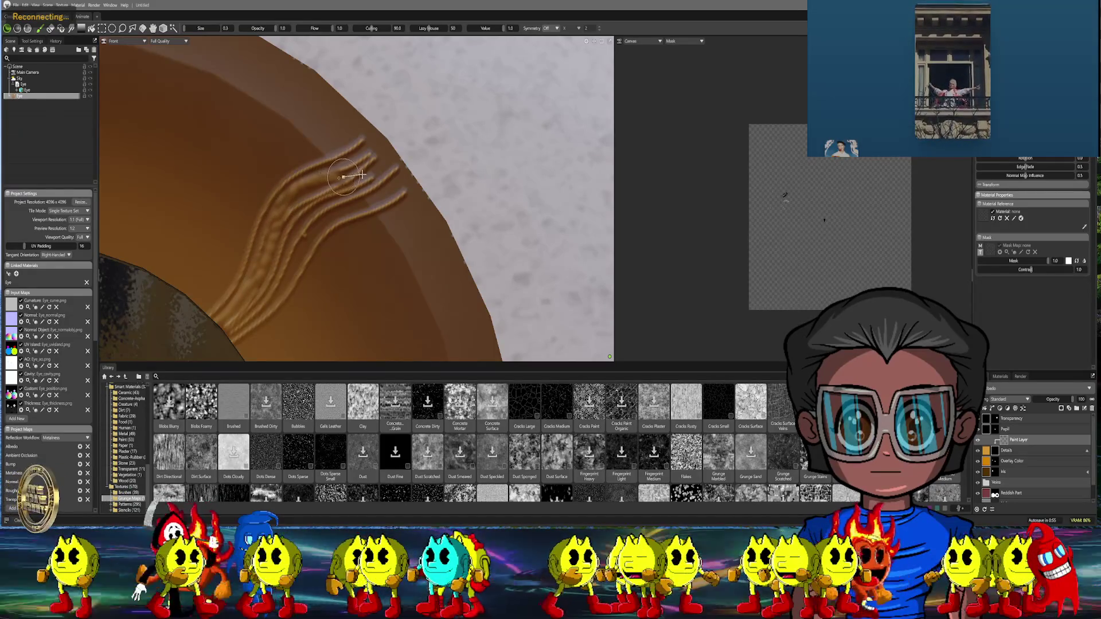
alt+drag(386, 287, 386, 270)
Add another raised fiber stroke to the right cluster
scroll(352, 258, up, 2)
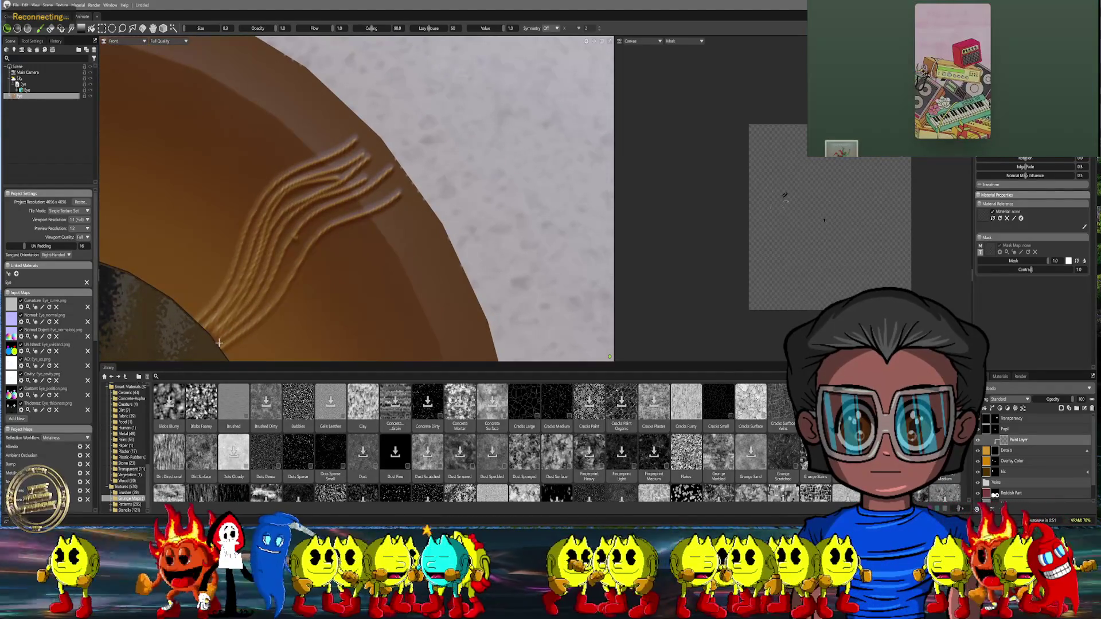
mouse_move(240, 329)
mouse_down()
mouse_move(314, 223)
mouse_move(398, 185)
mouse_up()
scroll(370, 273, down, 5)
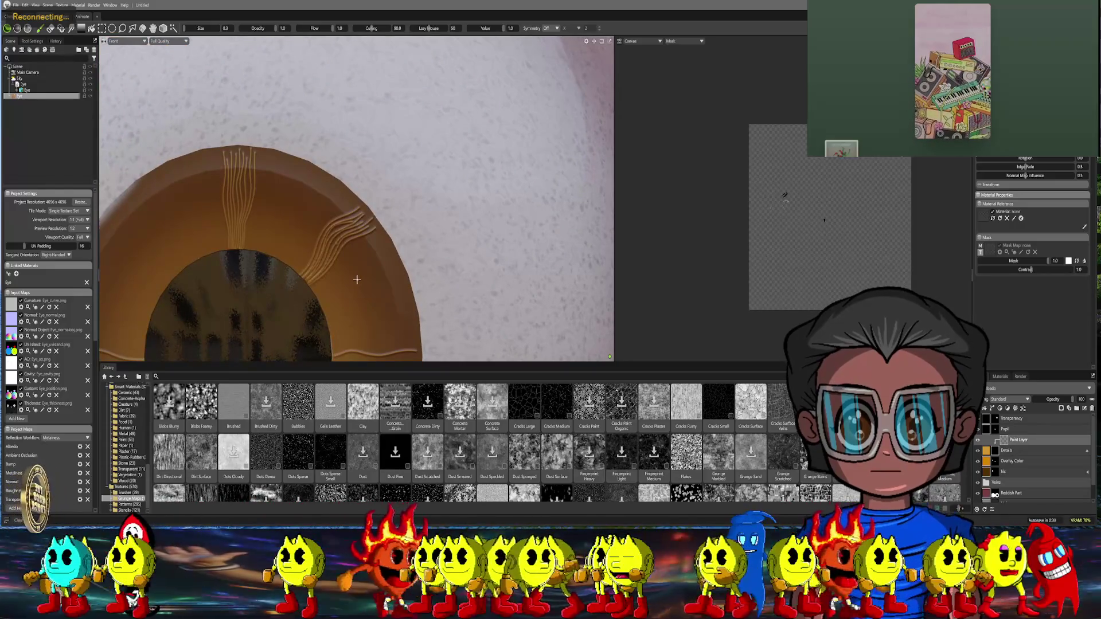
scroll(241, 253, up, 5)
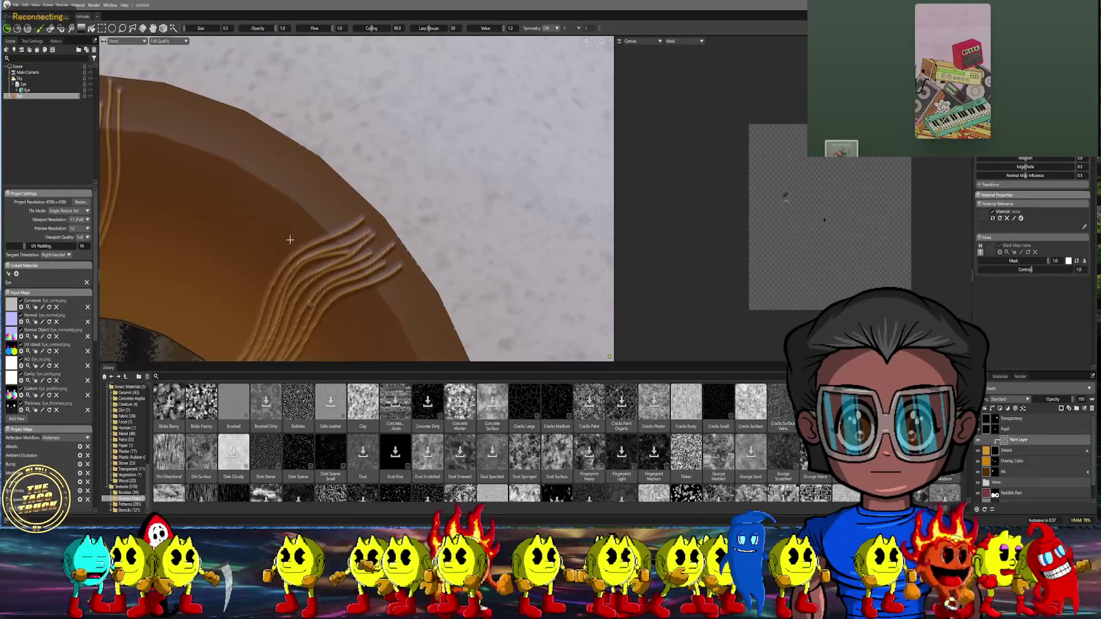
Paint a thin strand up between the clusters, retracing it twice to brighten it
mouse_move(245, 281)
mouse_down()
mouse_move(280, 209)
mouse_move(295, 109)
mouse_move(329, 54)
mouse_up()
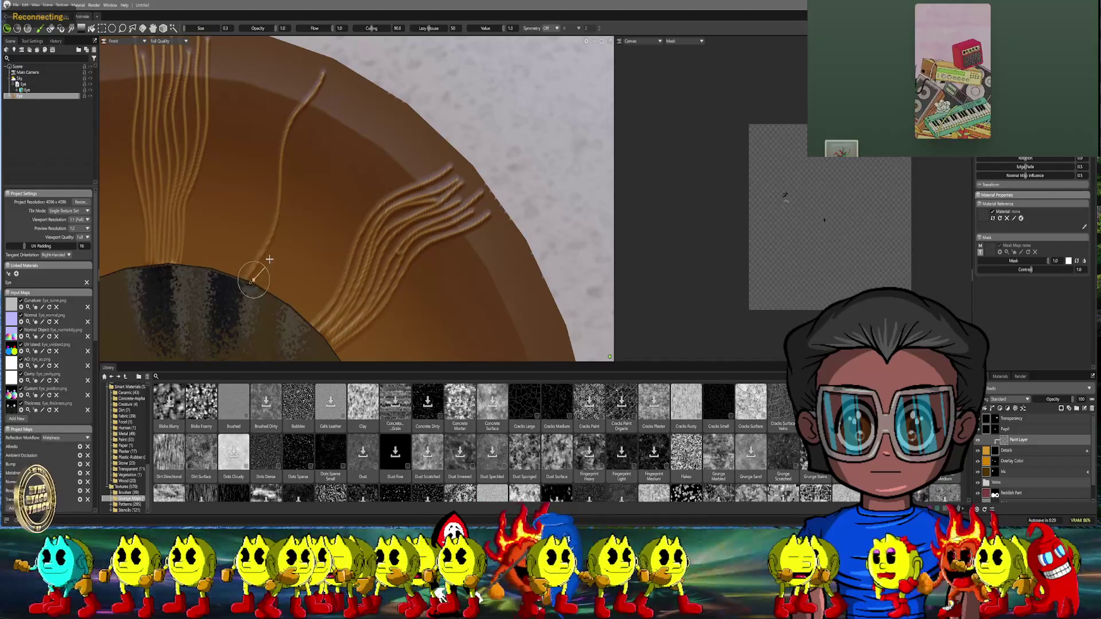
drag(282, 223, 347, 74)
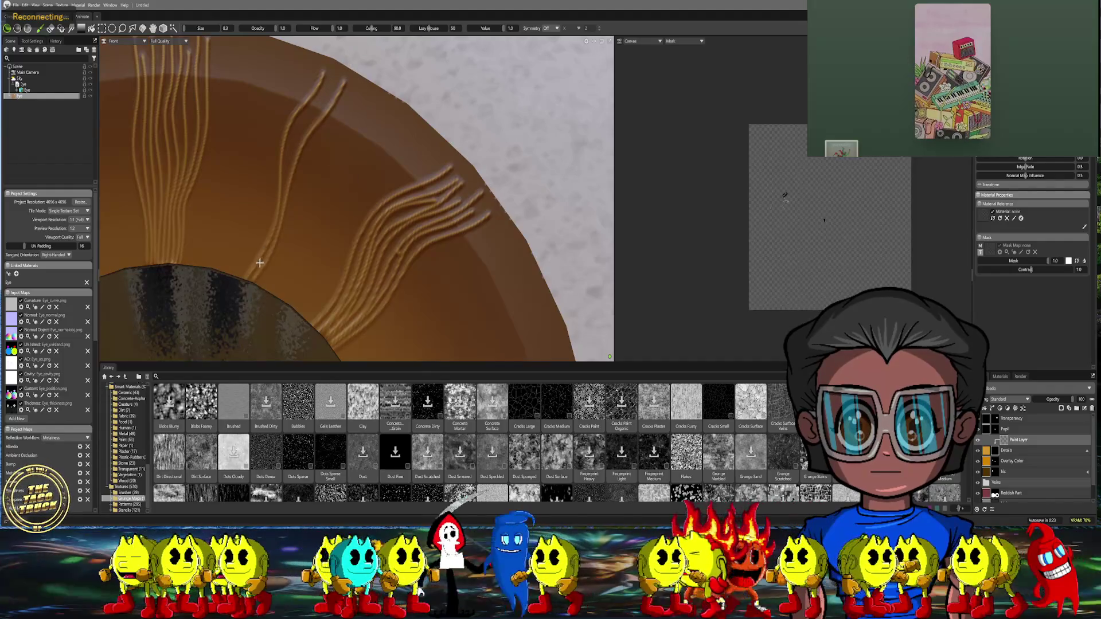
mouse_move(265, 255)
mouse_down()
mouse_move(293, 134)
mouse_move(343, 73)
mouse_up()
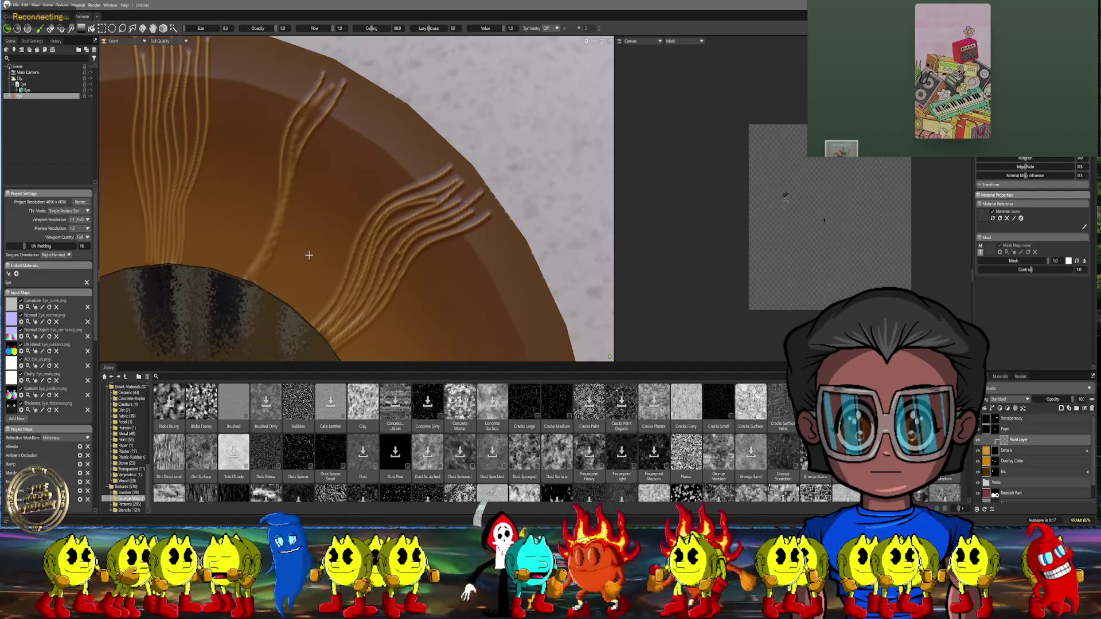
scroll(315, 262, down, 10)
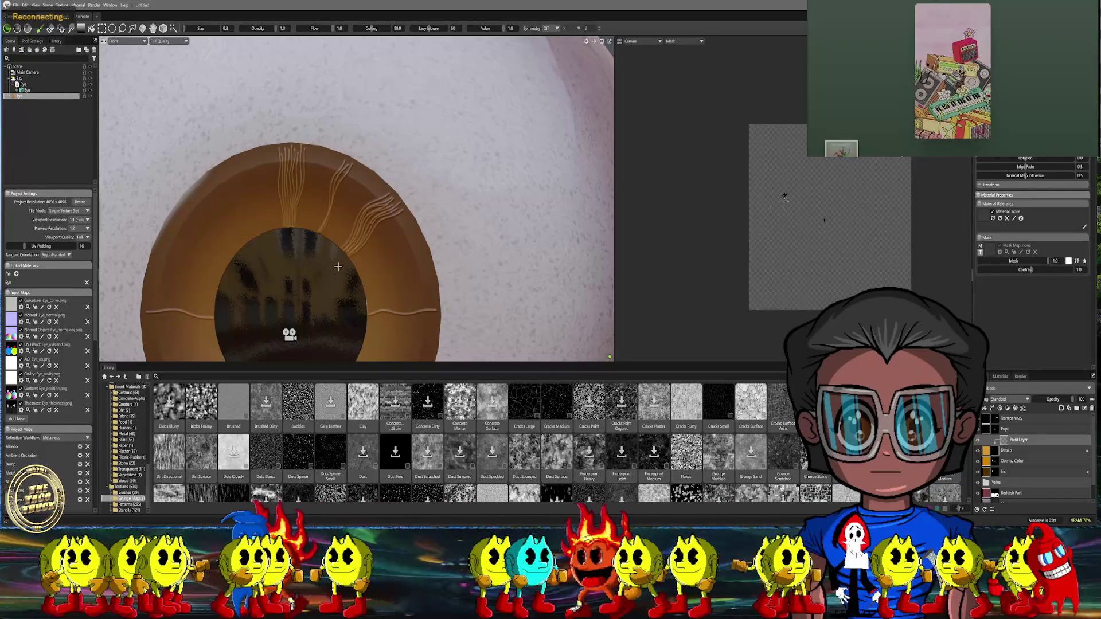
scroll(315, 255, up, 5)
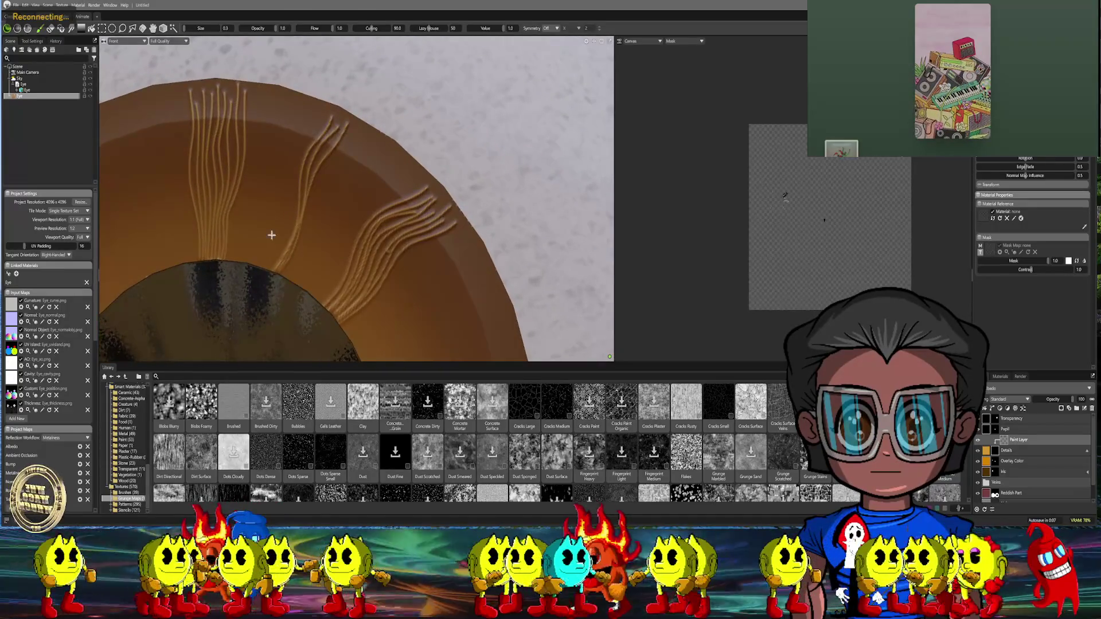
Paint several more vein strands rising from the pupil edge to the iris rim
middle_drag(271, 235, 263, 268)
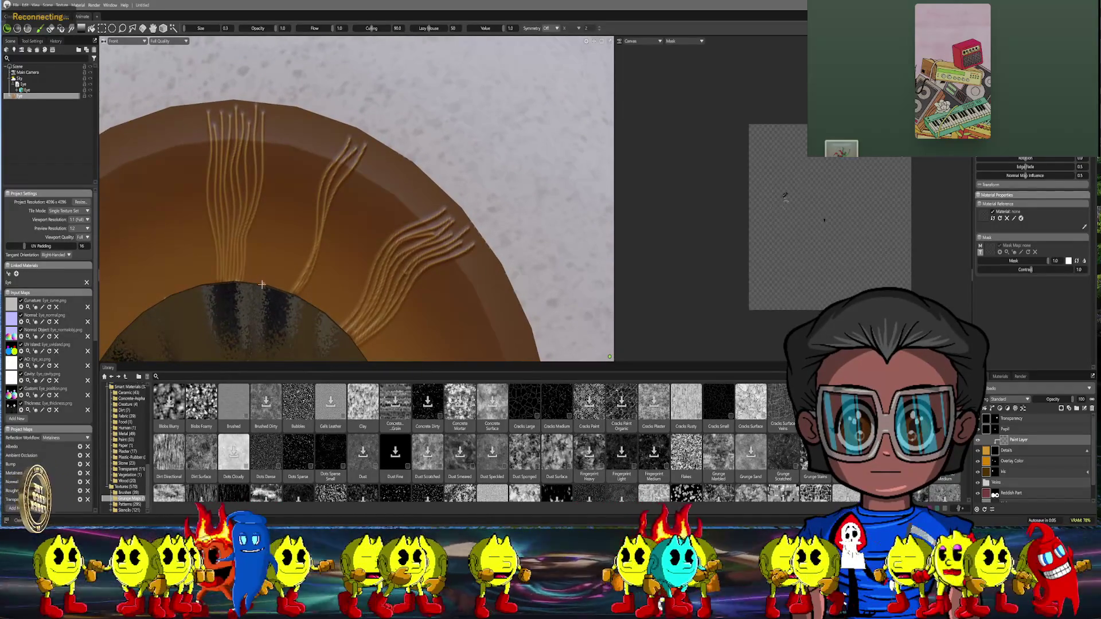
drag(276, 250, 307, 105)
scroll(279, 250, up, 1)
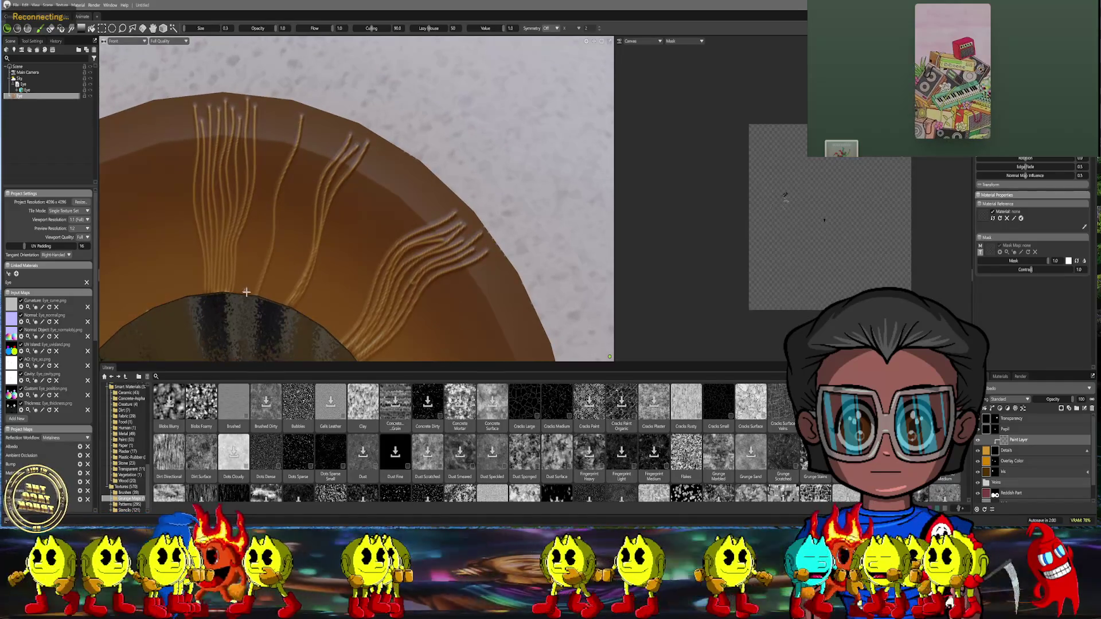
mouse_move(257, 276)
mouse_down()
mouse_move(272, 163)
mouse_move(296, 107)
mouse_up()
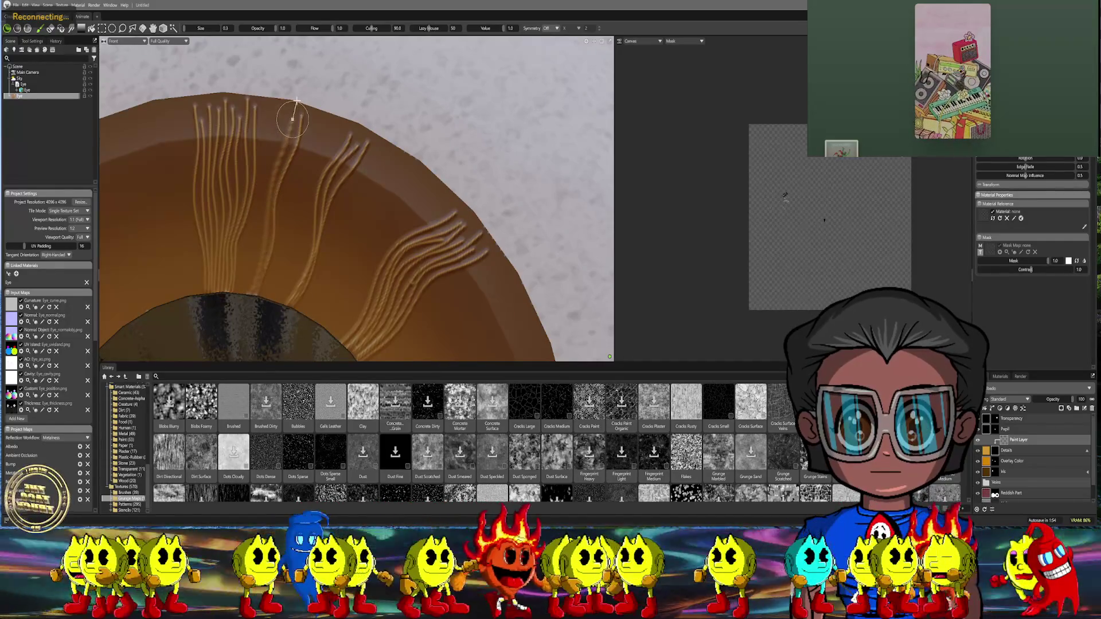
middle_drag(248, 248, 259, 284)
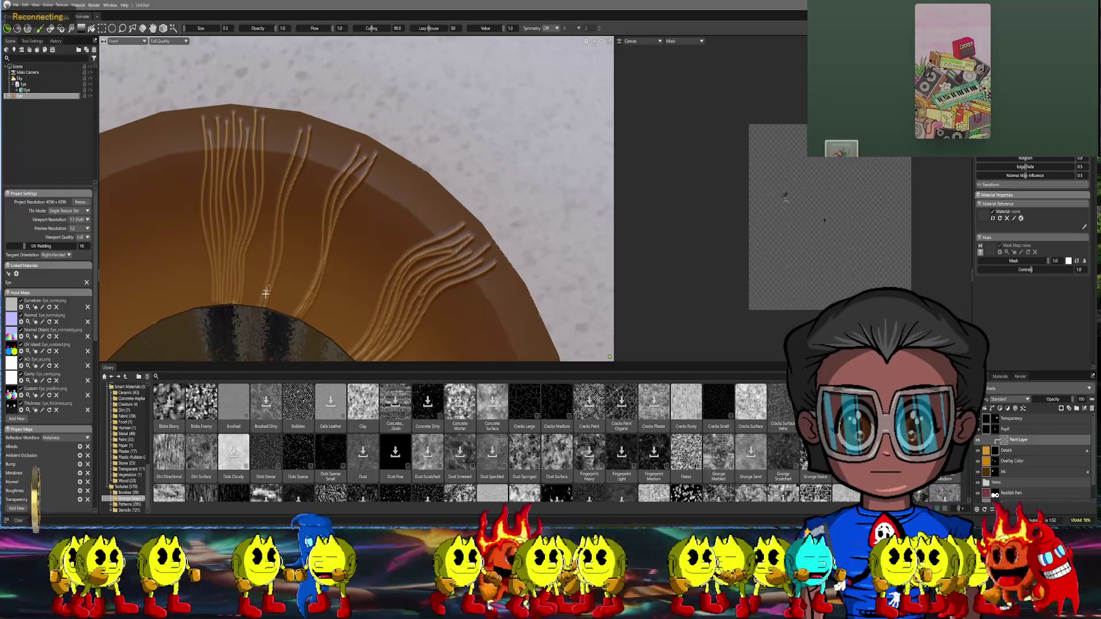
drag(262, 271, 285, 109)
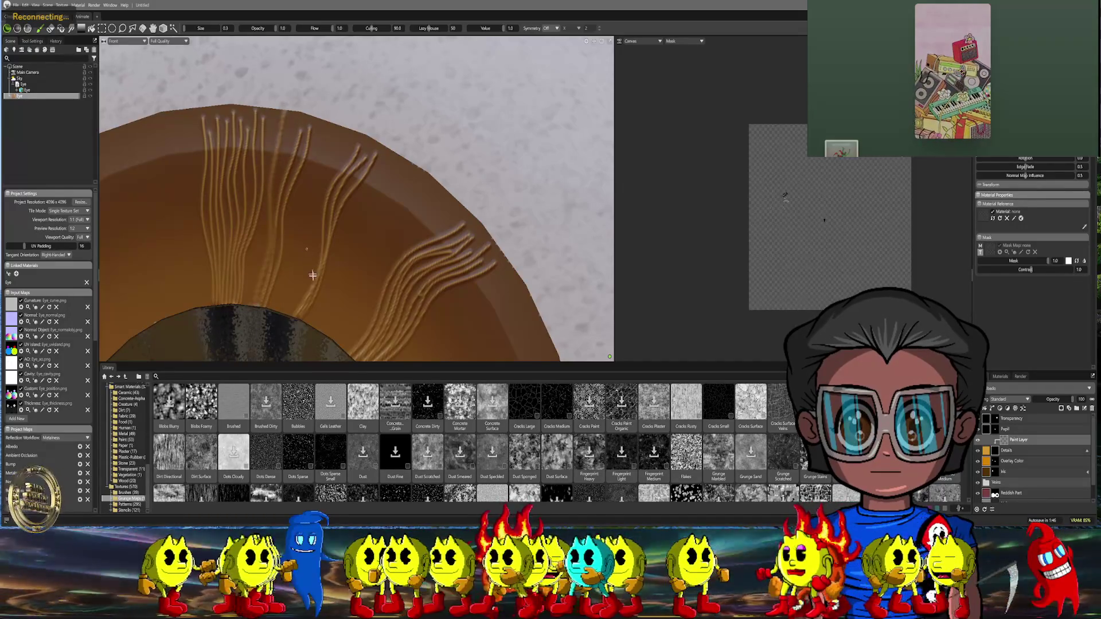
Undo a bad stroke and paint several more fiber strands up the iris
middle_drag(323, 234, 356, 267)
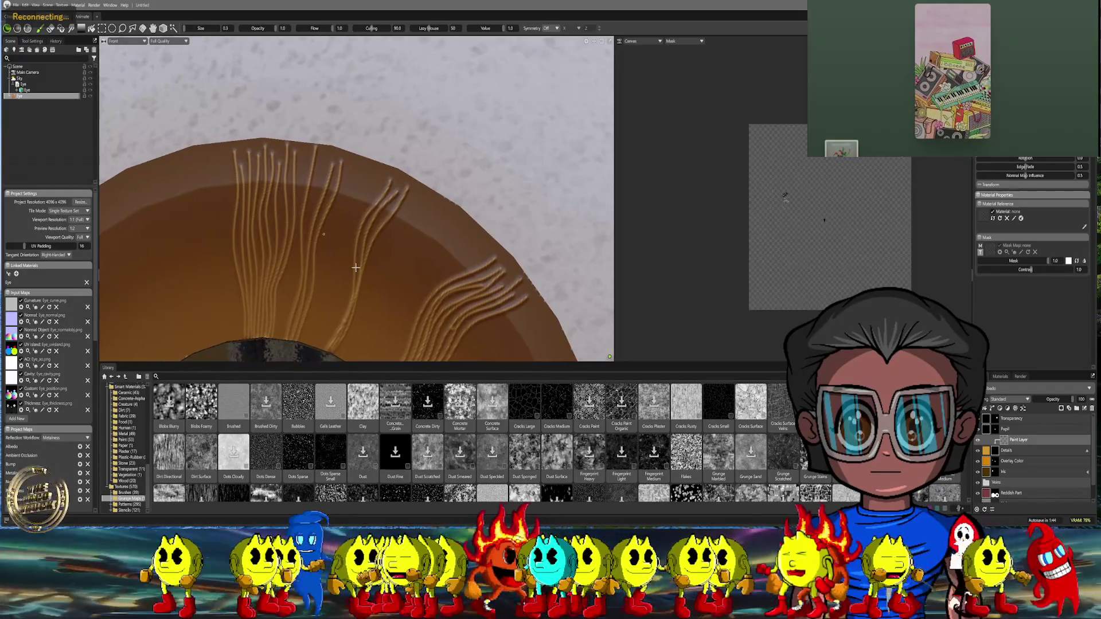
key(ctrl+z)
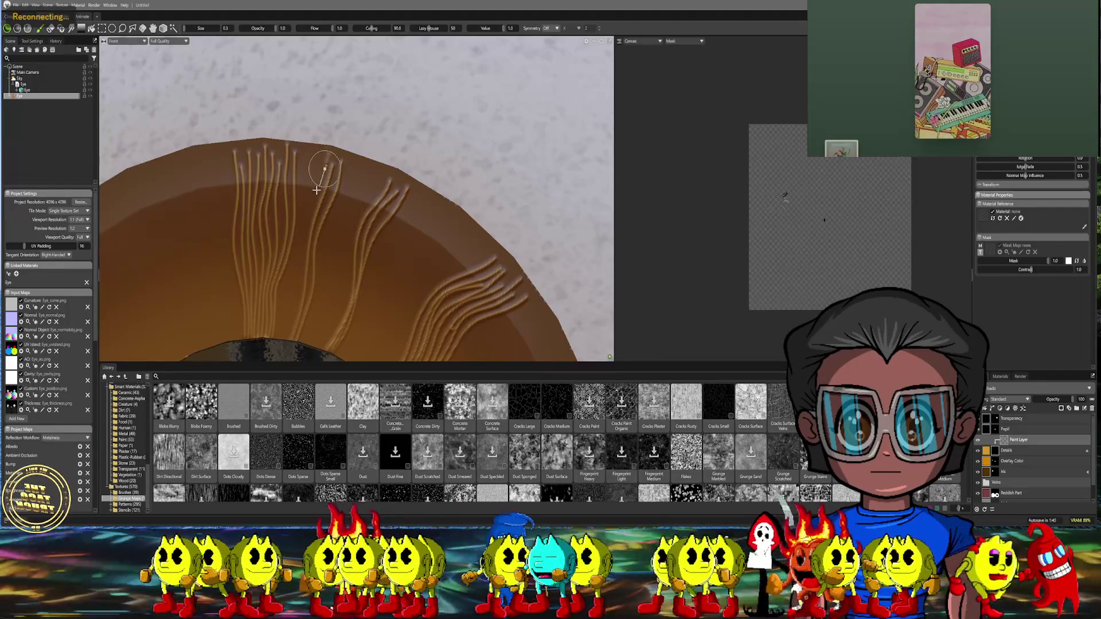
drag(306, 221, 280, 359)
drag(316, 162, 311, 187)
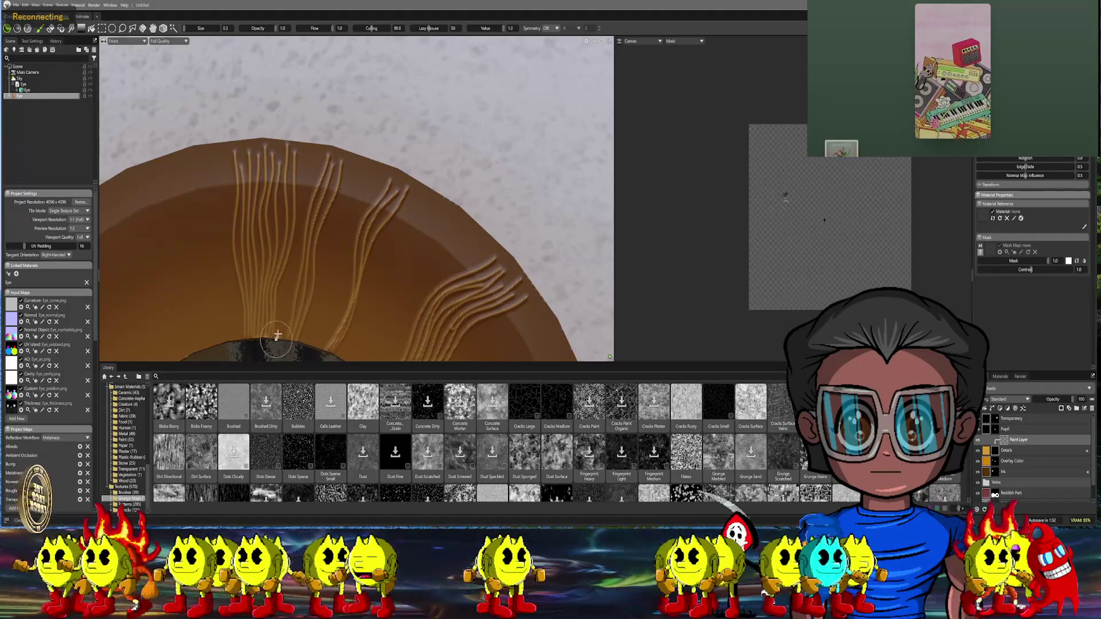
drag(284, 315, 302, 154)
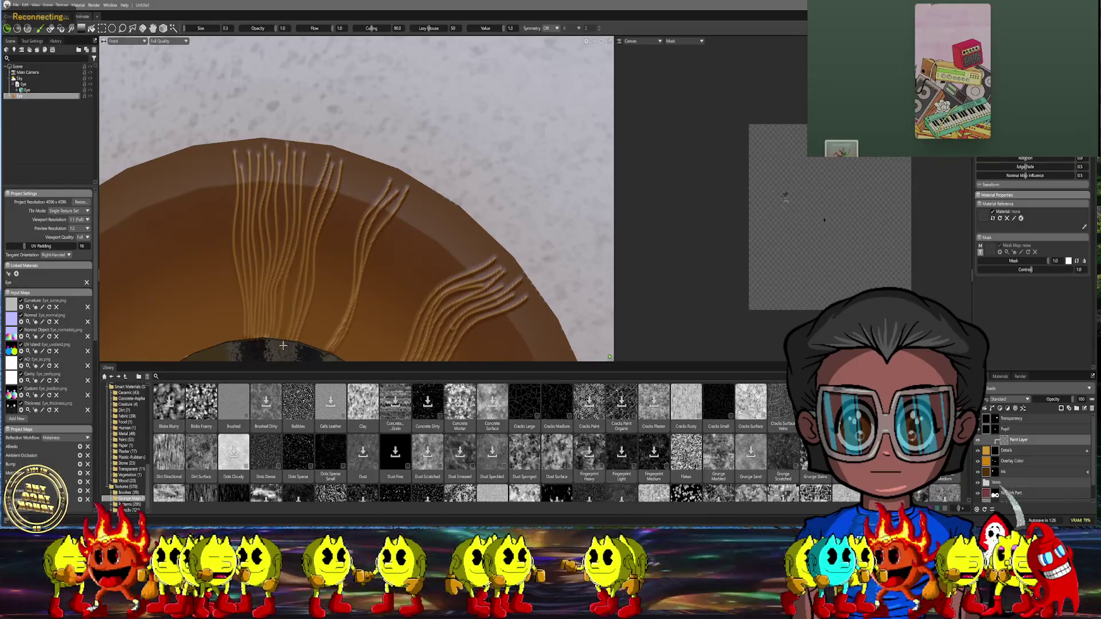
drag(286, 326, 315, 140)
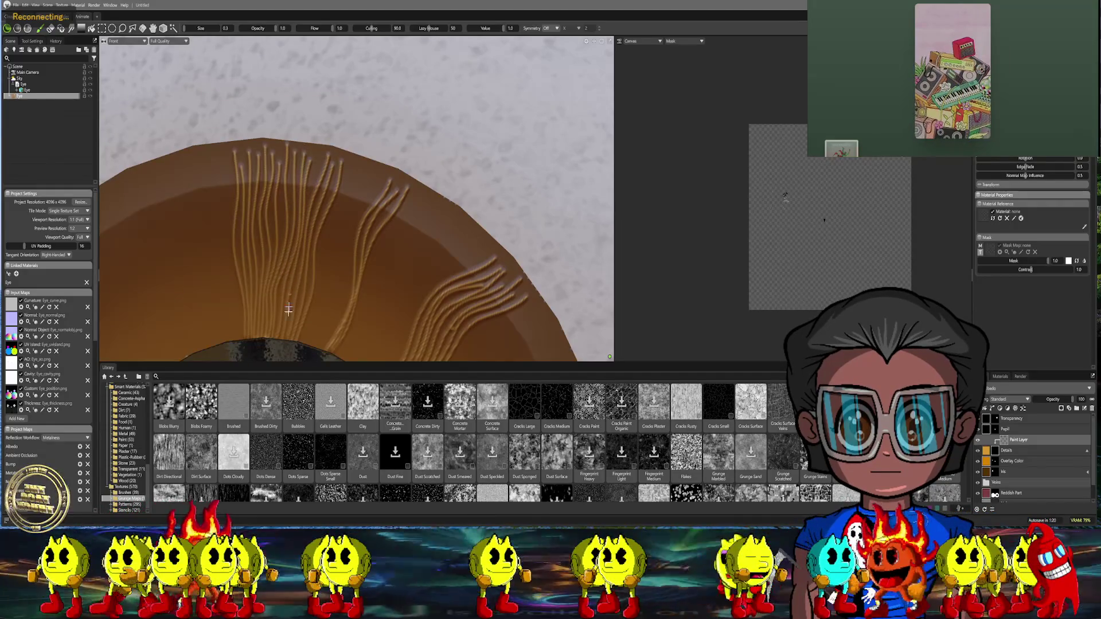
drag(289, 336, 307, 202)
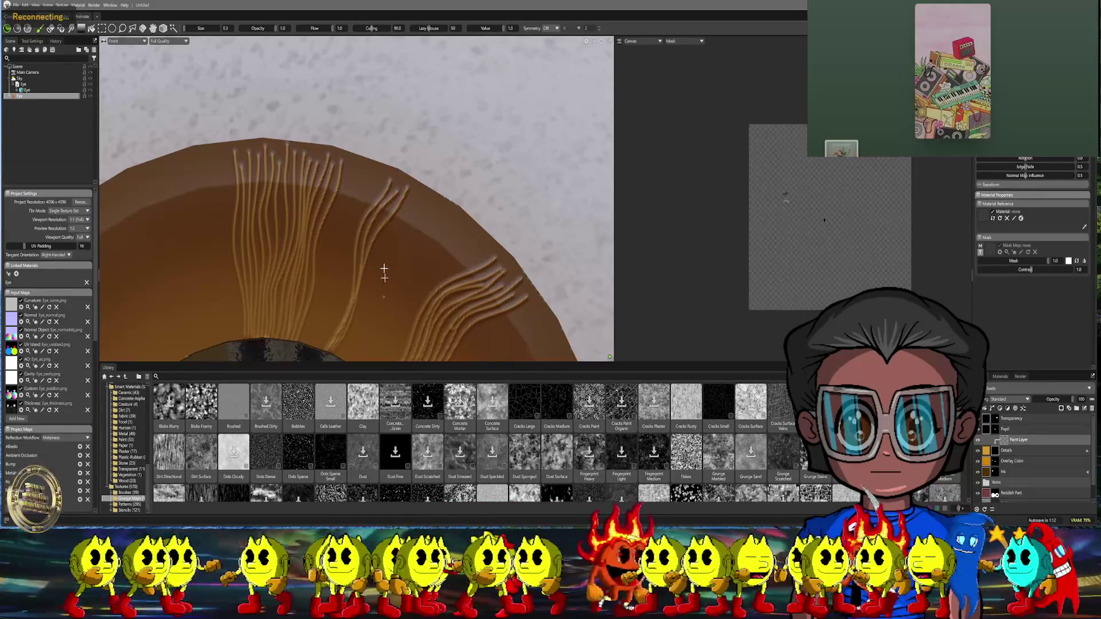
scroll(346, 253, down, 5)
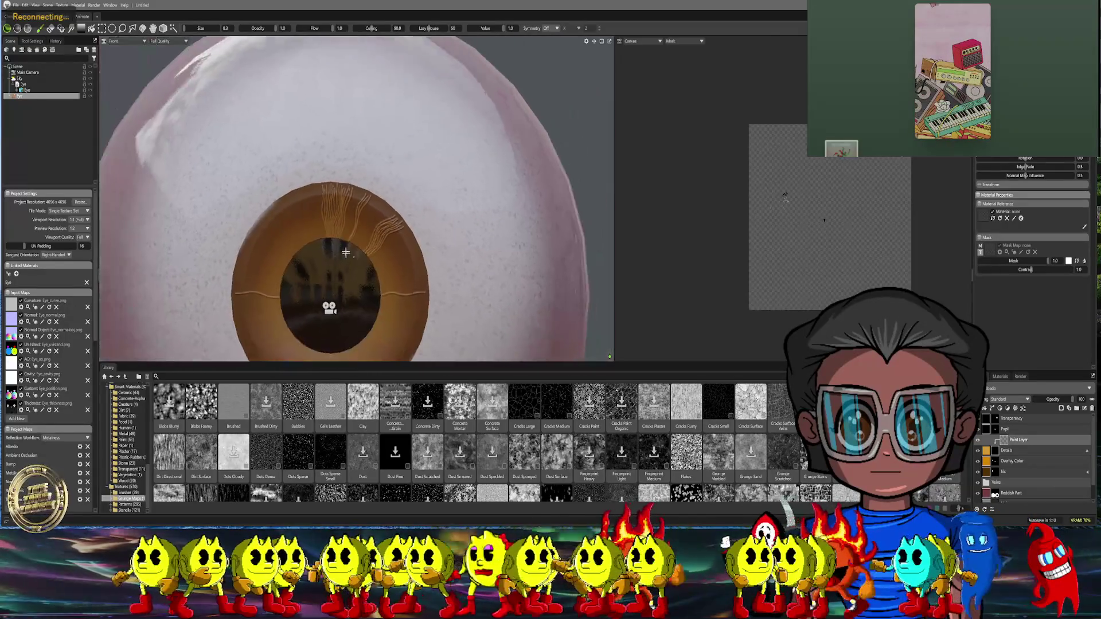
Zoom into the upper iris and paint five fiber strokes up through the existing top cluster
scroll(346, 252, up, 5)
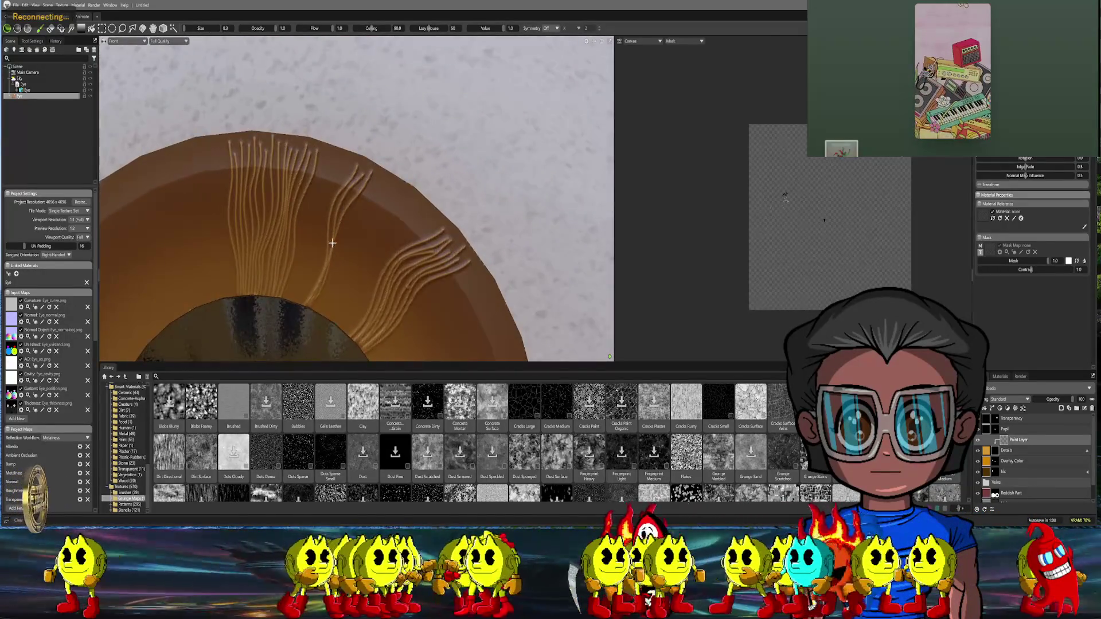
scroll(332, 243, up, 3)
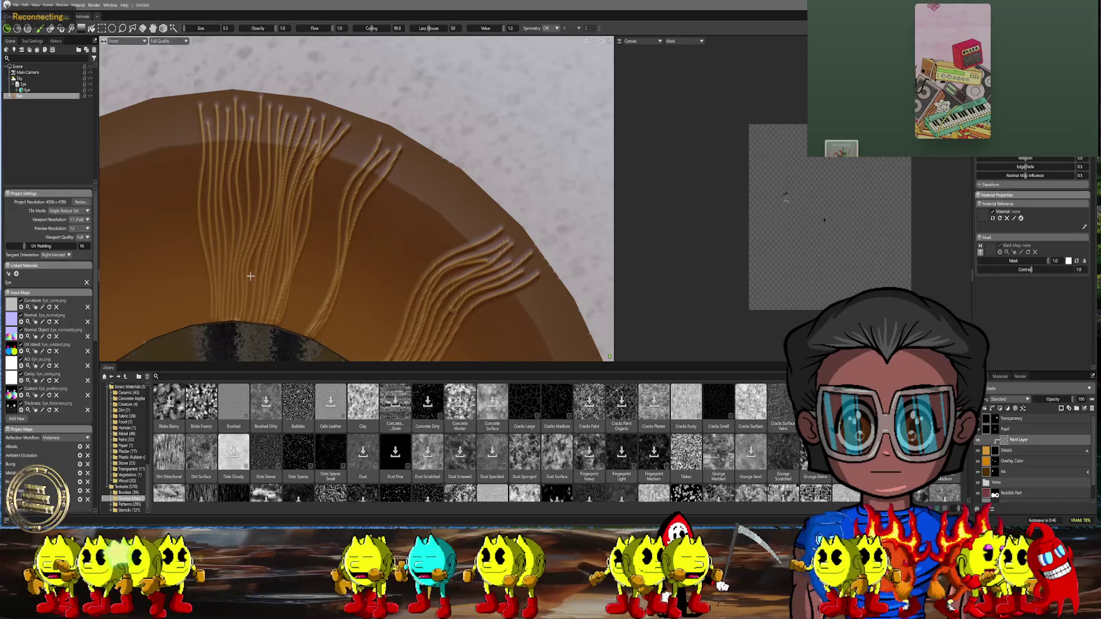
middle_drag(274, 281, 287, 286)
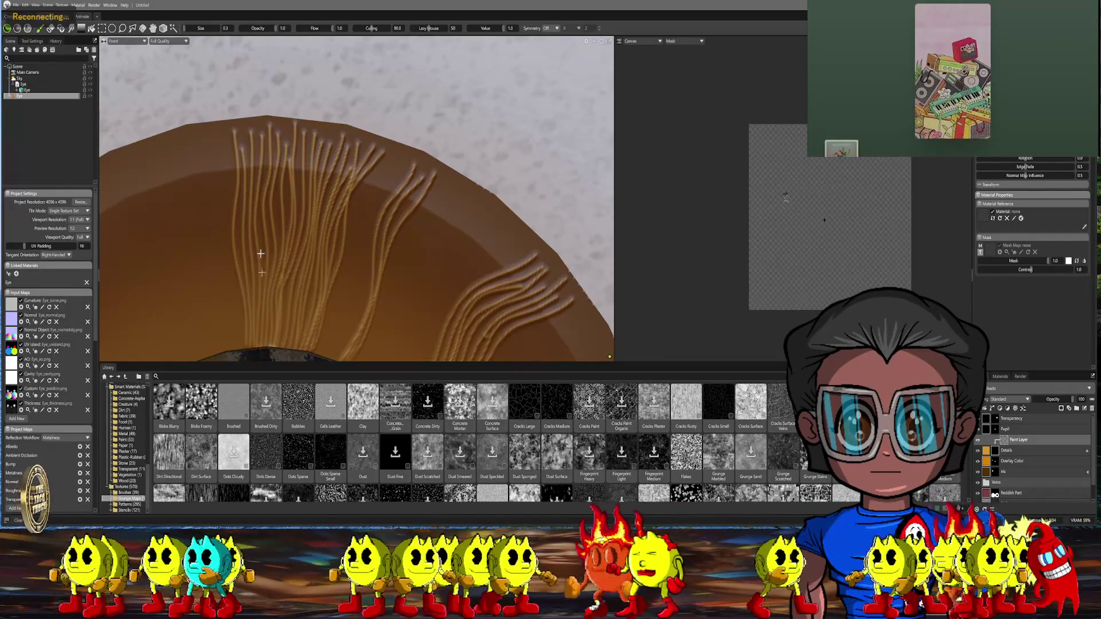
right_drag(361, 315, 310, 277)
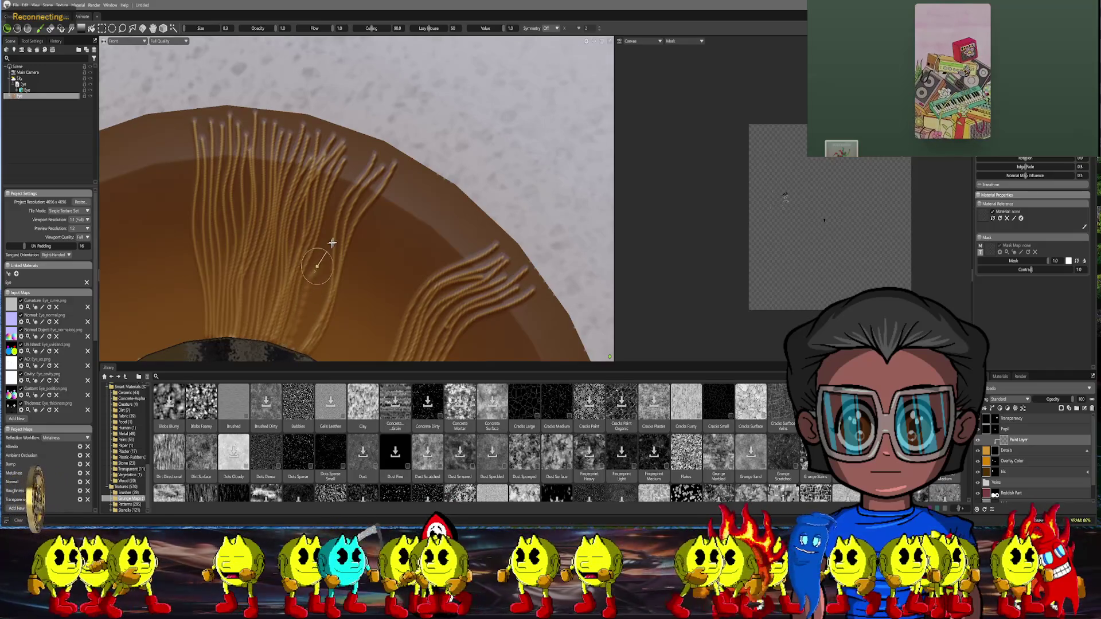
drag(347, 211, 368, 131)
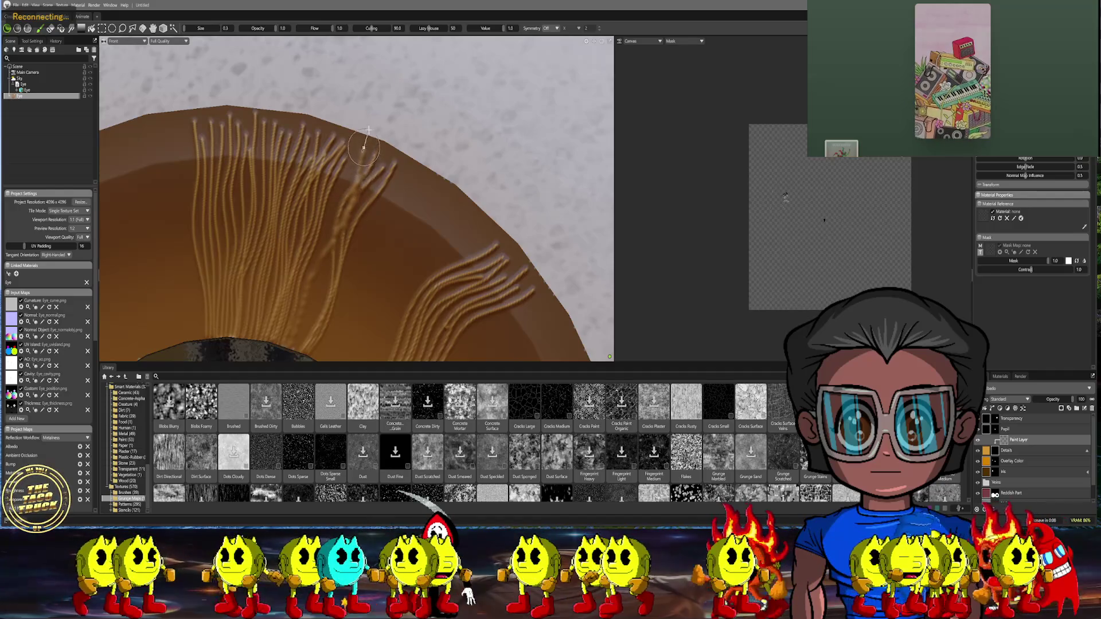
middle_drag(338, 269, 293, 278)
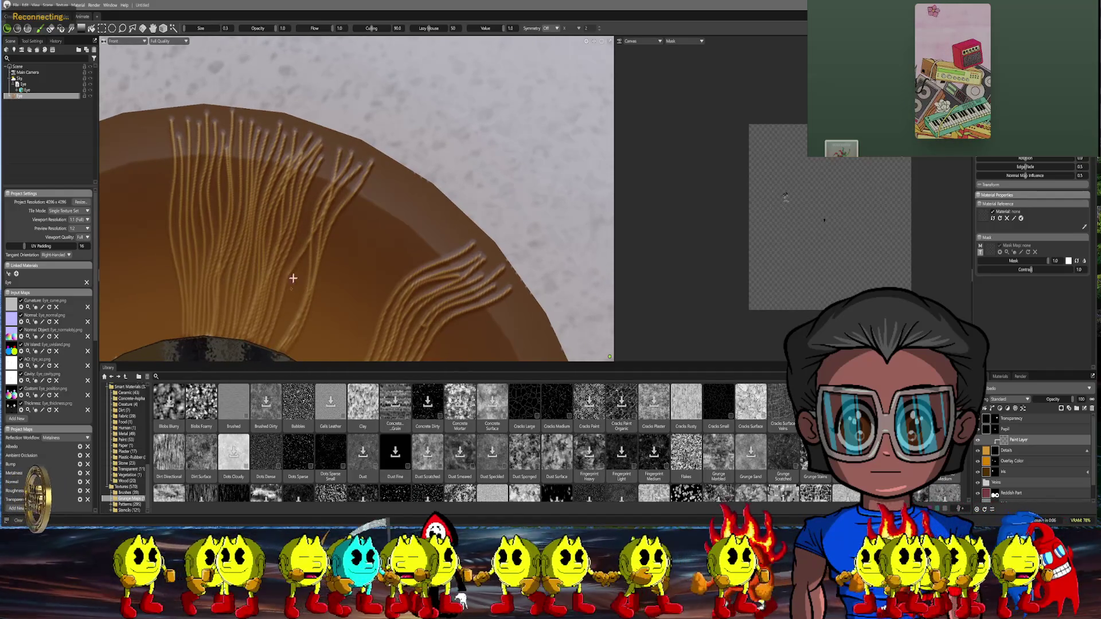
mouse_move(269, 350)
mouse_down()
mouse_move(319, 161)
mouse_move(342, 139)
mouse_up()
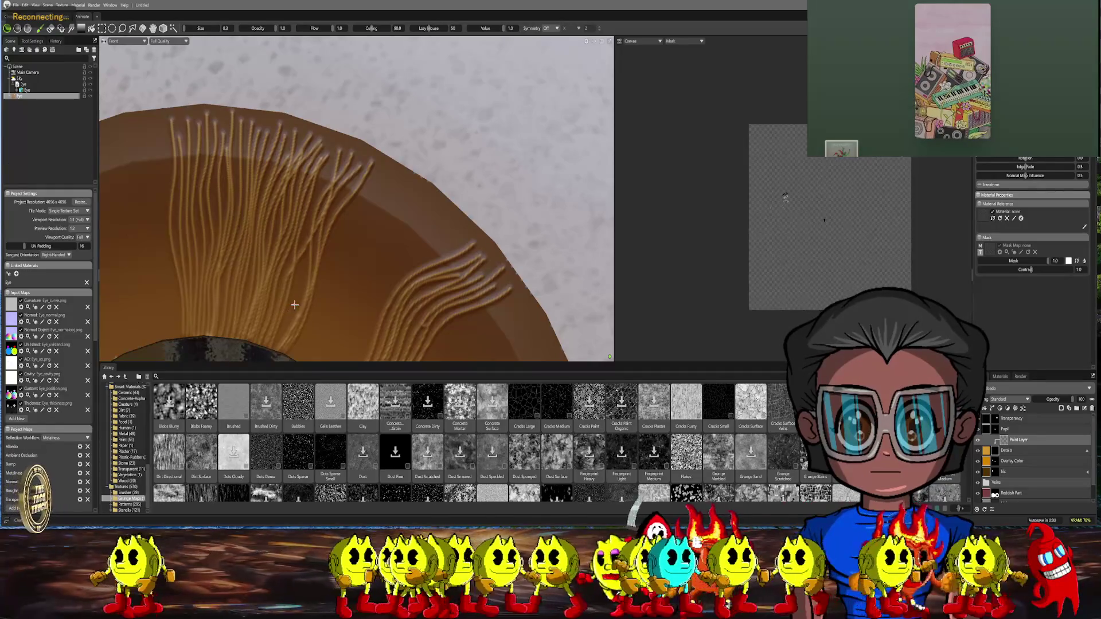
drag(288, 319, 334, 159)
drag(297, 316, 298, 282)
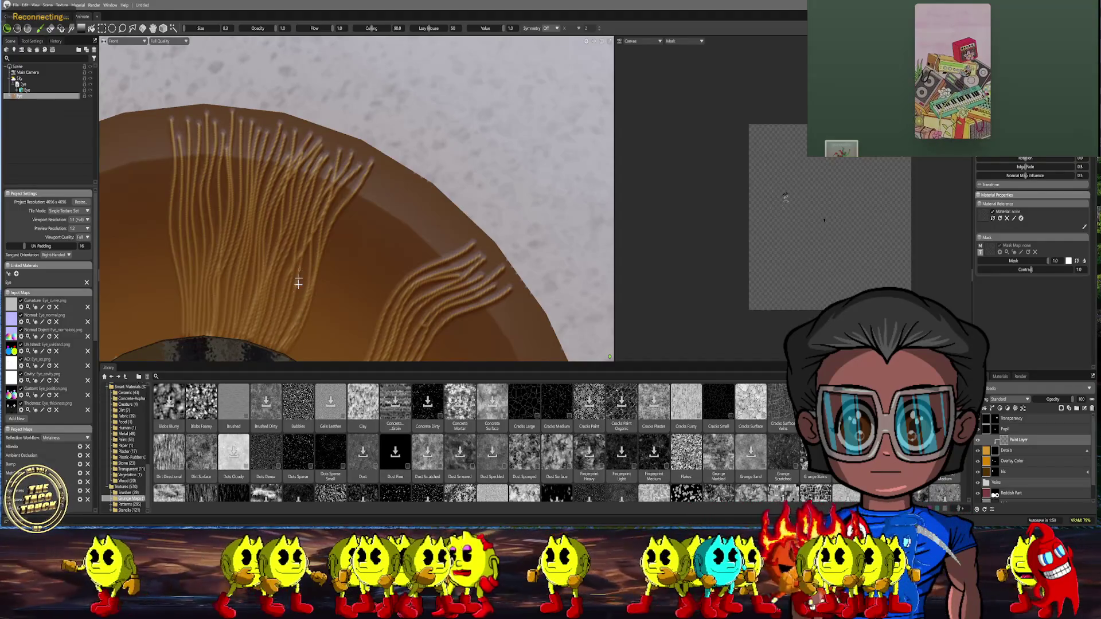
mouse_move(296, 309)
mouse_down()
mouse_move(313, 233)
mouse_move(368, 162)
mouse_up()
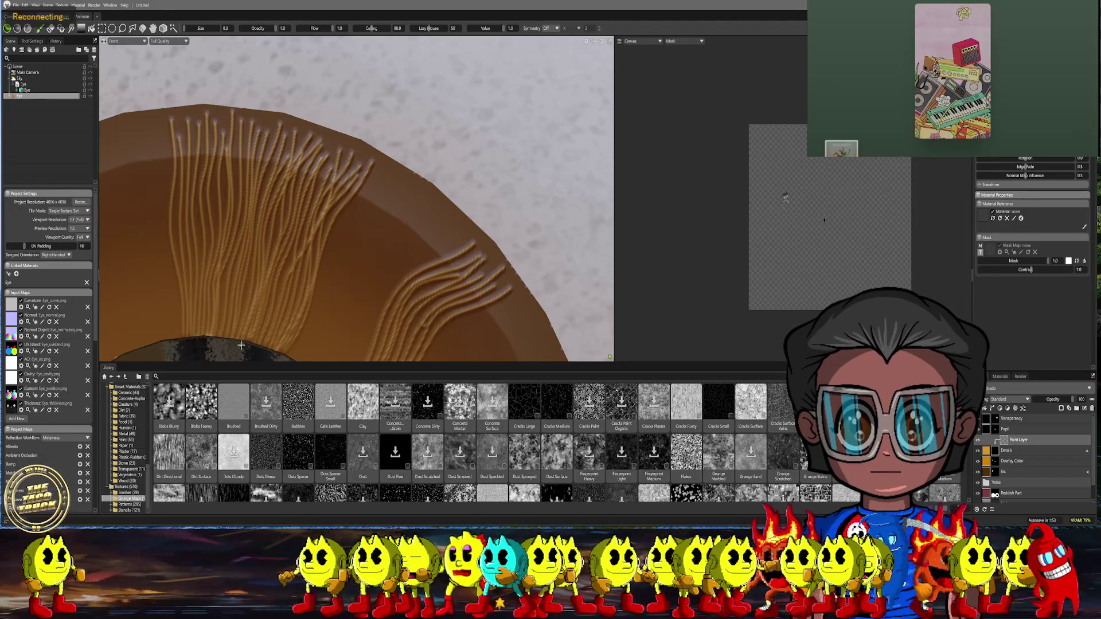
Review the whole eyeball, then paint one fiber strand reaching the iris's upper-right edge
scroll(218, 349, down, 10)
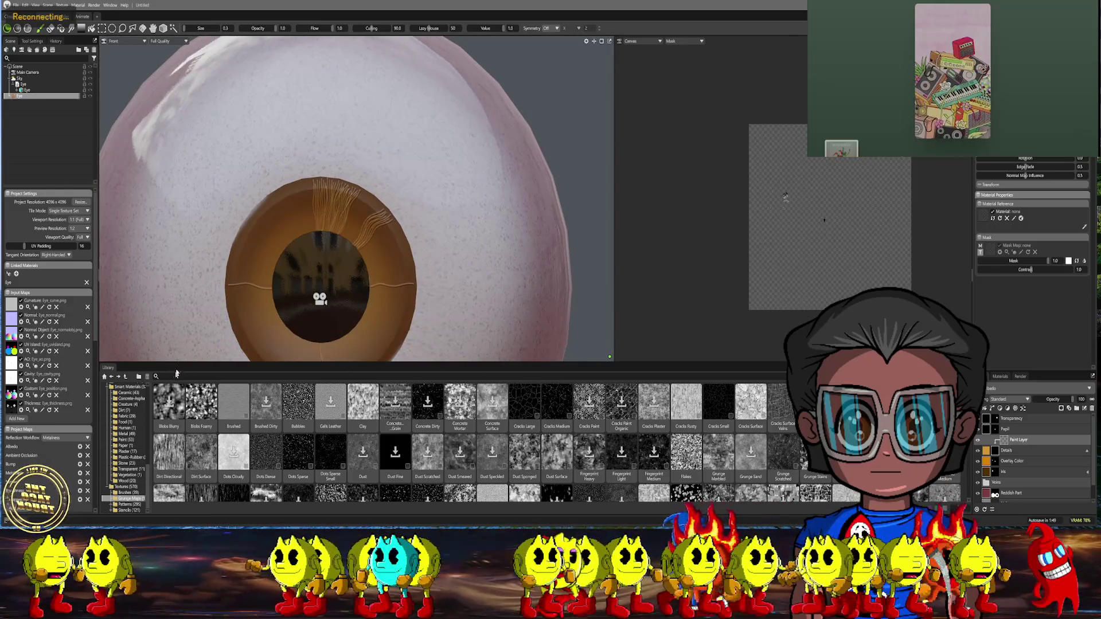
scroll(340, 222, down, 5)
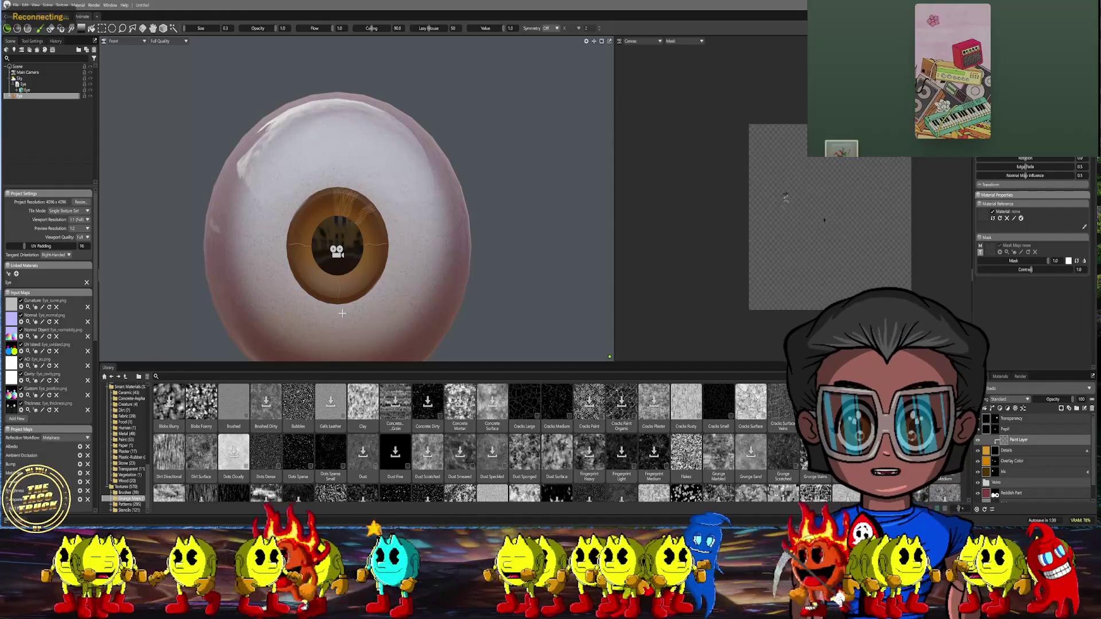
middle_drag(351, 240, 296, 296)
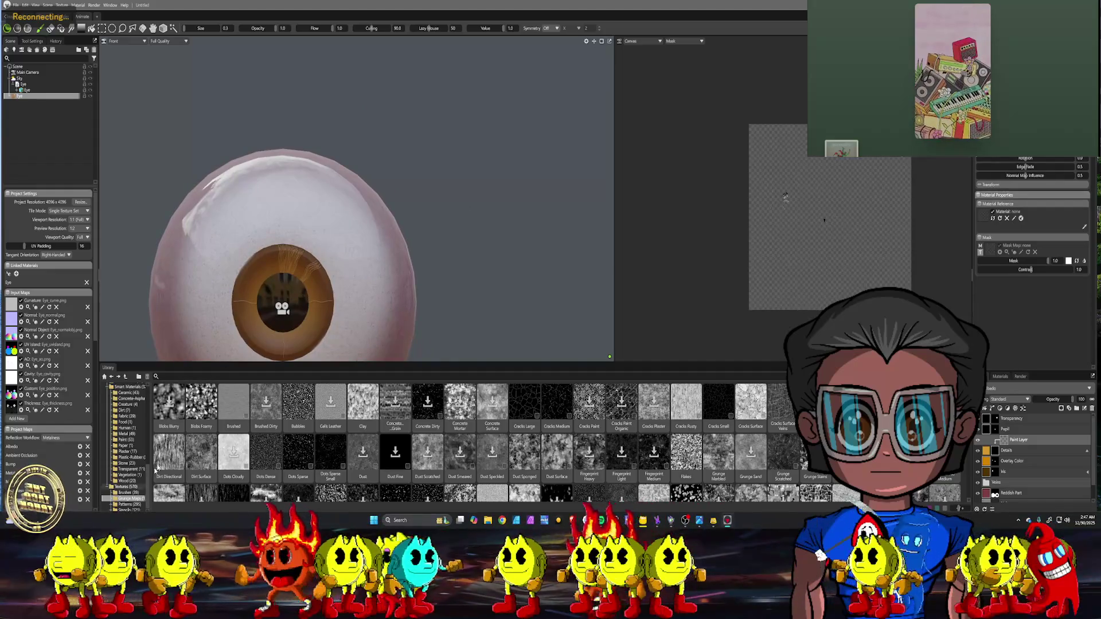
middle_drag(370, 341, 389, 248)
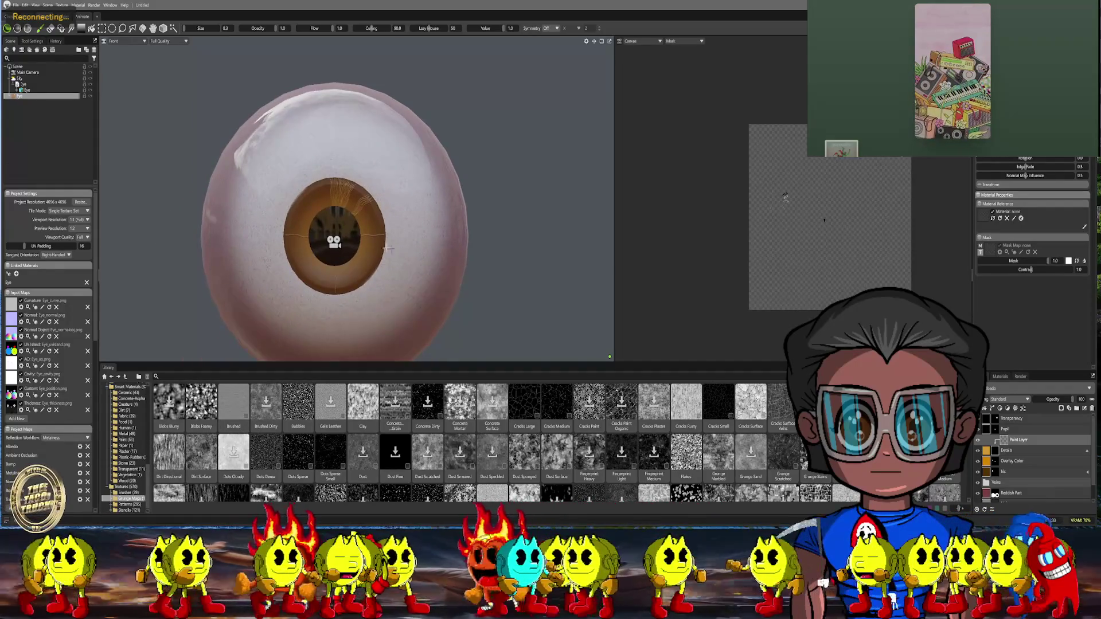
scroll(388, 249, up, 10)
middle_drag(325, 232, 286, 255)
mouse_move(258, 308)
mouse_down()
mouse_move(308, 235)
mouse_move(322, 176)
mouse_move(378, 109)
mouse_up()
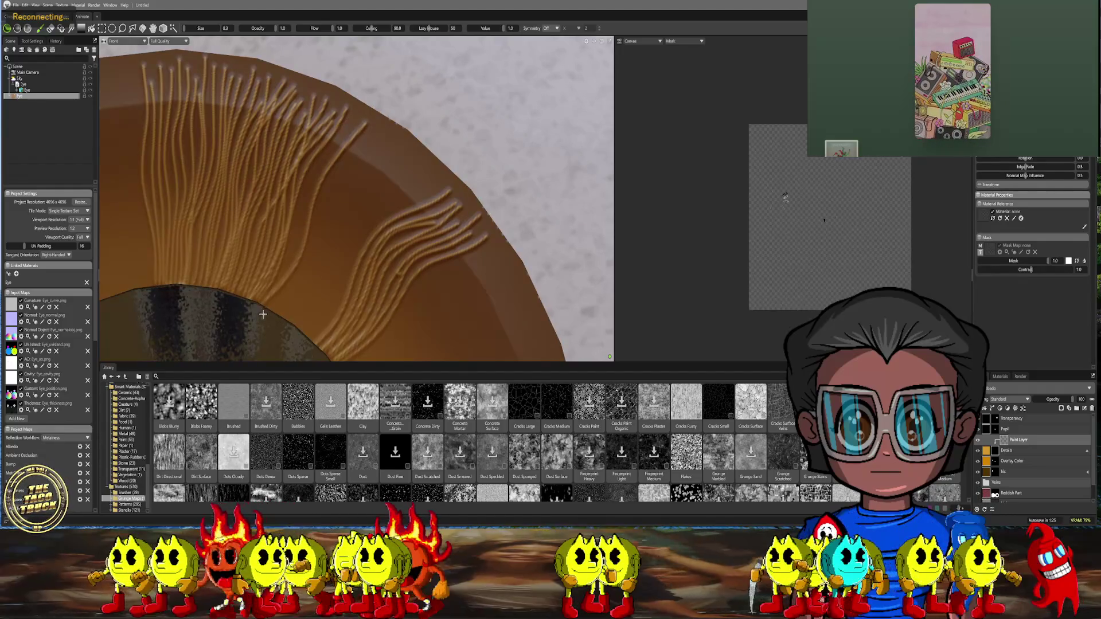
Paint six fiber strokes from the pupil edge up and right across the upper iris
mouse_move(266, 312)
mouse_down()
mouse_move(296, 246)
mouse_move(337, 81)
mouse_up()
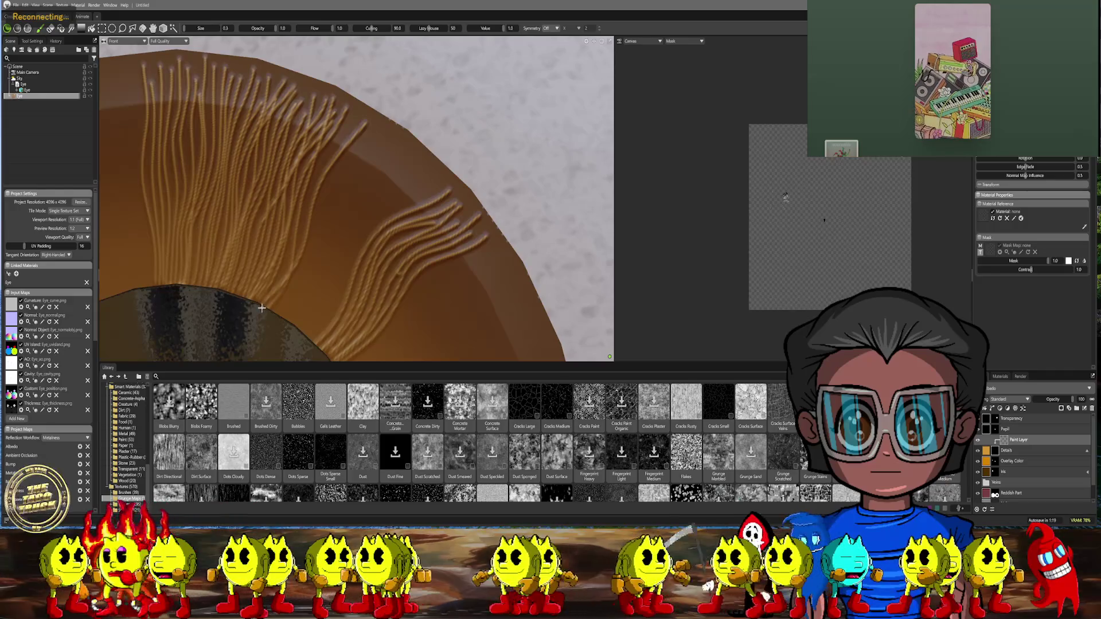
mouse_move(284, 273)
mouse_down()
mouse_move(309, 179)
mouse_move(359, 121)
mouse_up()
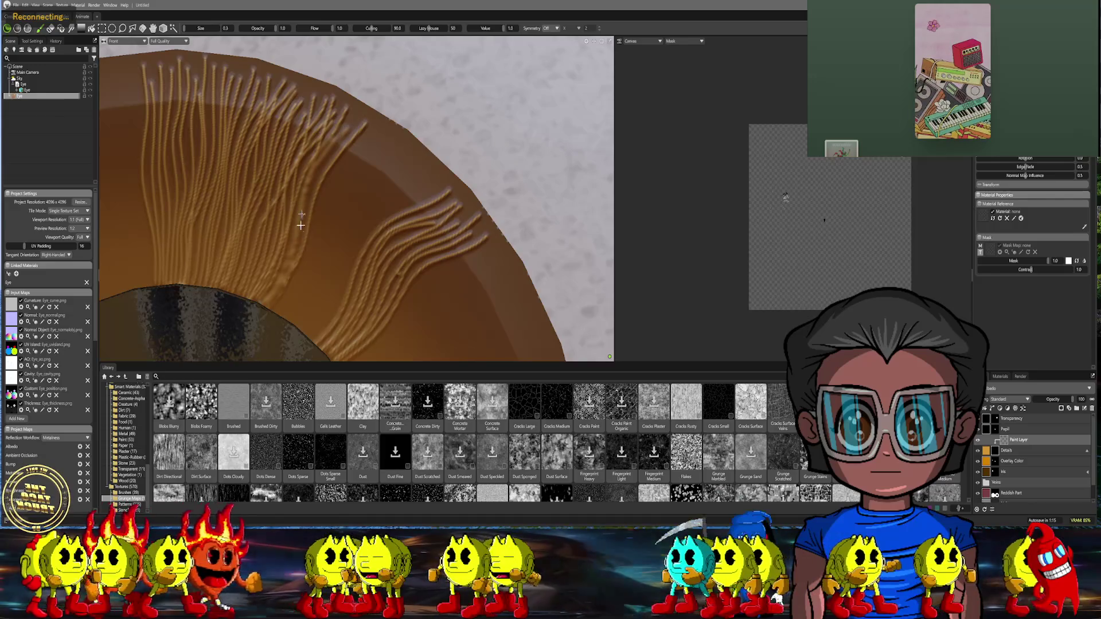
mouse_move(270, 315)
mouse_down()
mouse_move(353, 167)
mouse_move(398, 130)
mouse_up()
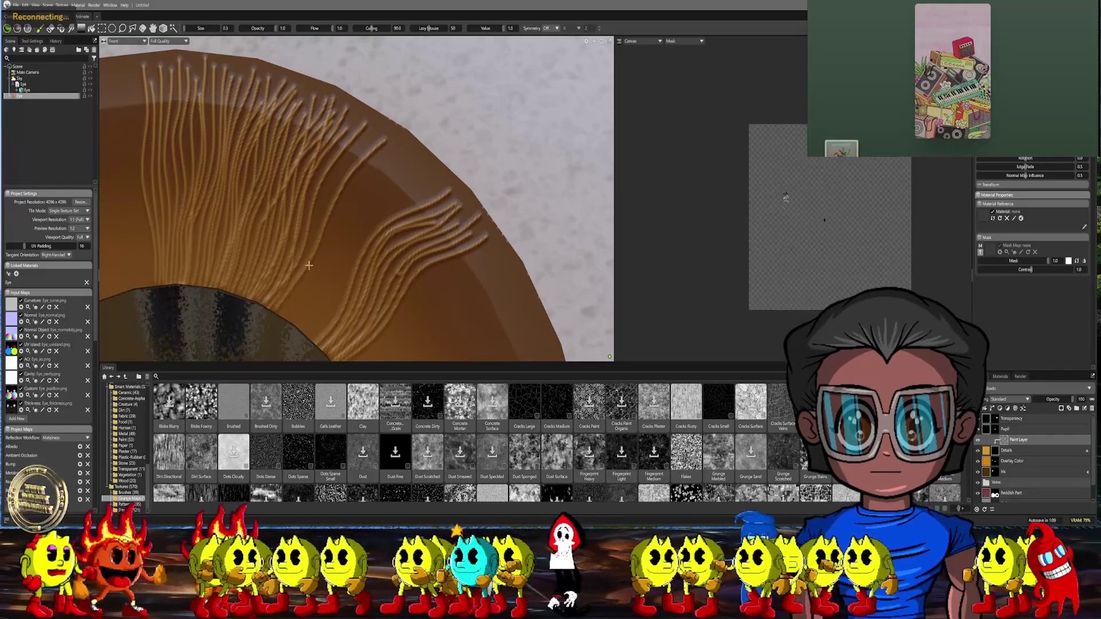
mouse_move(279, 318)
mouse_down()
mouse_move(359, 195)
mouse_move(424, 145)
mouse_up()
mouse_move(270, 311)
mouse_down()
mouse_move(335, 175)
mouse_move(377, 132)
mouse_up()
mouse_move(273, 317)
mouse_down()
mouse_move(342, 202)
mouse_move(404, 145)
mouse_up()
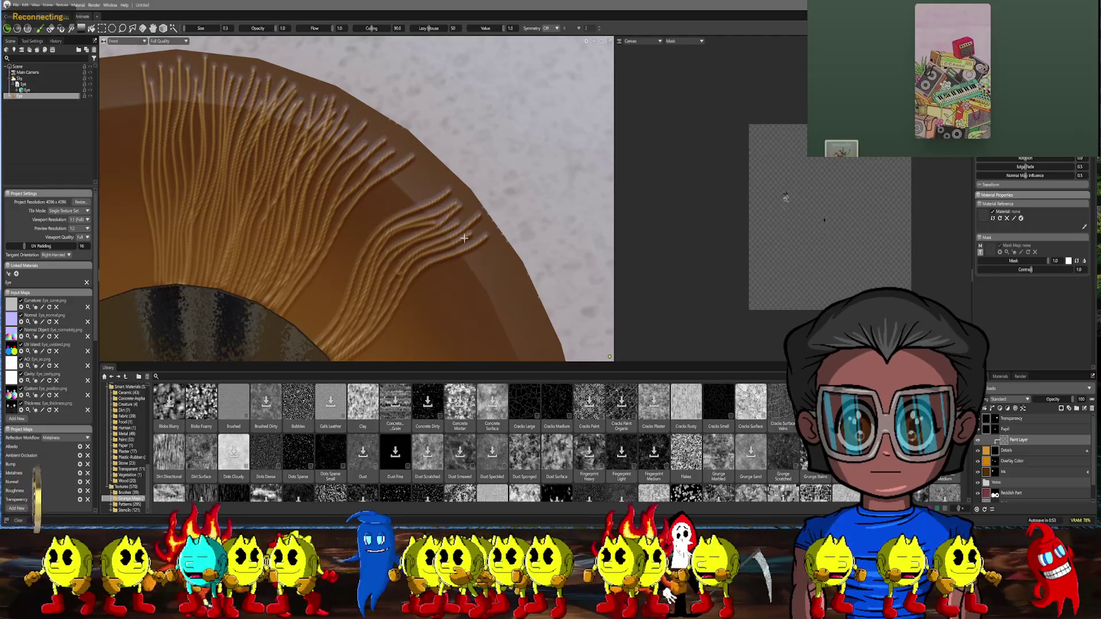
scroll(464, 238, down, 5)
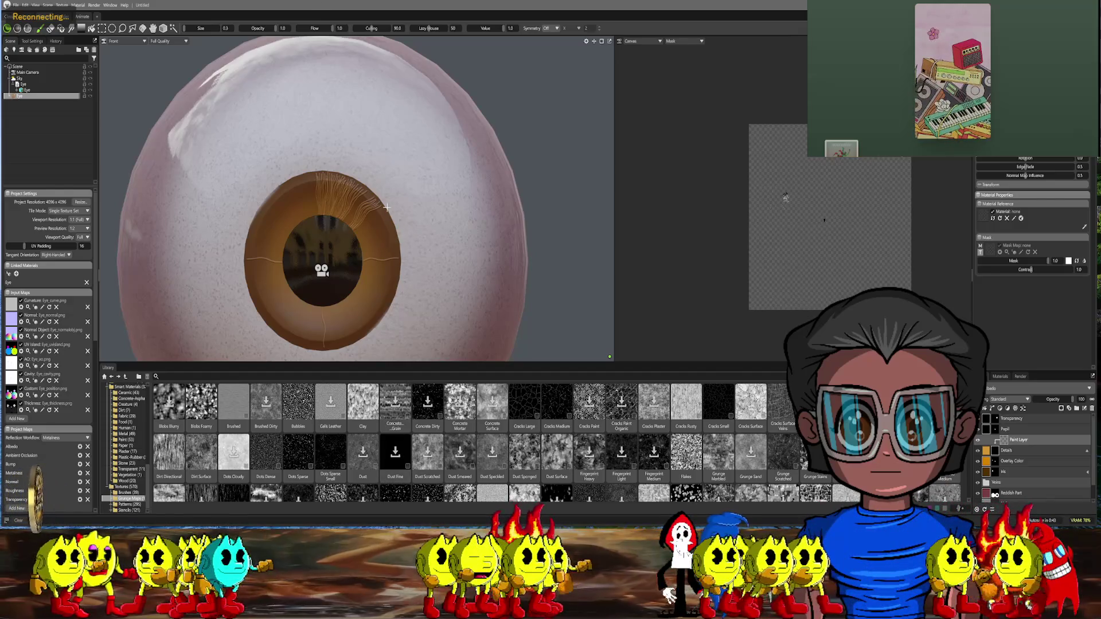
Paint four fiber strokes up and right from the pupil edge across the iris
scroll(387, 207, up, 5)
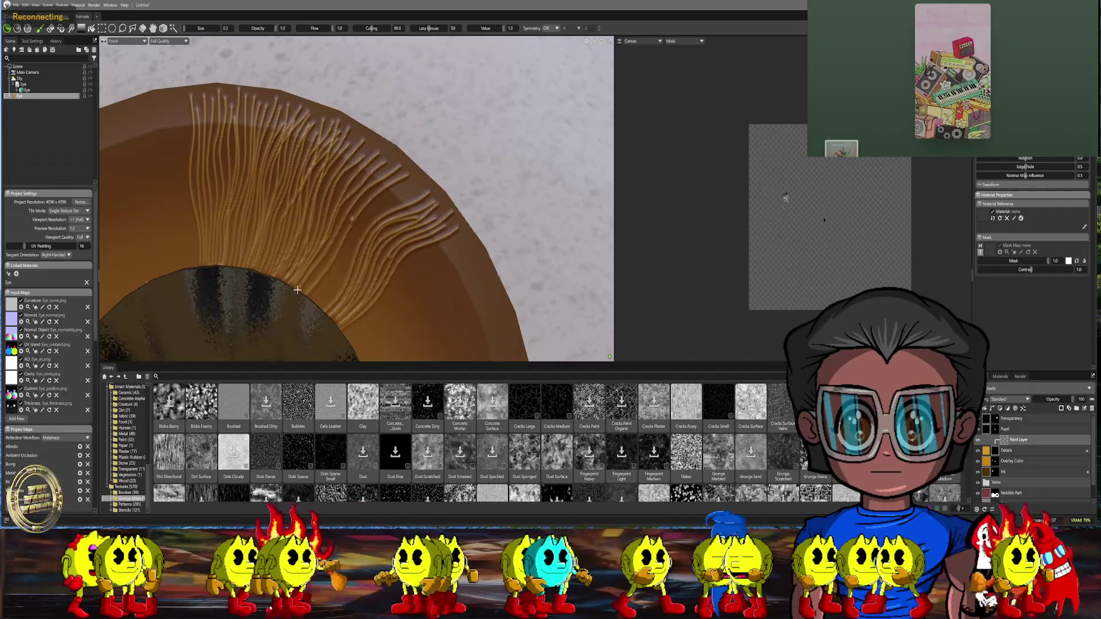
mouse_move(300, 295)
mouse_down()
mouse_move(354, 208)
mouse_move(427, 169)
mouse_up()
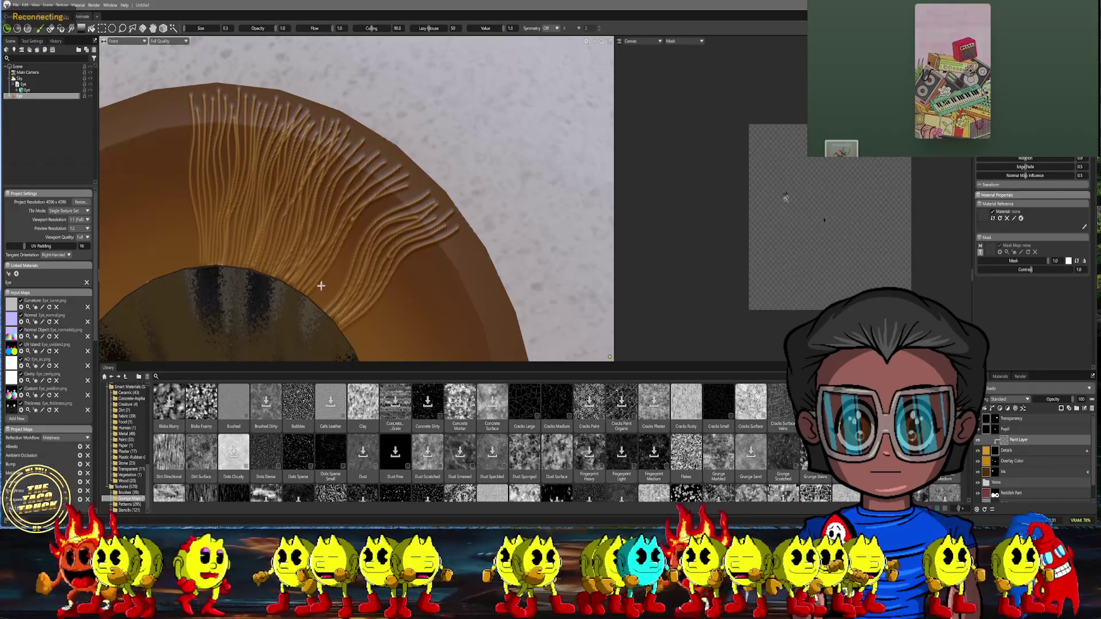
drag(327, 282, 416, 164)
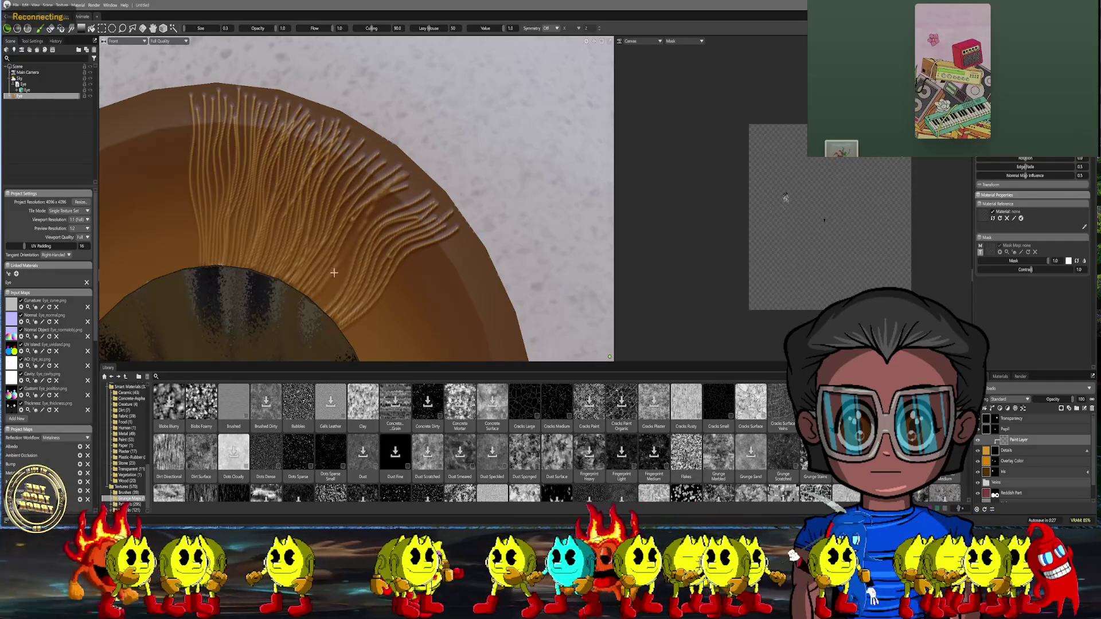
mouse_move(337, 283)
mouse_down()
mouse_move(378, 218)
mouse_move(431, 183)
mouse_up()
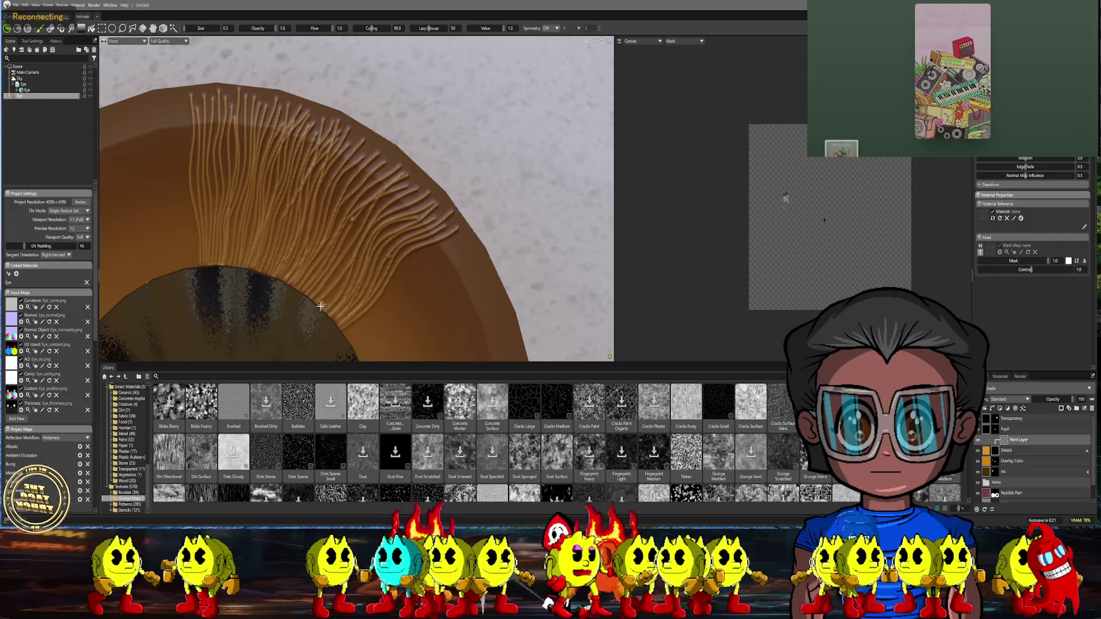
mouse_move(338, 284)
mouse_down()
mouse_move(380, 191)
mouse_move(408, 180)
mouse_up()
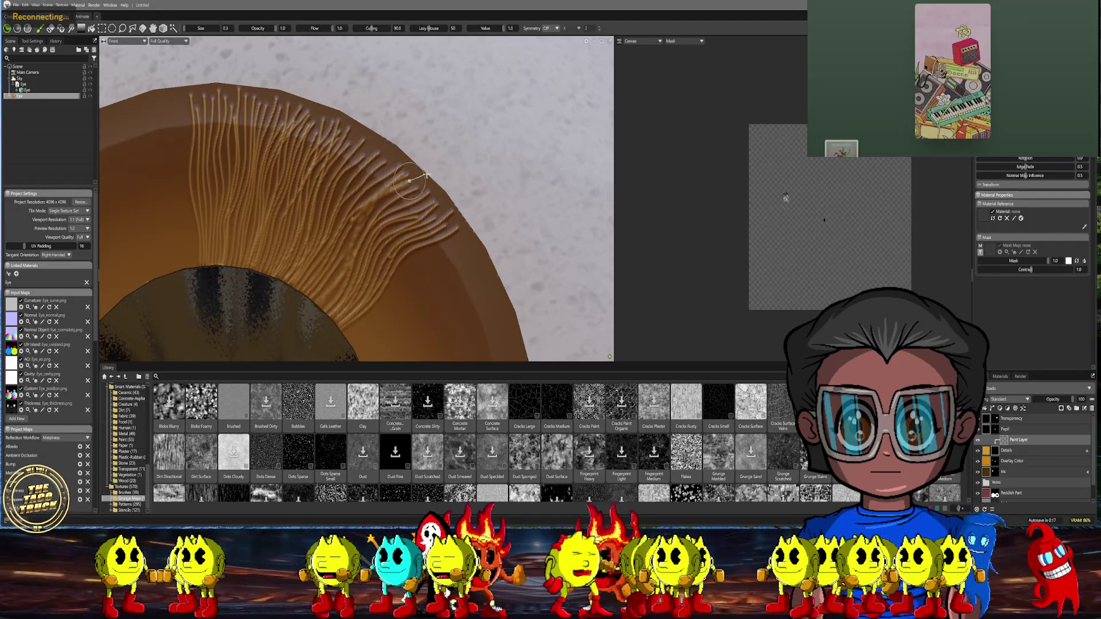
scroll(420, 289, down, 5)
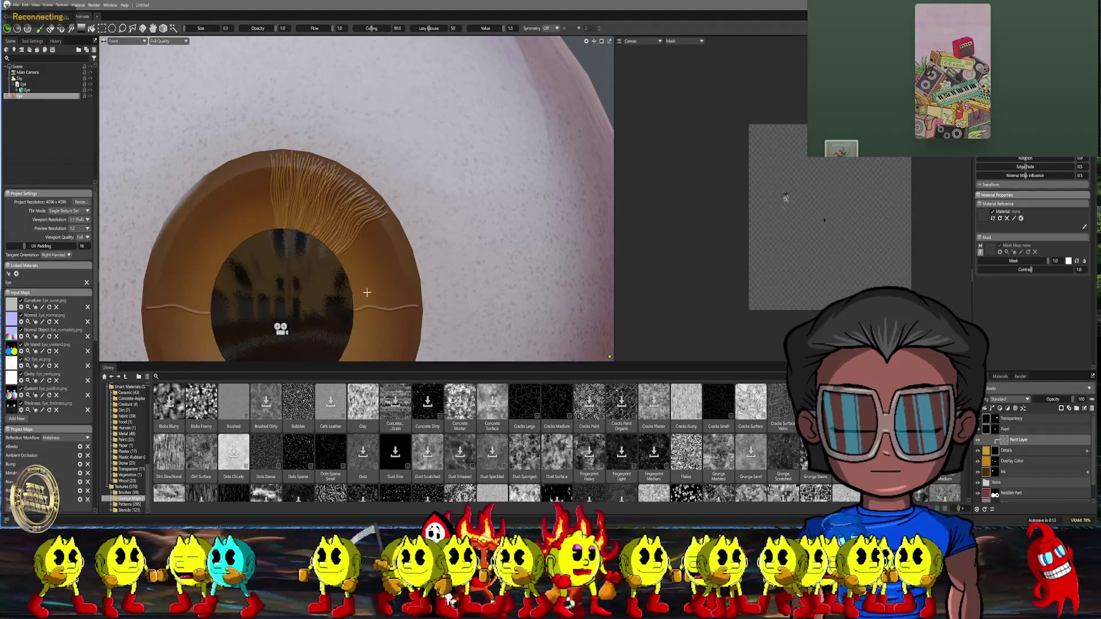
scroll(367, 249, down, 5)
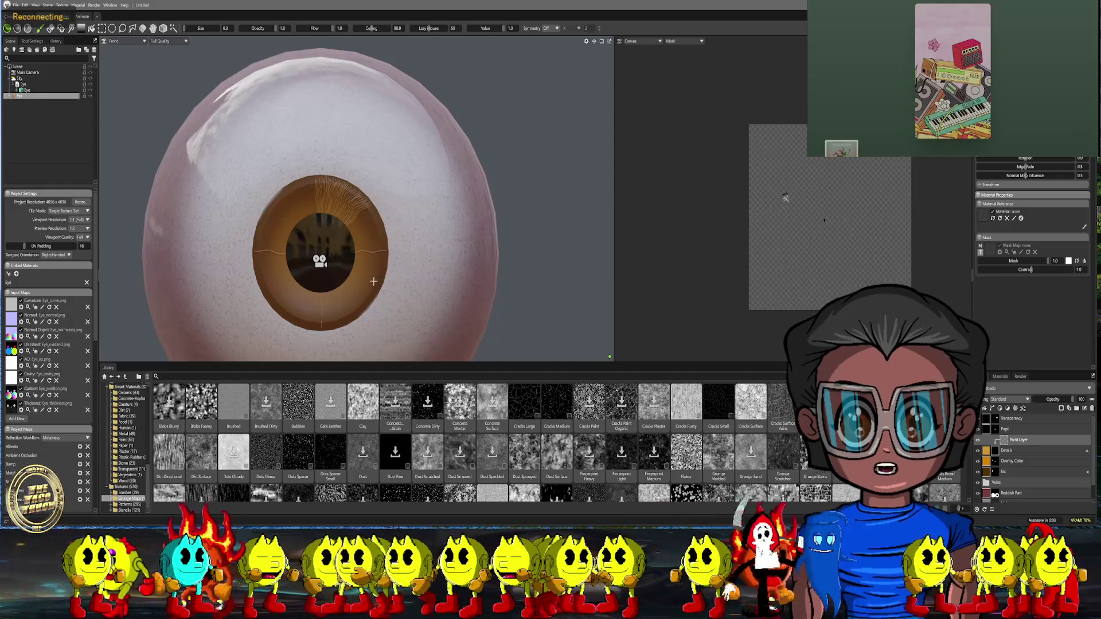
Zoom back onto the upper iris and paint two thin strokes toward its edge
scroll(374, 281, up, 5)
middle_drag(354, 279, 347, 222)
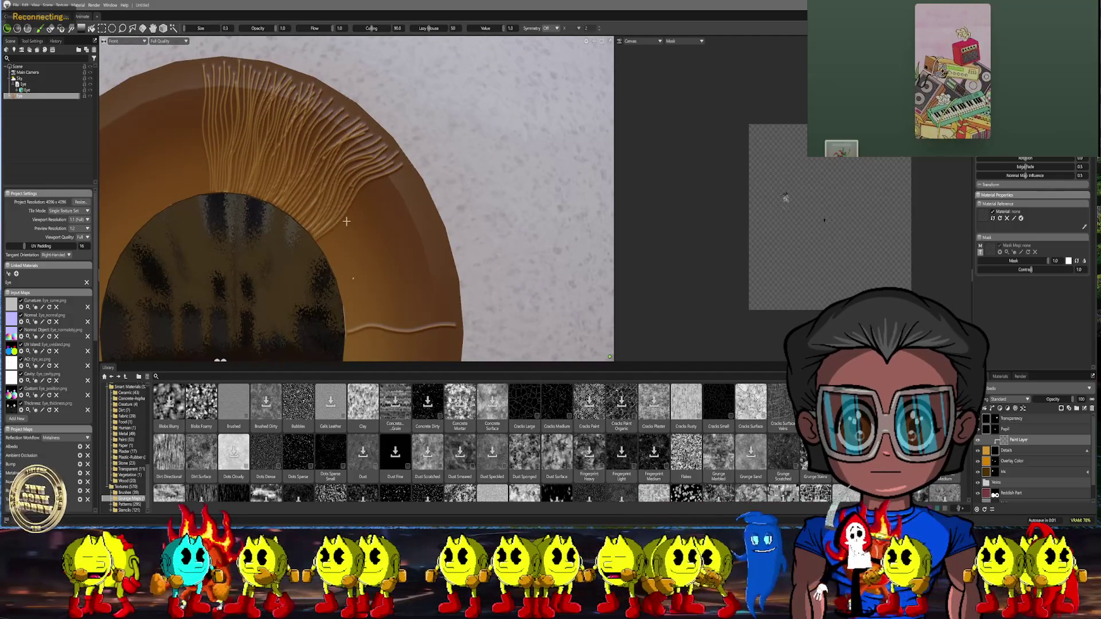
scroll(341, 229, up, 2)
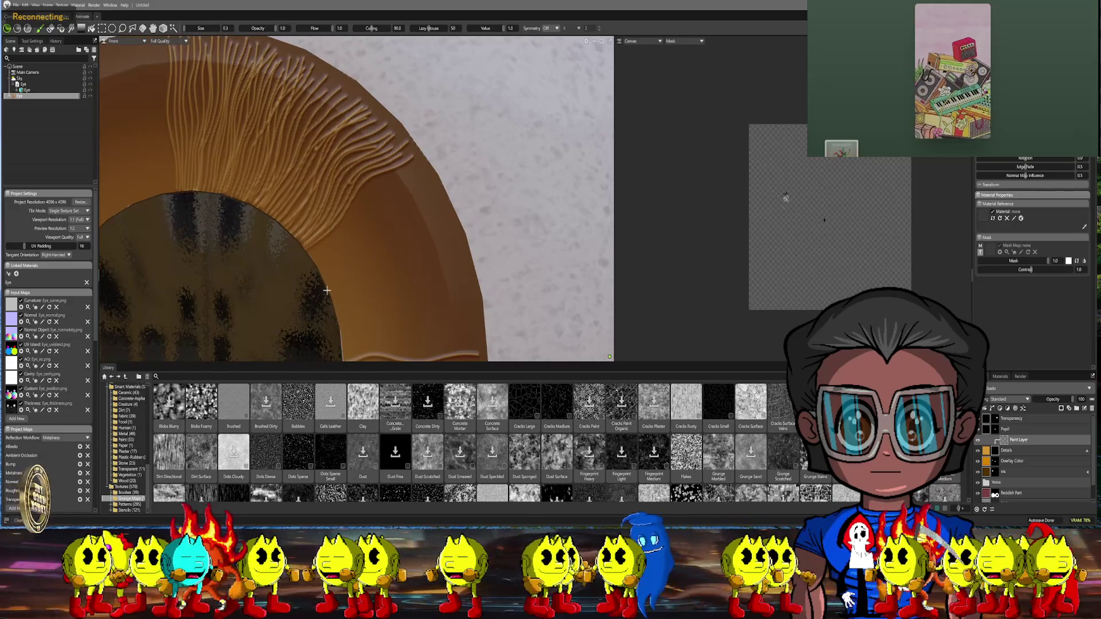
mouse_move(324, 297)
mouse_down()
mouse_move(395, 260)
mouse_move(451, 261)
mouse_move(473, 245)
mouse_up()
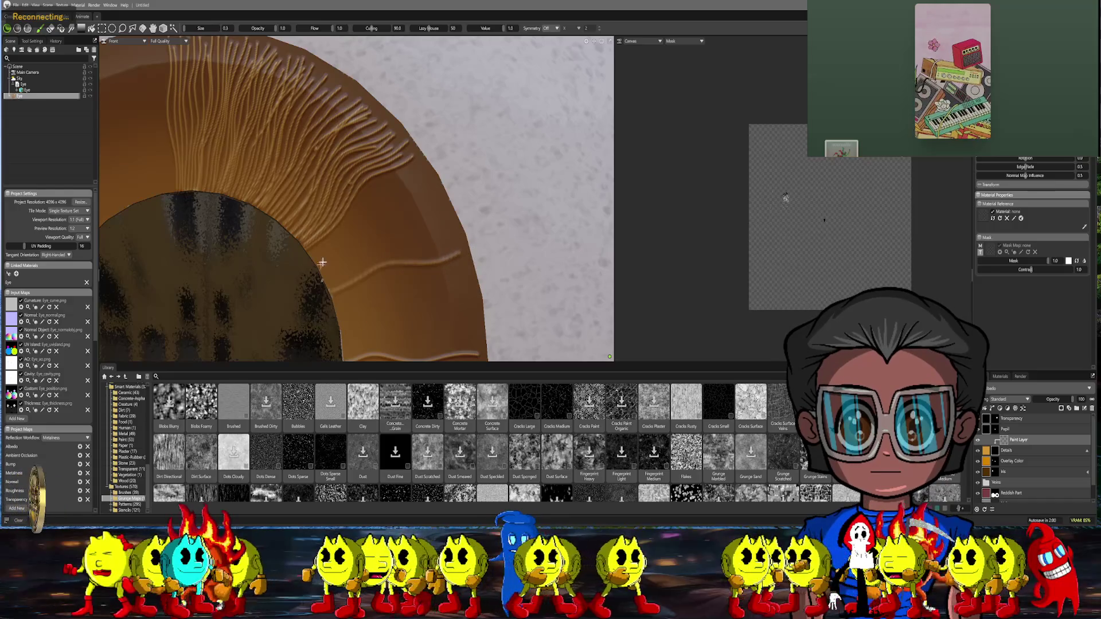
mouse_move(334, 269)
mouse_down()
mouse_move(394, 213)
mouse_move(459, 205)
mouse_up()
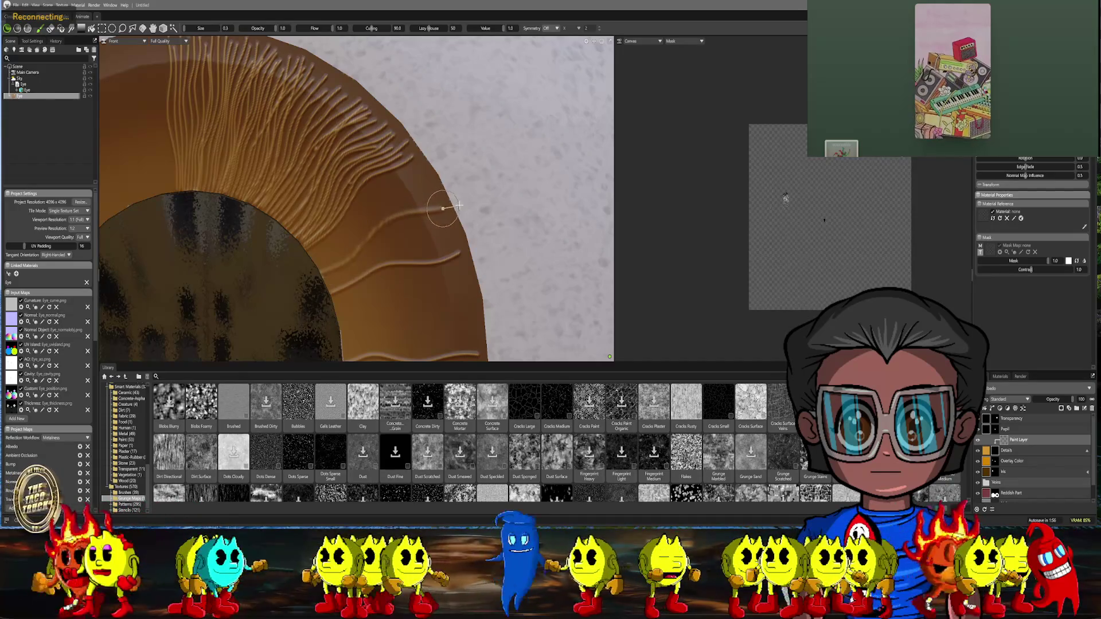
Add six more radiating fiber strokes along the iris's right edge
mouse_move(373, 260)
alt+mouse_down()
mouse_move(308, 254)
mouse_move(303, 231)
mouse_move(325, 206)
mouse_move(424, 159)
alt+mouse_up()
mouse_move(312, 214)
mouse_down()
mouse_move(364, 167)
mouse_move(414, 155)
mouse_up()
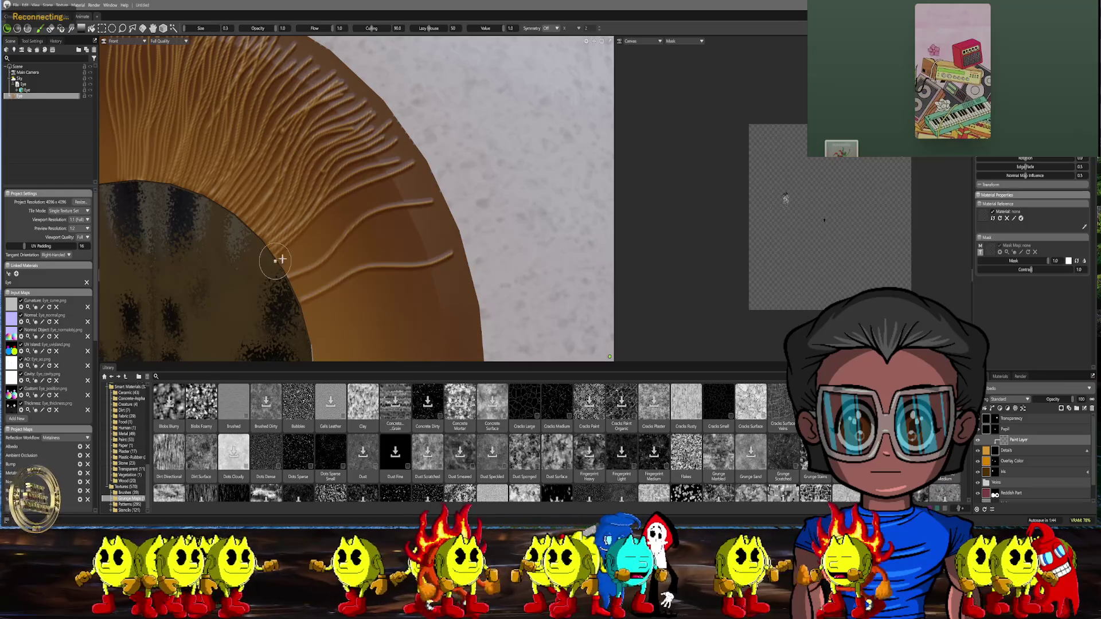
mouse_move(282, 260)
mouse_down()
mouse_move(348, 194)
mouse_move(434, 172)
mouse_up()
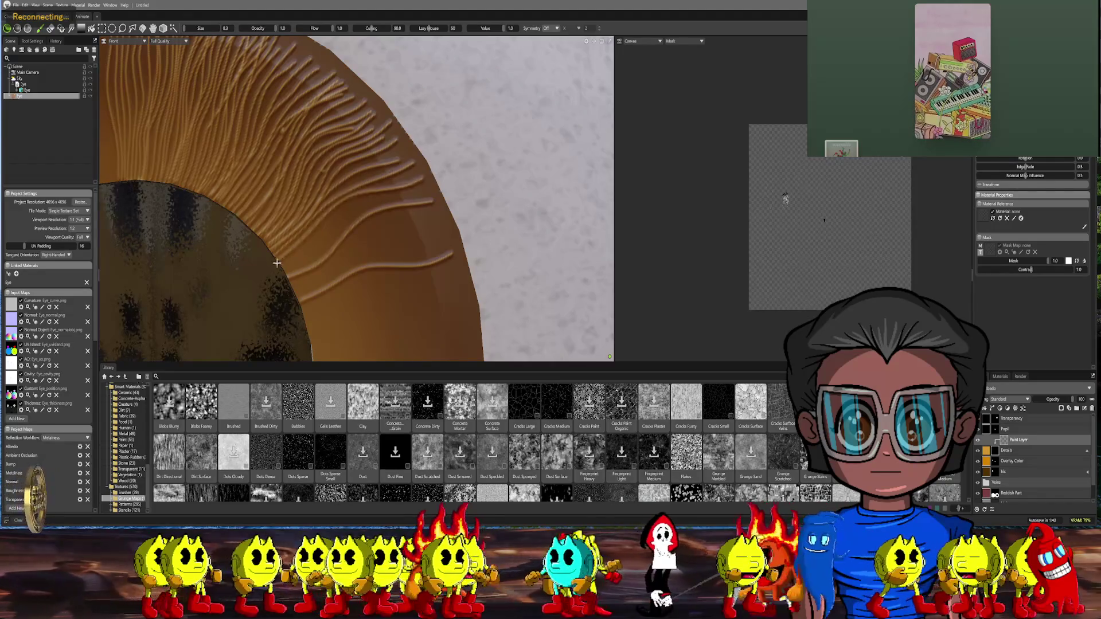
mouse_move(276, 267)
mouse_down()
mouse_move(375, 182)
mouse_move(430, 173)
mouse_up()
drag(370, 279, 374, 259)
mouse_move(281, 272)
mouse_down()
mouse_move(367, 199)
mouse_move(427, 171)
mouse_up()
drag(279, 278, 436, 172)
scroll(412, 281, down, 6)
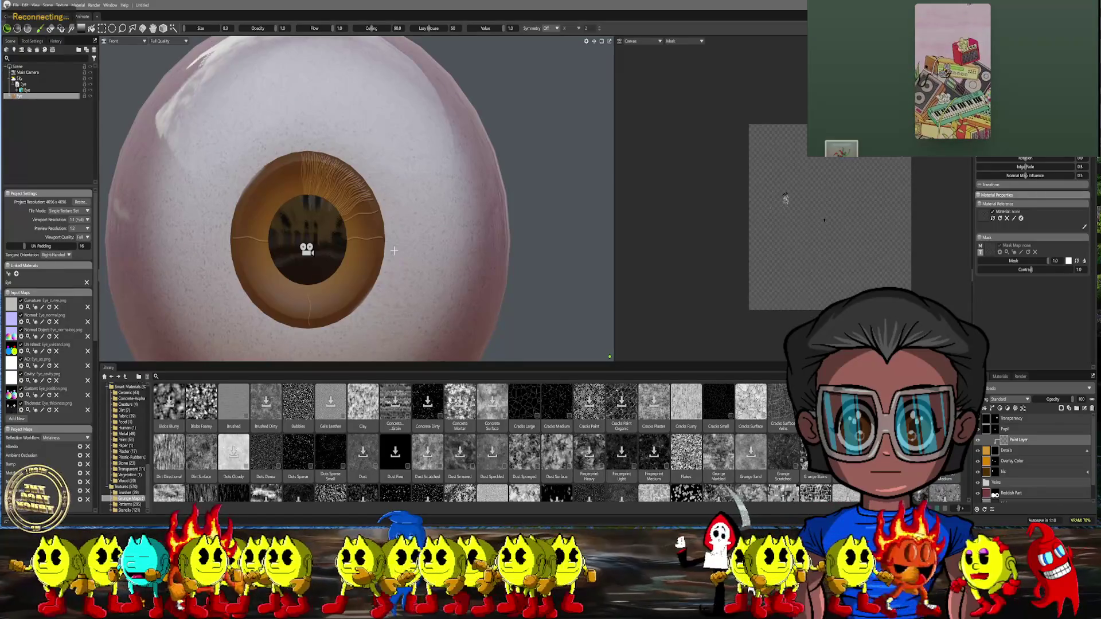
scroll(377, 218, up, 3)
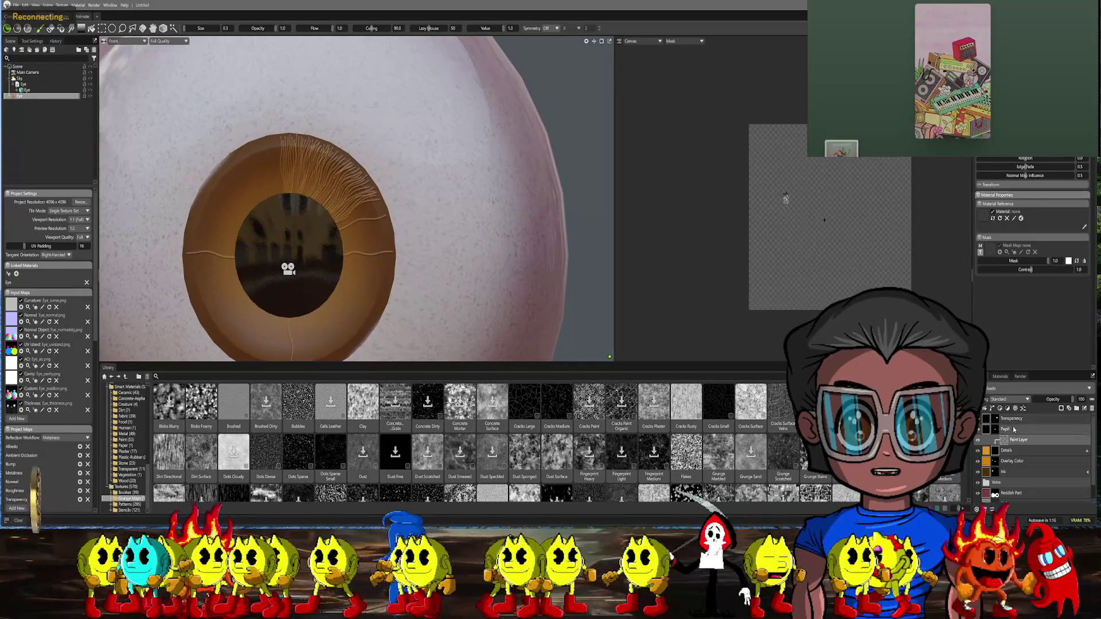
right_click(1008, 439)
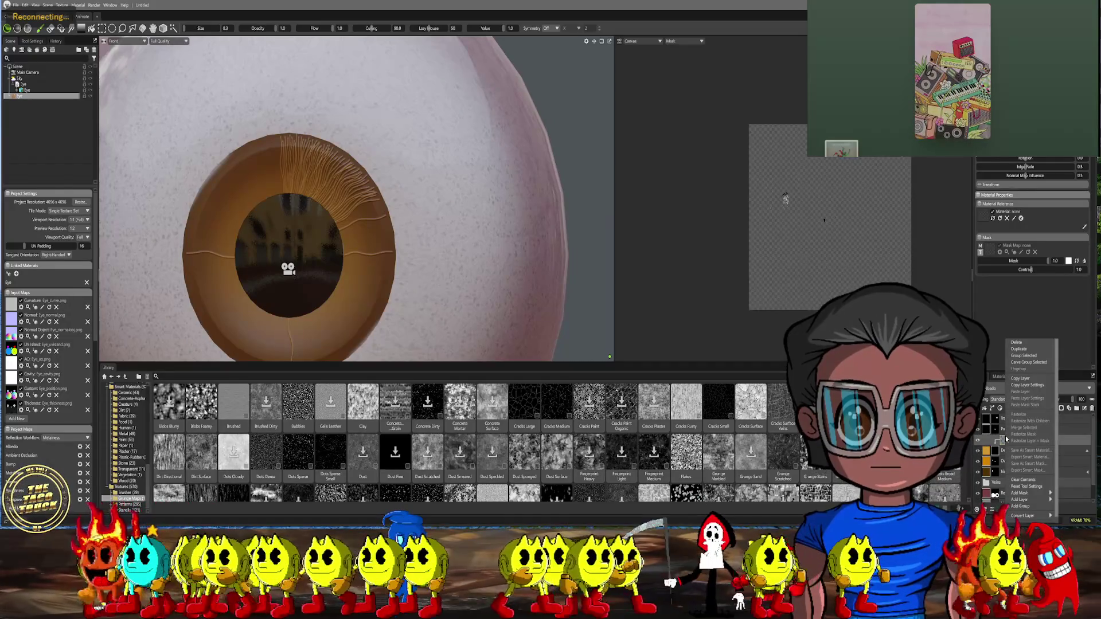
mouse_move(1029, 495)
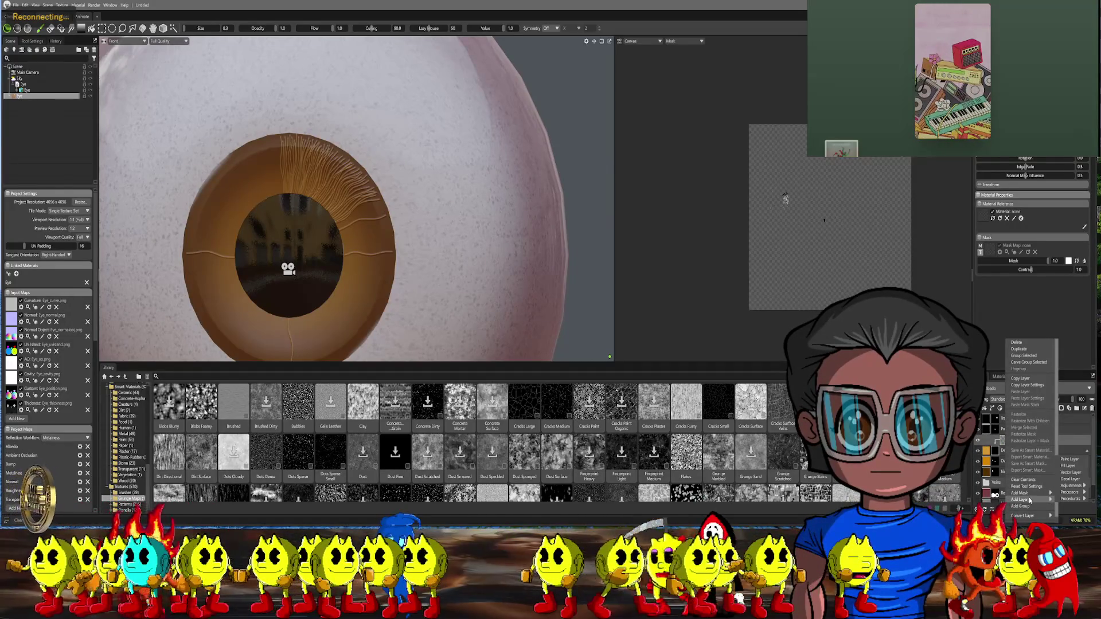
mouse_move(1065, 487)
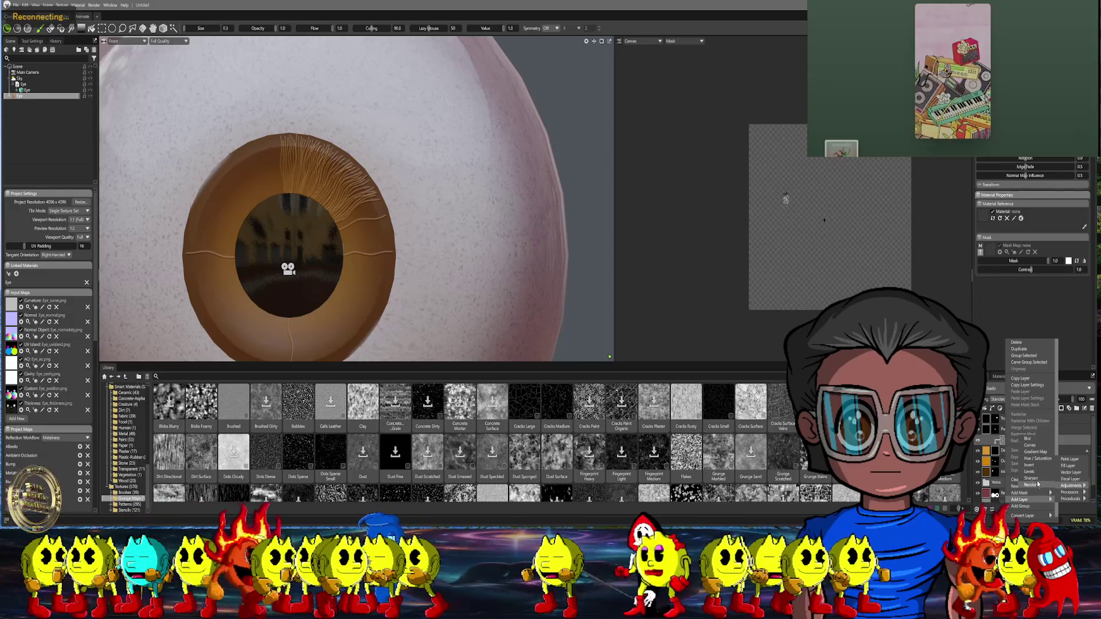
click(1031, 478)
scroll(494, 278, up, 3)
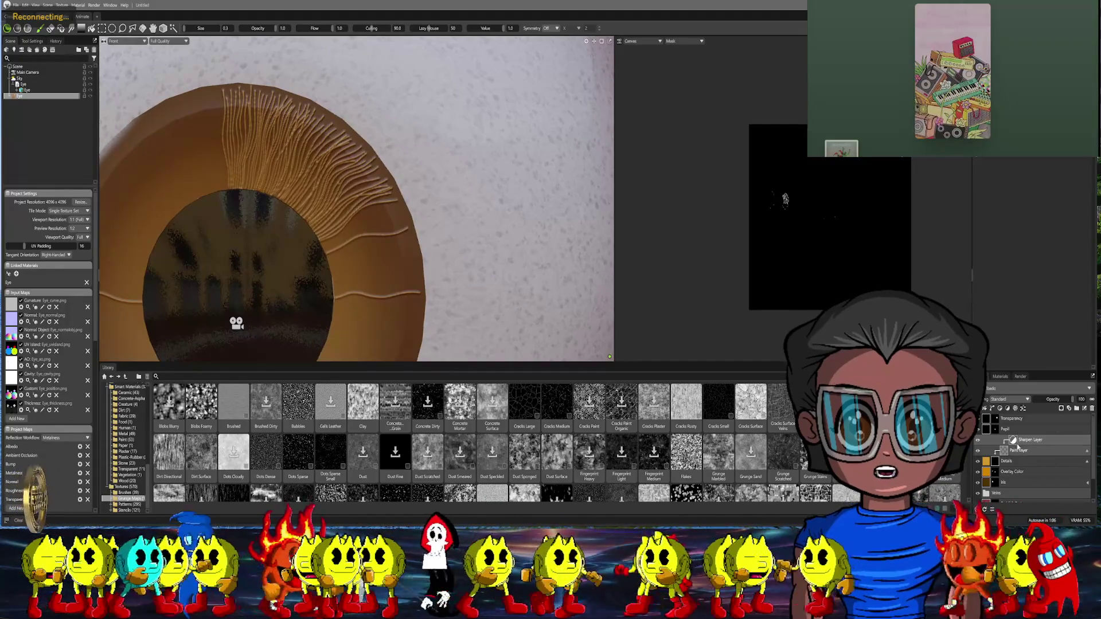
right_click(1015, 443)
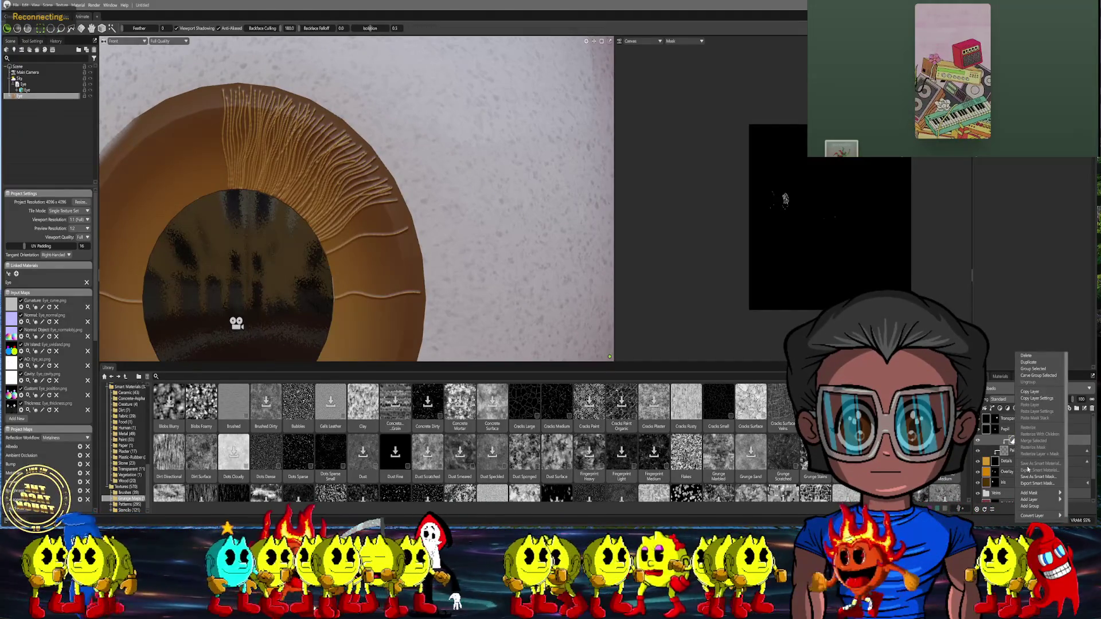
click(1027, 355)
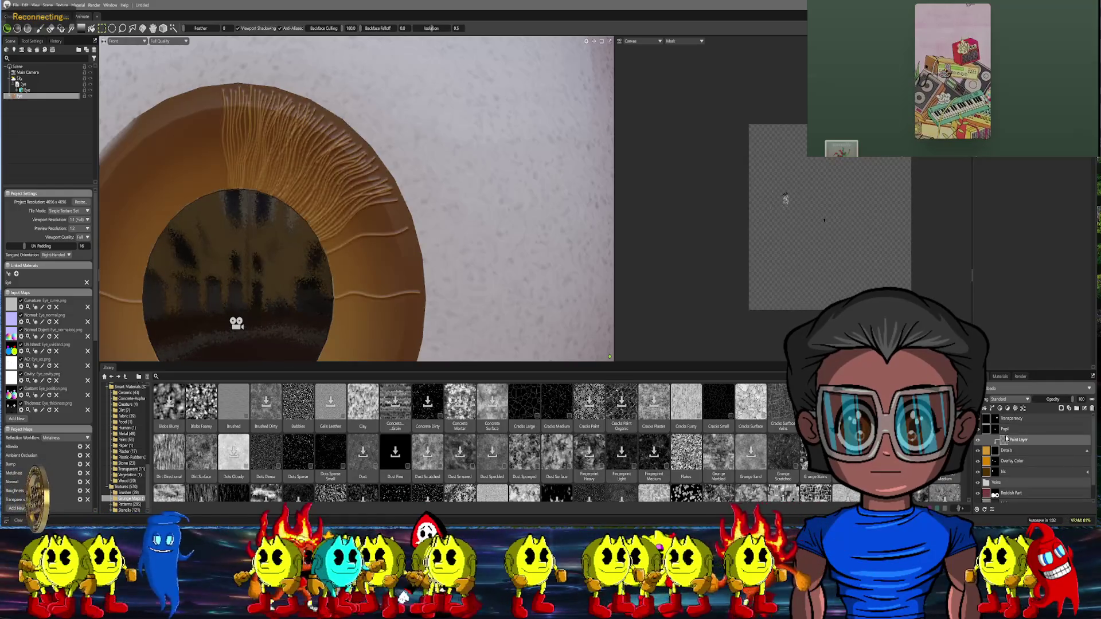
scroll(337, 253, up, 3)
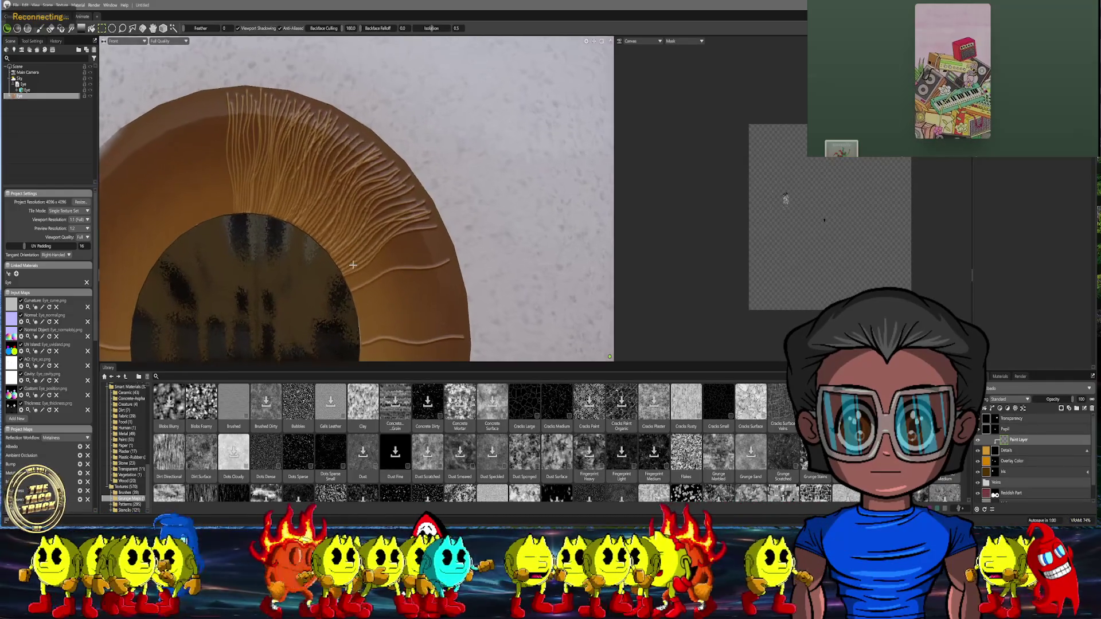
scroll(347, 284, up, 1)
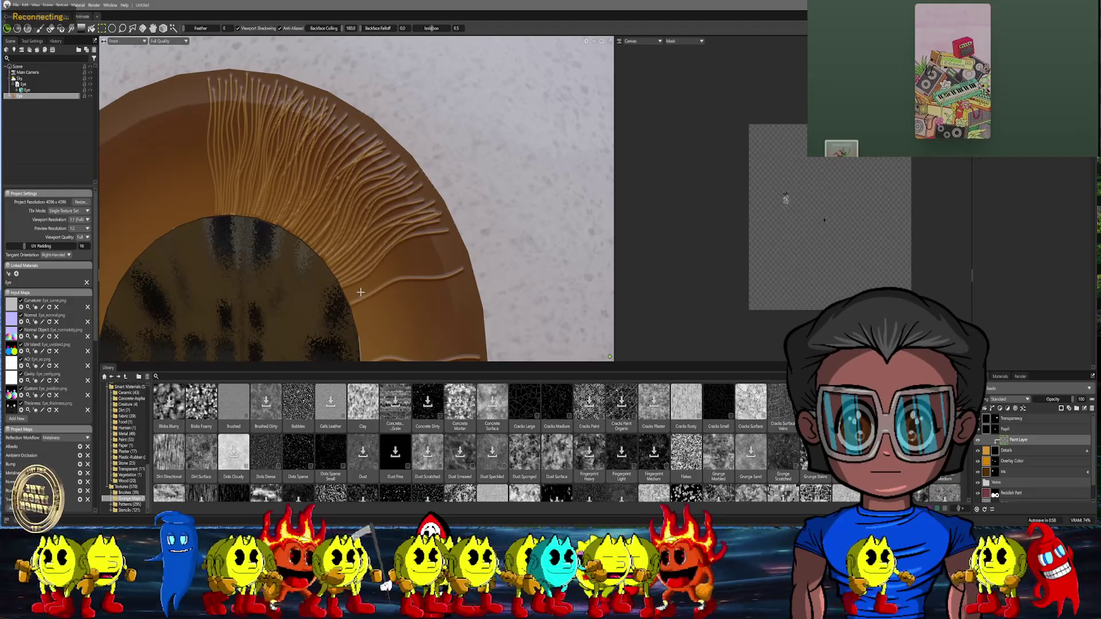
key(b)
scroll(330, 261, up, 2)
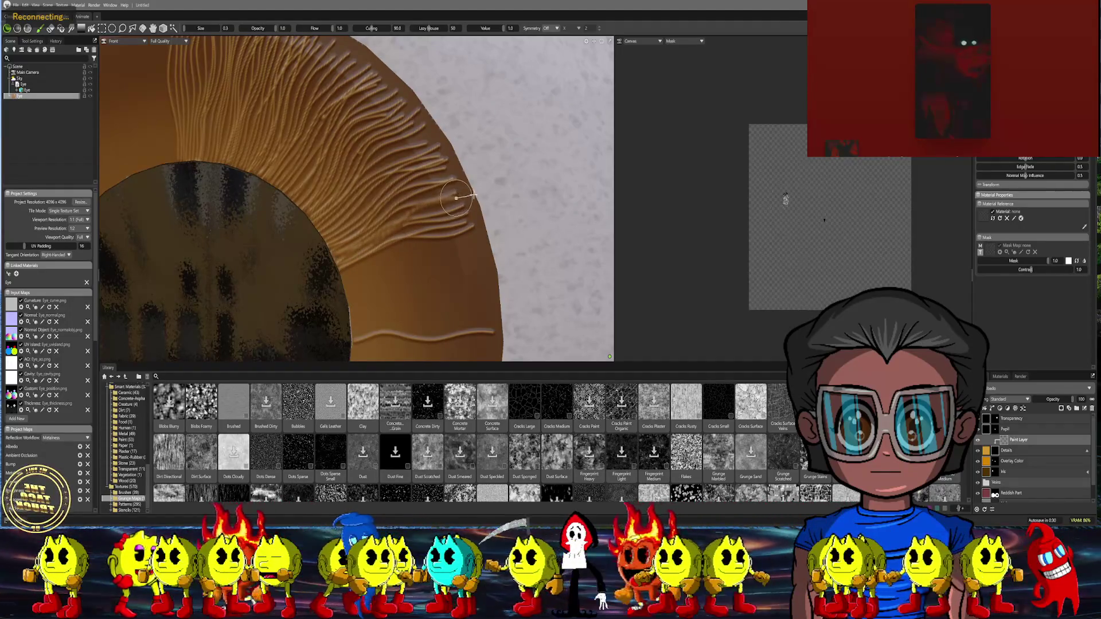
Paint six wavy raised fiber ridges outward across the right side of the iris
scroll(457, 283, down, 5)
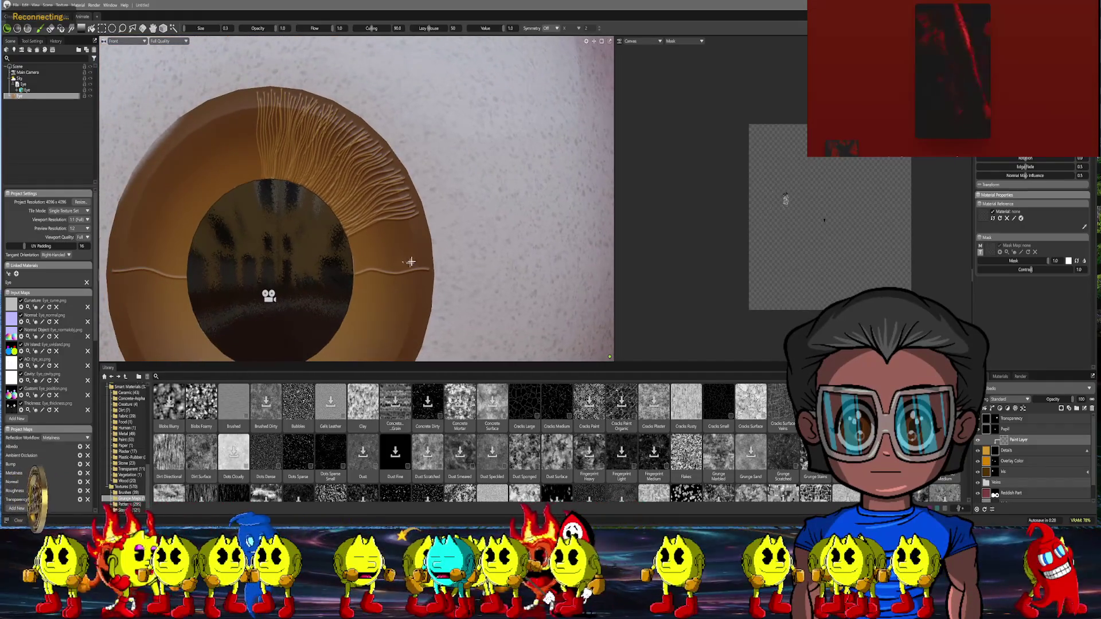
scroll(411, 262, up, 5)
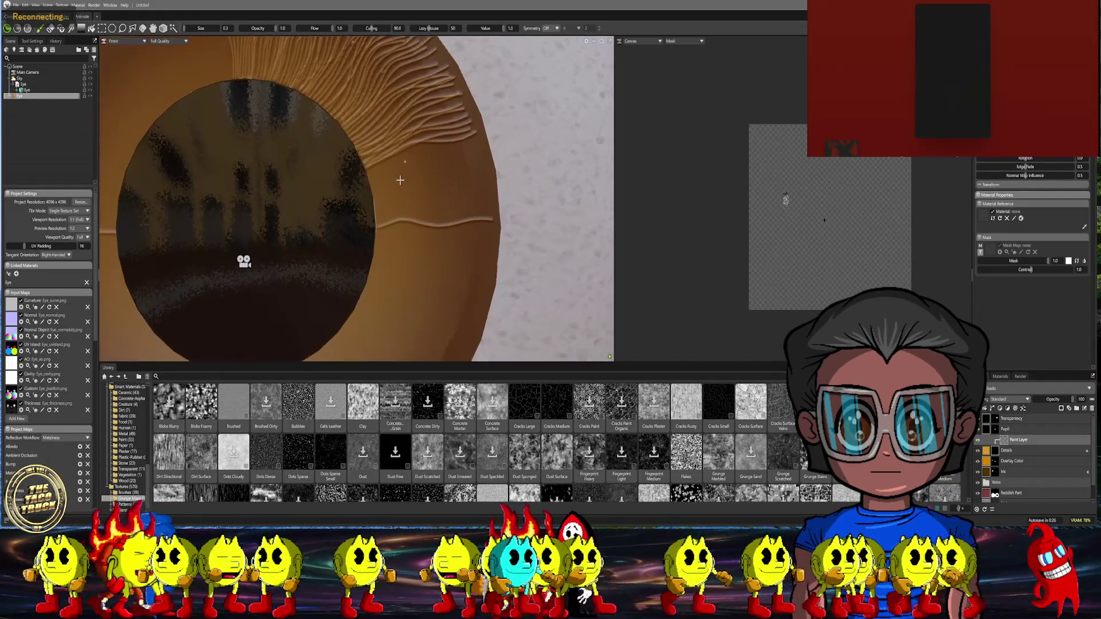
scroll(400, 180, up, 3)
mouse_move(360, 221)
mouse_down()
mouse_move(425, 191)
mouse_move(502, 188)
mouse_up()
drag(358, 229, 487, 169)
mouse_move(352, 211)
mouse_down()
mouse_move(462, 178)
mouse_move(488, 181)
mouse_up()
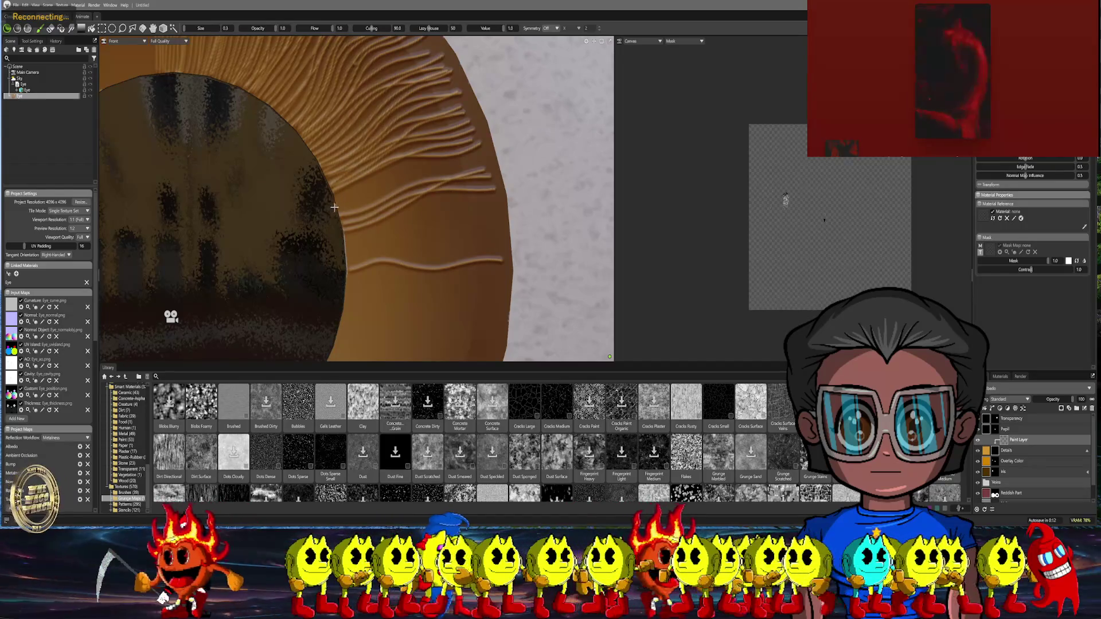
mouse_move(362, 195)
mouse_down()
mouse_move(419, 156)
mouse_move(496, 140)
mouse_up()
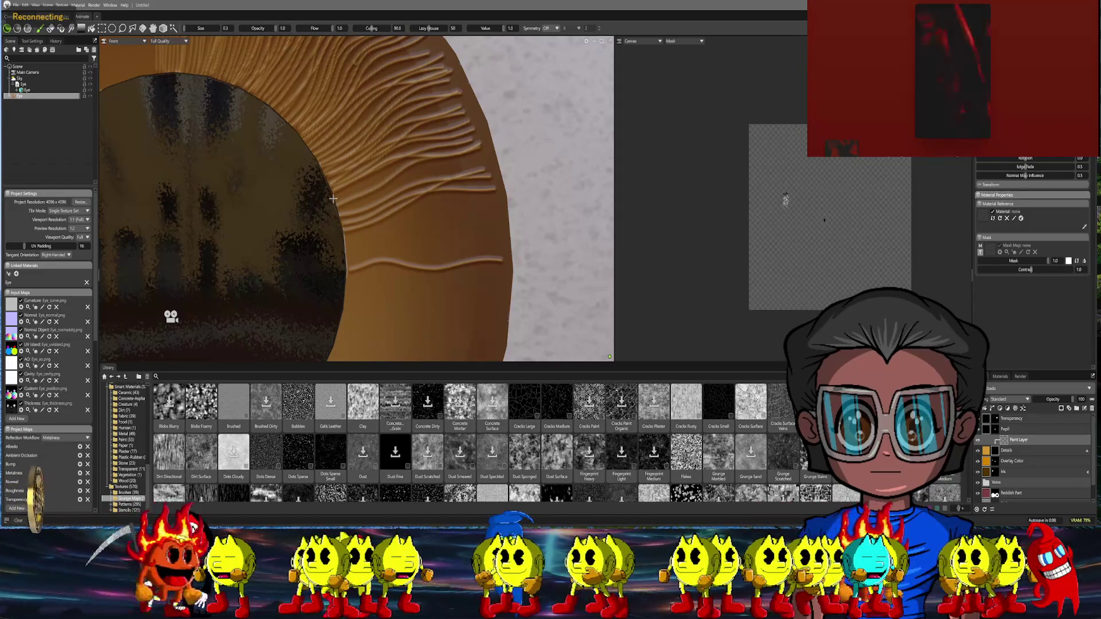
drag(376, 173, 488, 156)
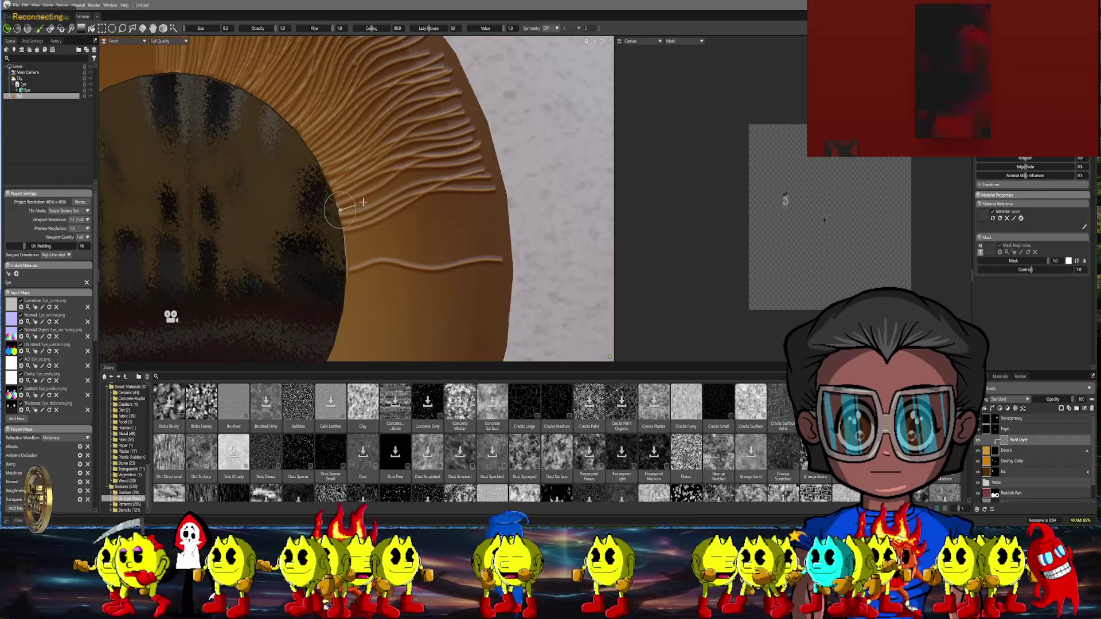
drag(405, 185, 466, 167)
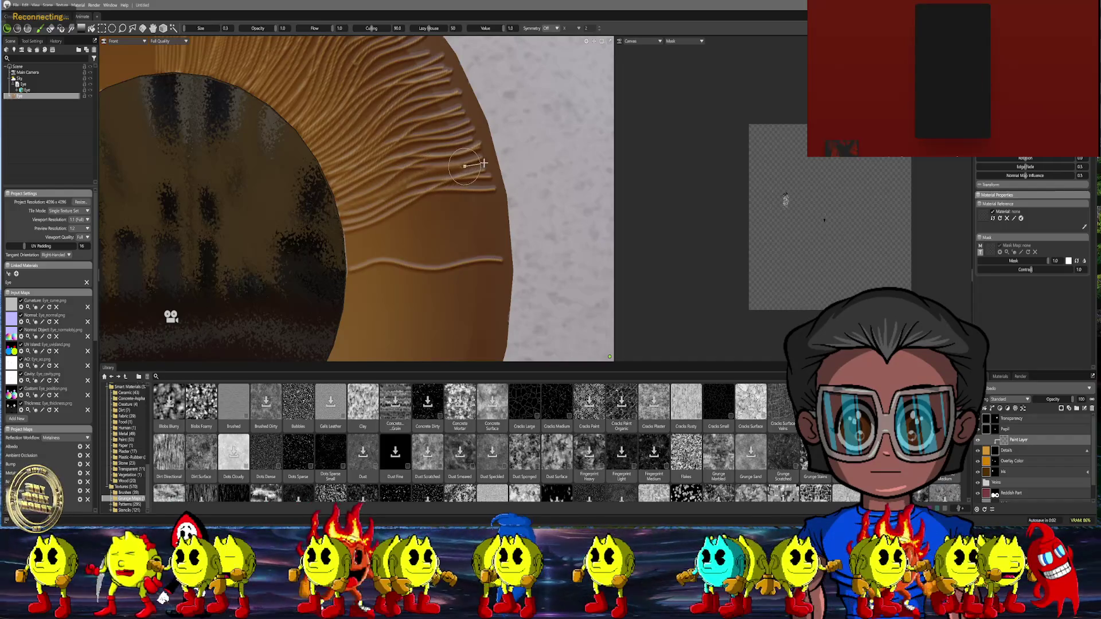
scroll(421, 227, down, 5)
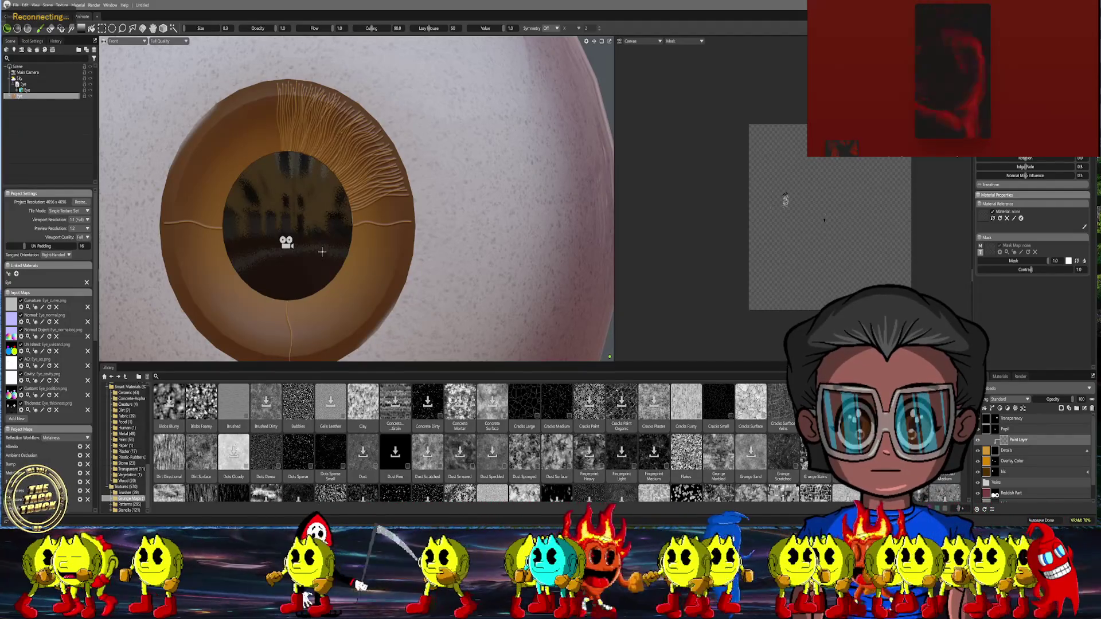
scroll(473, 197, up, 5)
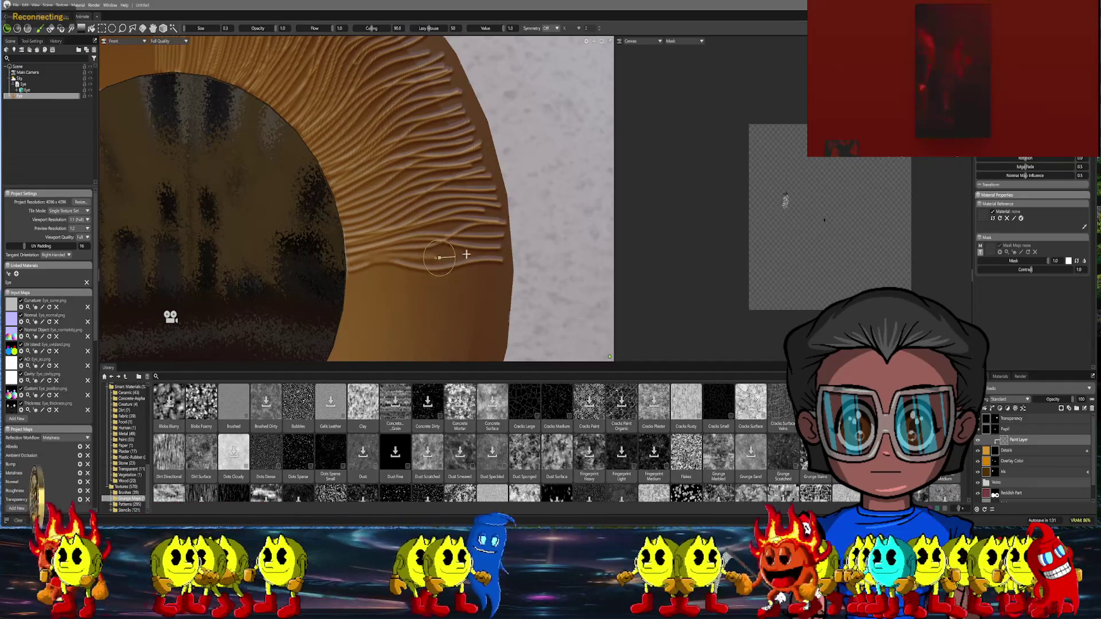
Zoom out and shift the eyeball view down and right to review the fibers
scroll(355, 307, down, 5)
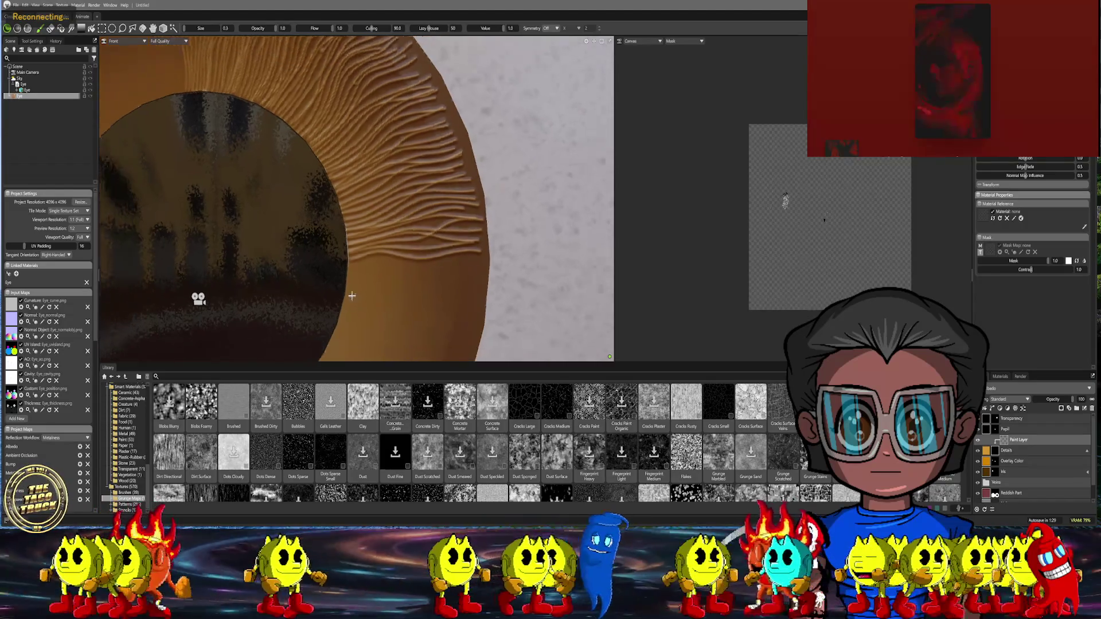
middle_drag(313, 277, 325, 301)
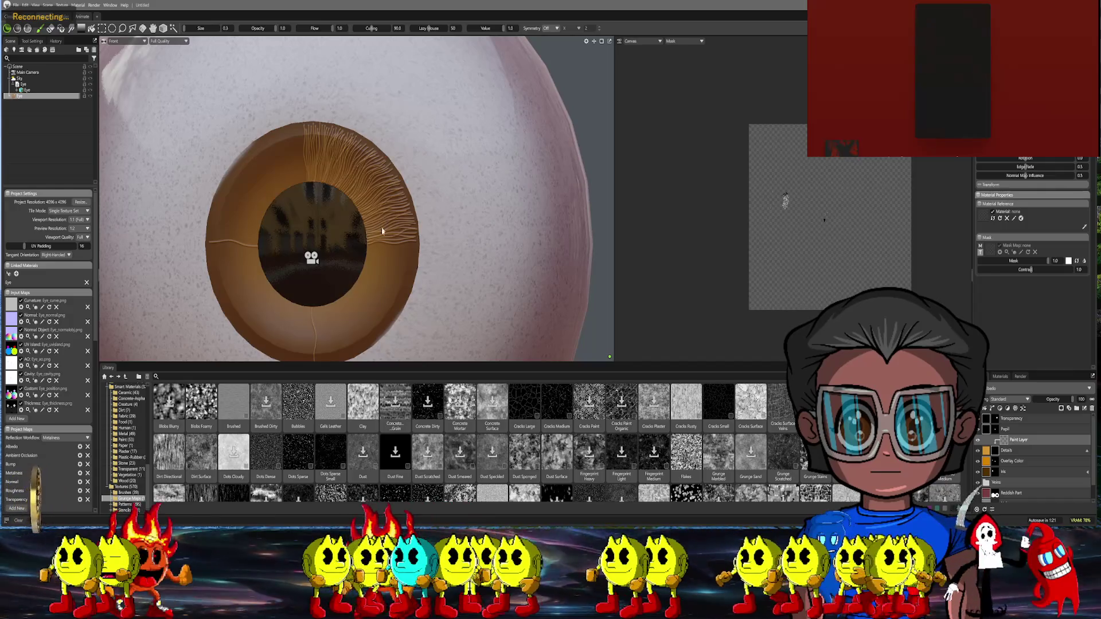
Bring the lower iris into view and paint a first thin fiber stroke there
right_click(400, 219)
middle_drag(371, 263, 345, 188)
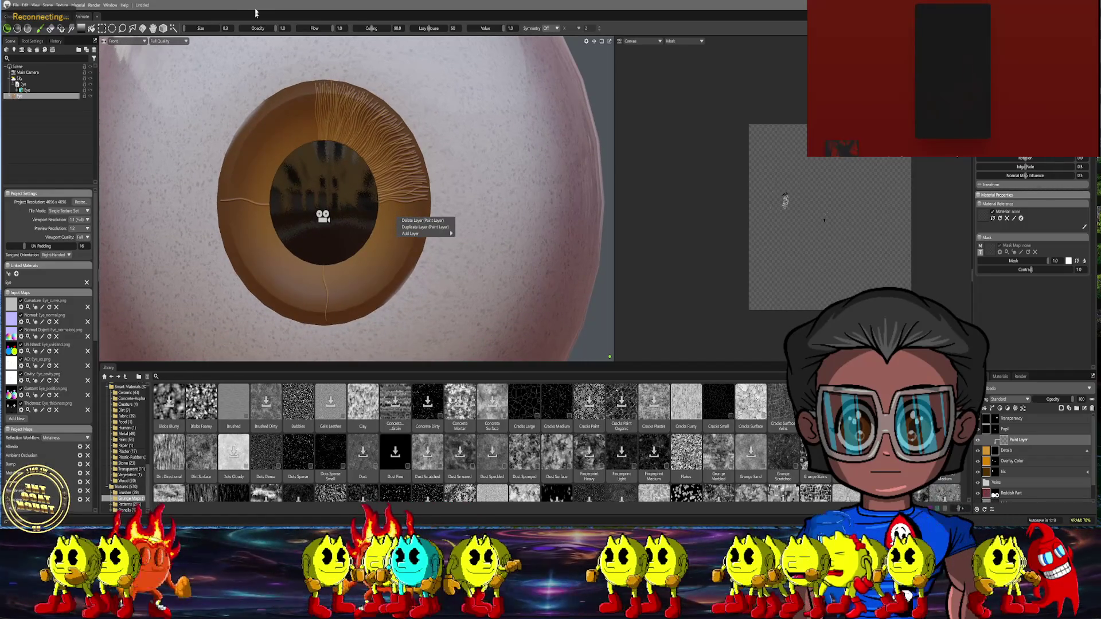
scroll(394, 253, up, 3)
middle_drag(390, 262, 368, 173)
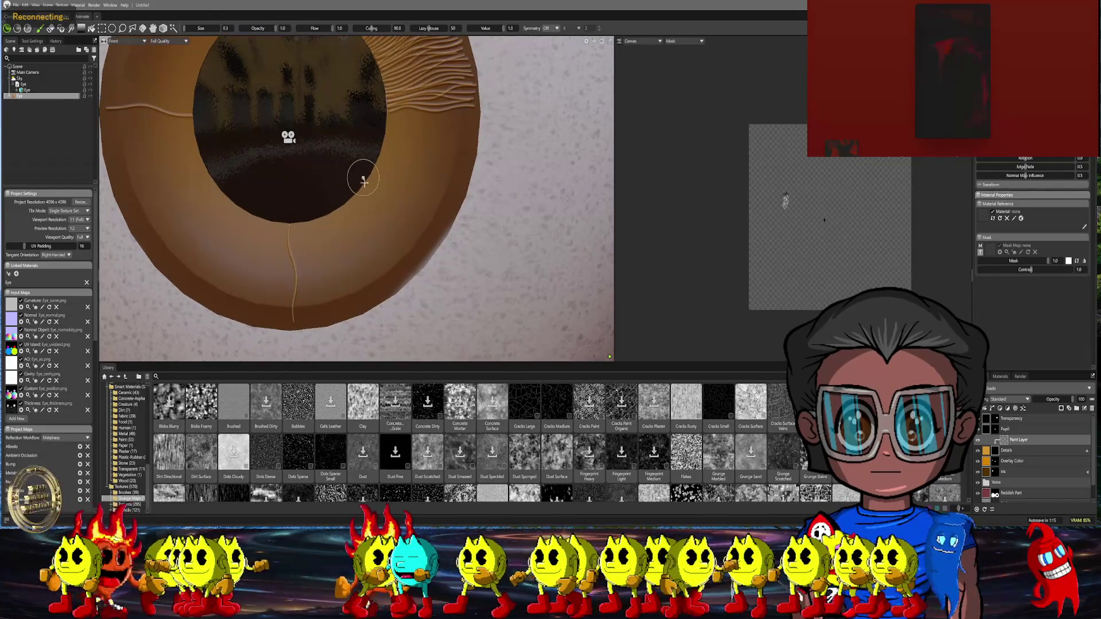
mouse_move(382, 197)
mouse_down()
mouse_move(422, 218)
mouse_move(436, 245)
mouse_up()
Paint four more thin fiber strands down and right across the iris
mouse_move(382, 181)
middle_down()
mouse_move(402, 148)
mouse_move(322, 190)
mouse_move(308, 160)
mouse_move(296, 172)
middle_up()
scroll(405, 148, up, 3)
mouse_move(296, 172)
mouse_down()
mouse_move(386, 187)
mouse_move(453, 224)
mouse_up()
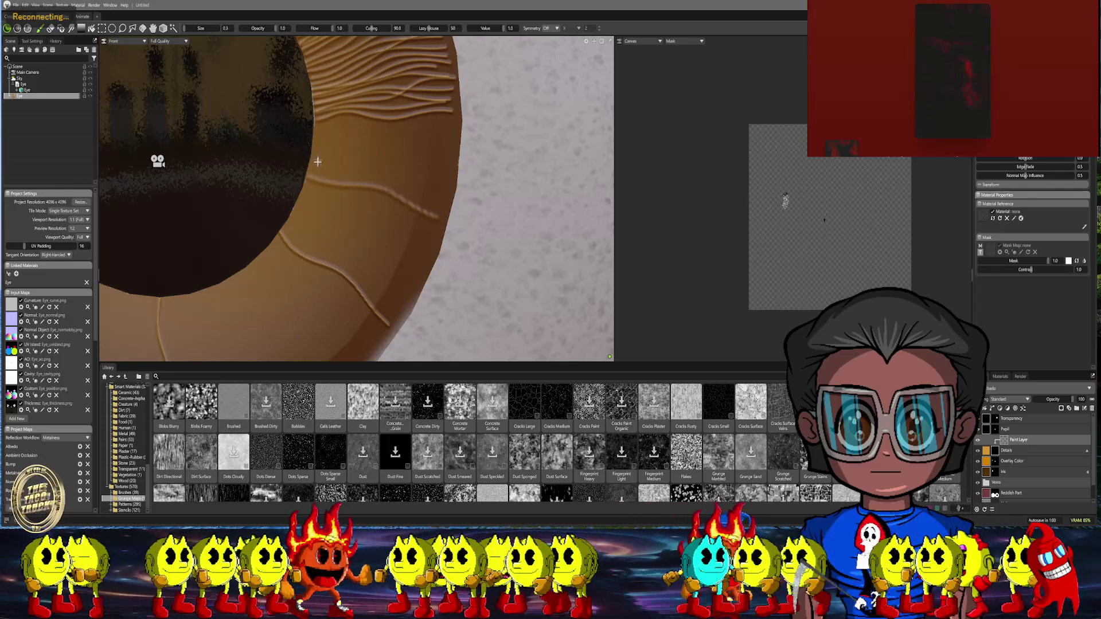
drag(319, 192, 426, 258)
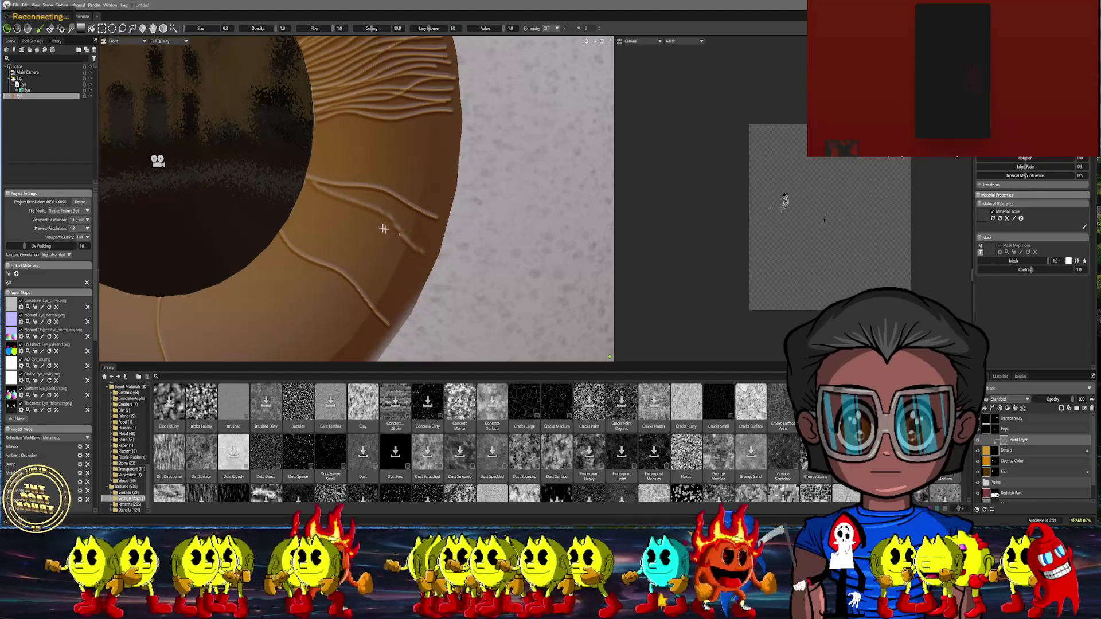
mouse_move(315, 177)
mouse_down()
mouse_move(414, 214)
mouse_move(451, 243)
mouse_up()
mouse_move(299, 173)
mouse_down()
mouse_move(411, 224)
mouse_move(439, 255)
mouse_up()
Add four fiber strands across the upper and middle iris
middle_drag(339, 149, 308, 158)
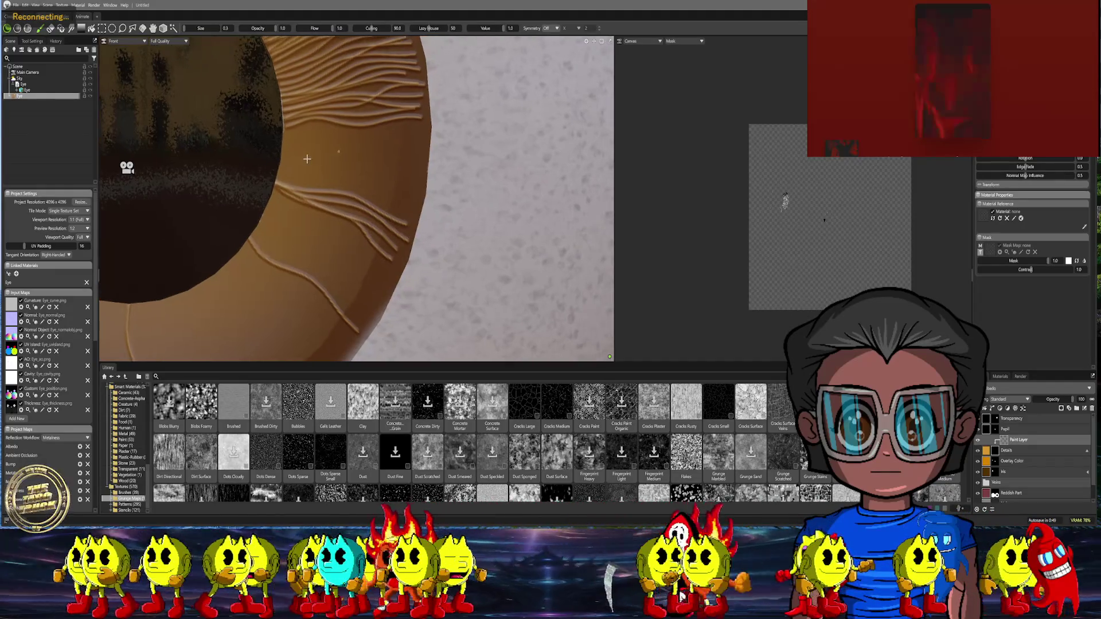
drag(280, 150, 433, 156)
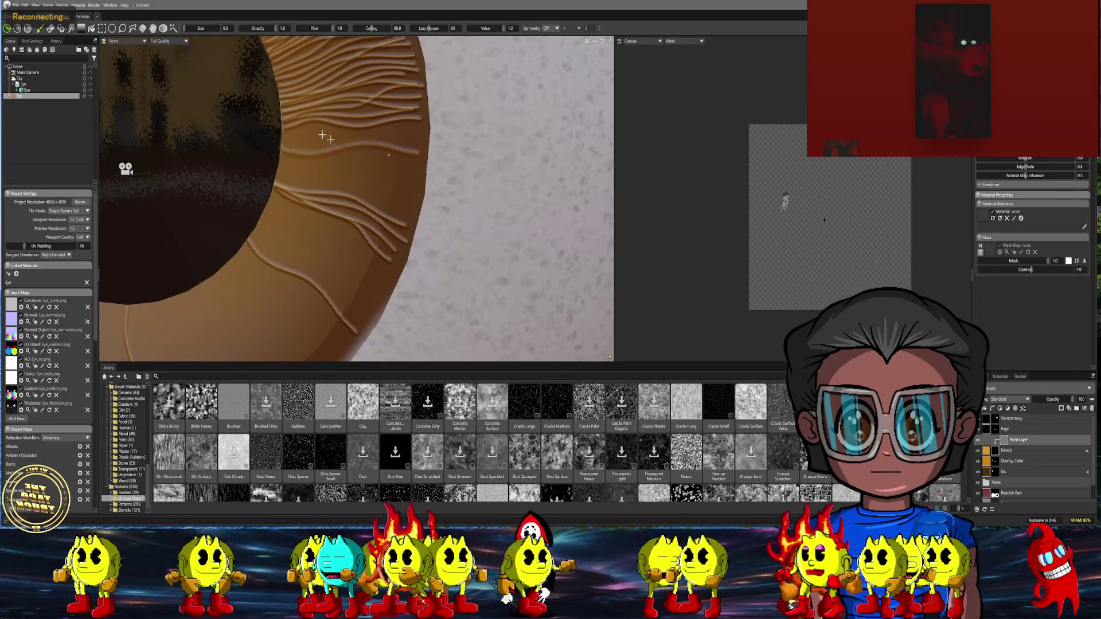
scroll(293, 127, up, 2)
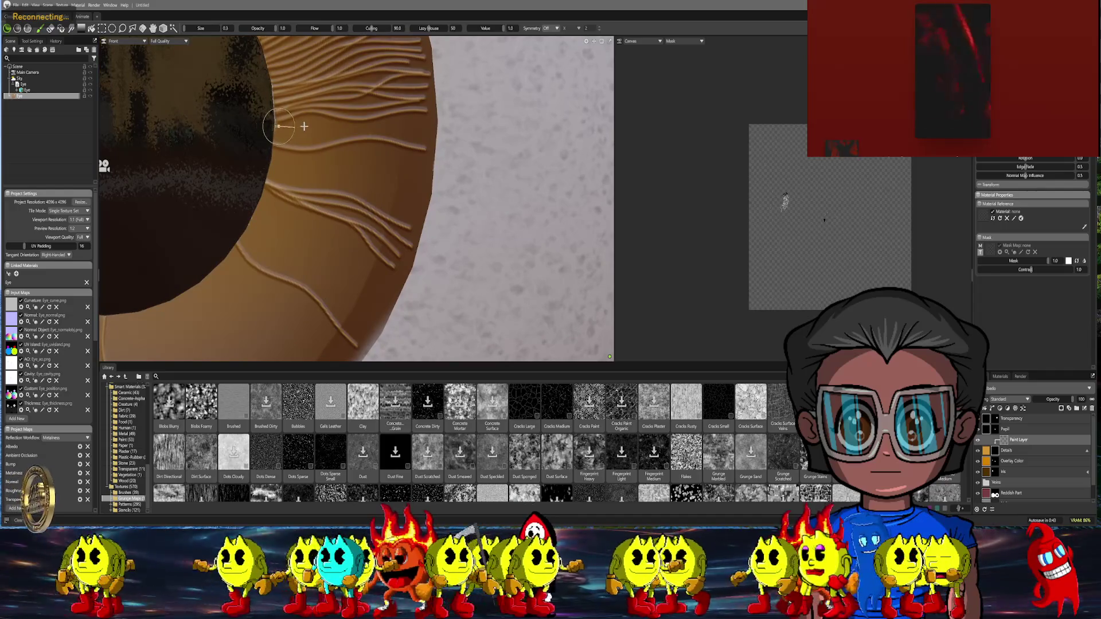
drag(323, 122, 435, 122)
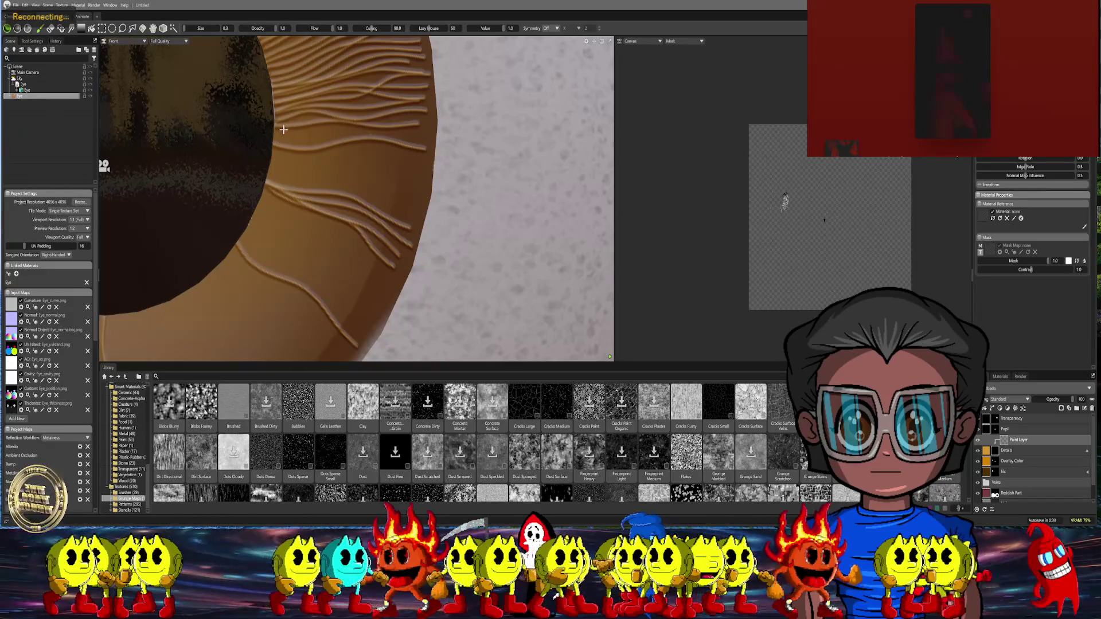
drag(277, 131, 435, 137)
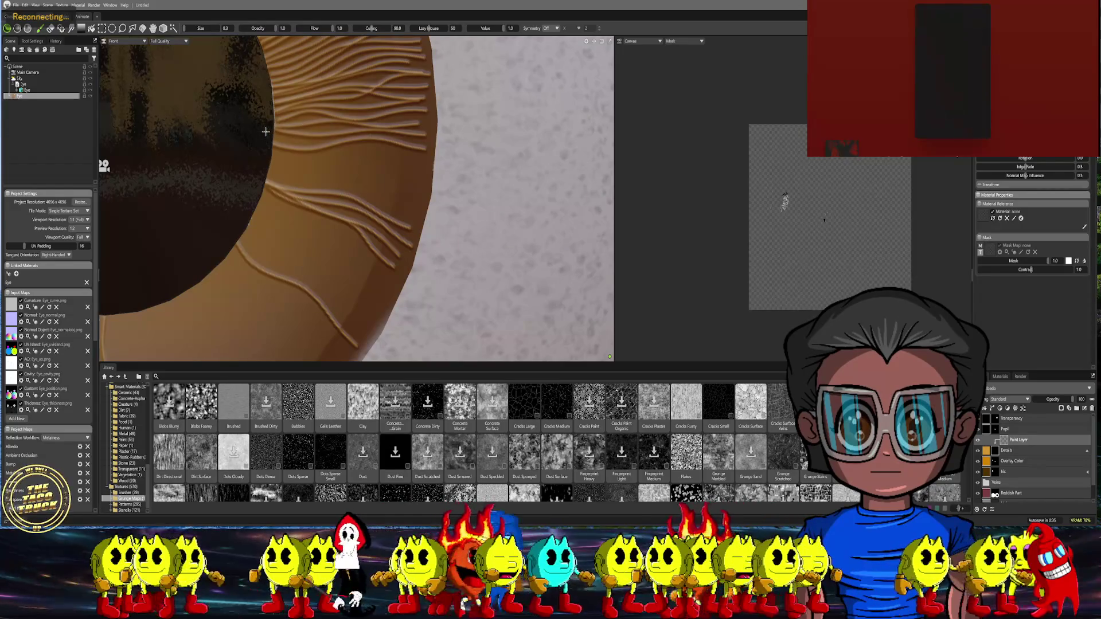
mouse_move(293, 143)
mouse_down()
mouse_move(402, 153)
mouse_move(437, 172)
mouse_up()
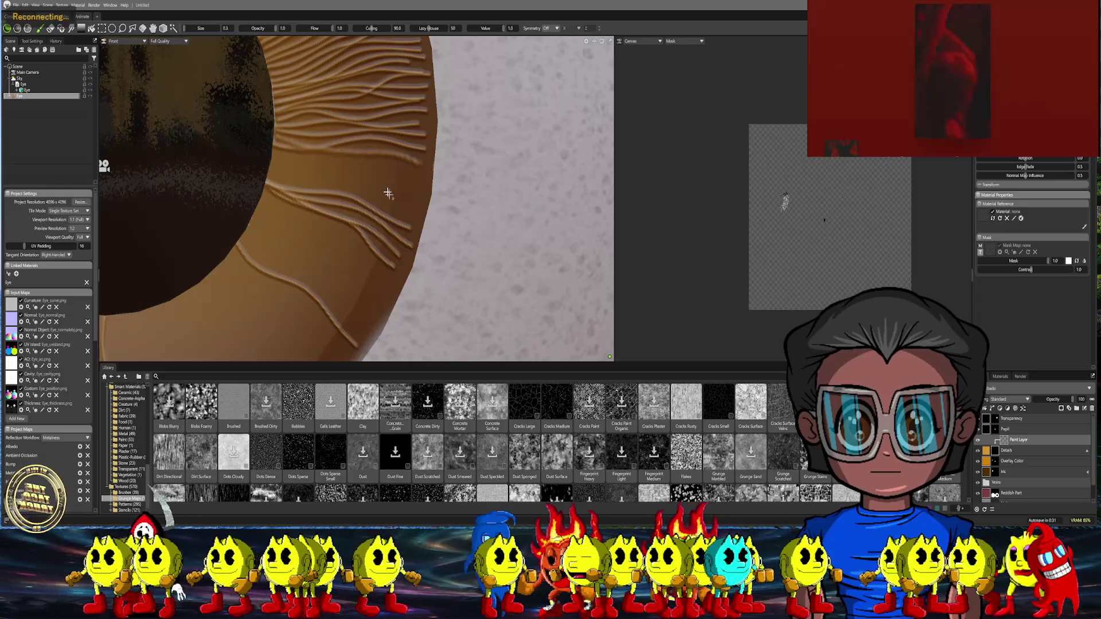
Paint four more fiber strokes running down and right from the pupil edge
scroll(389, 193, down, 5)
scroll(297, 163, up, 5)
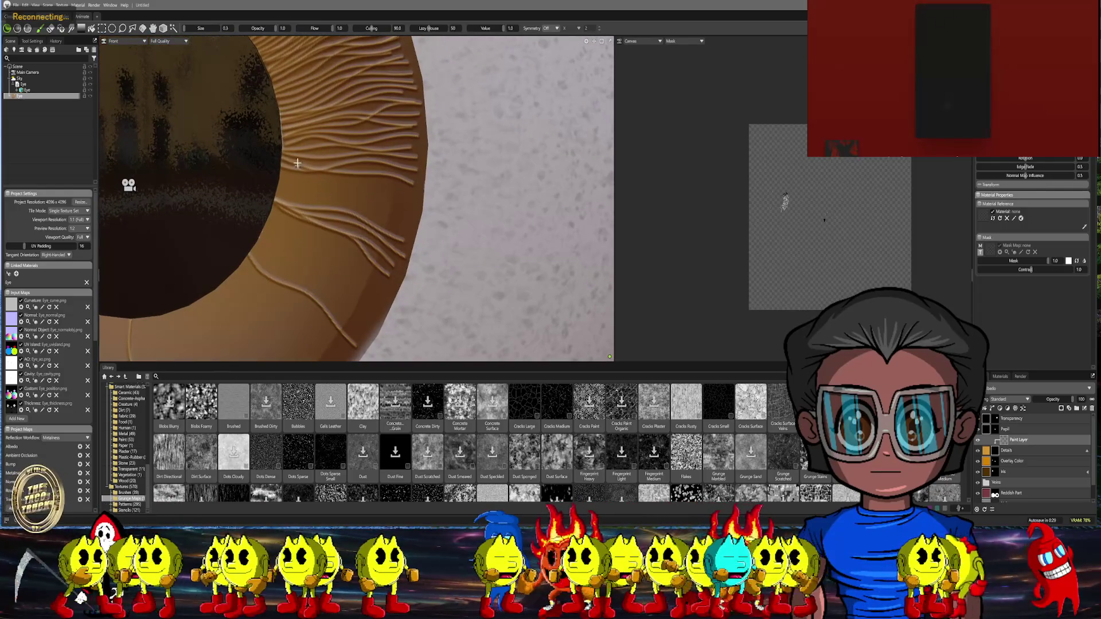
drag(295, 175, 422, 204)
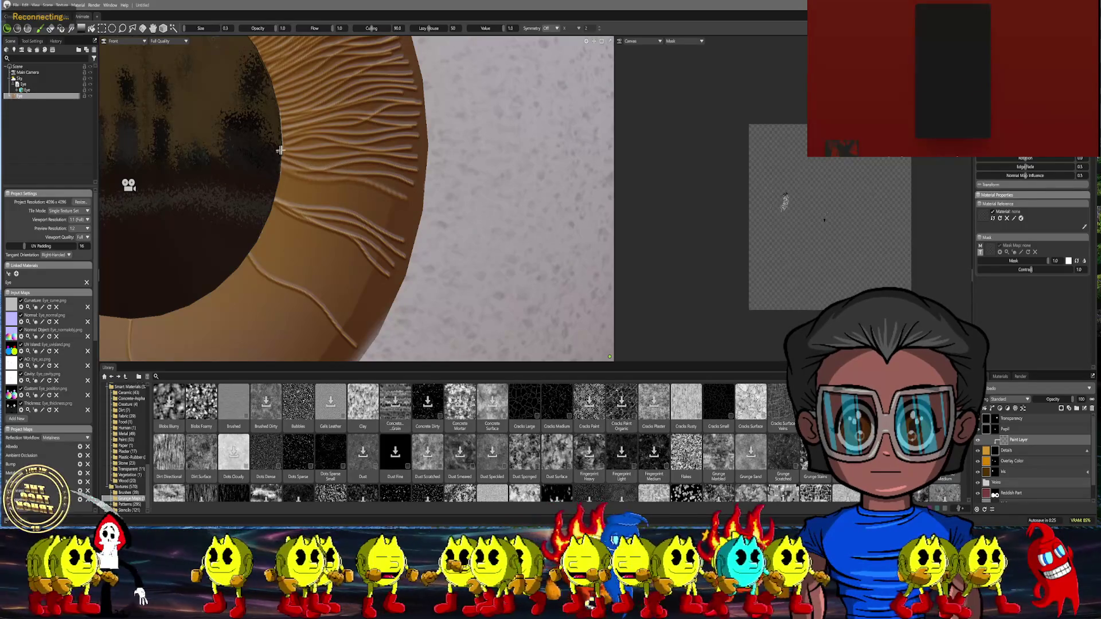
drag(298, 188, 427, 195)
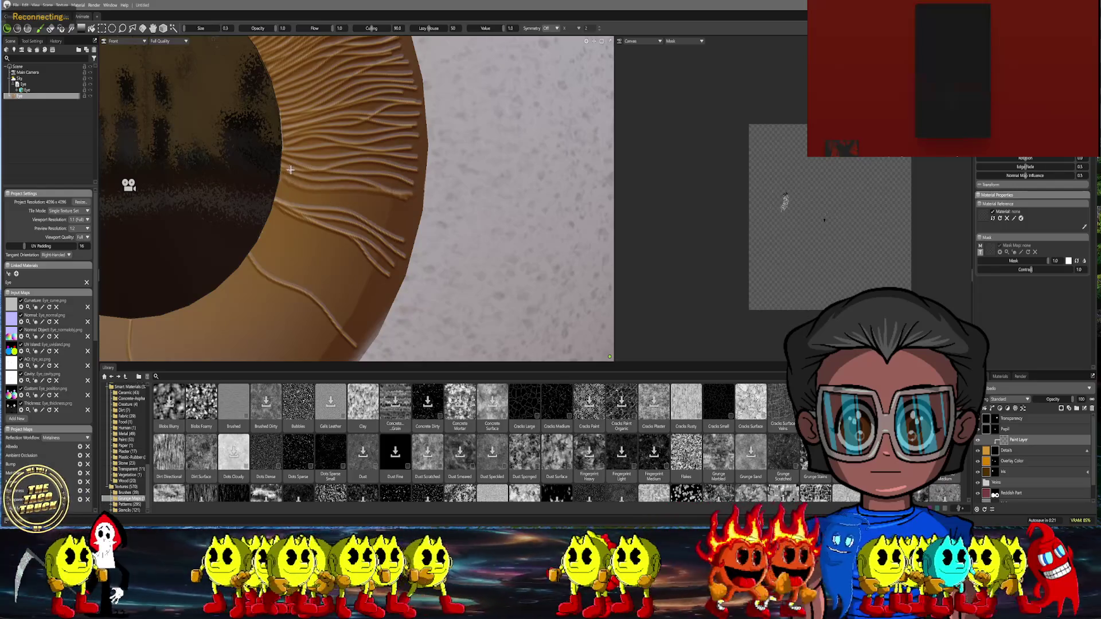
drag(355, 200, 427, 211)
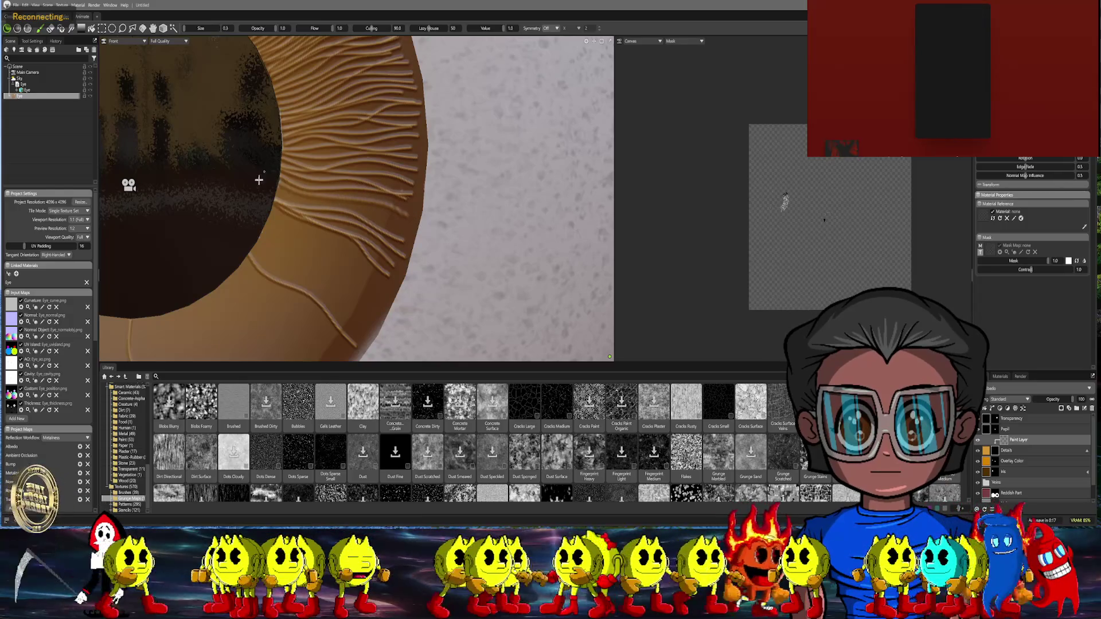
drag(297, 200, 422, 244)
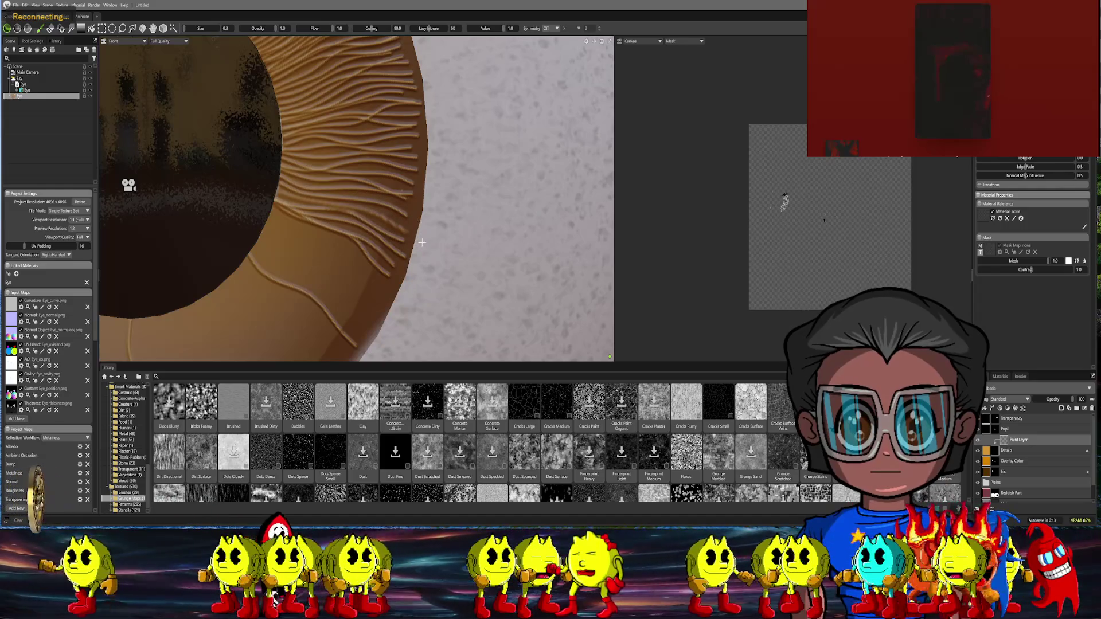
Paint five fiber strokes down along the iris's right edge
scroll(422, 244, down, 5)
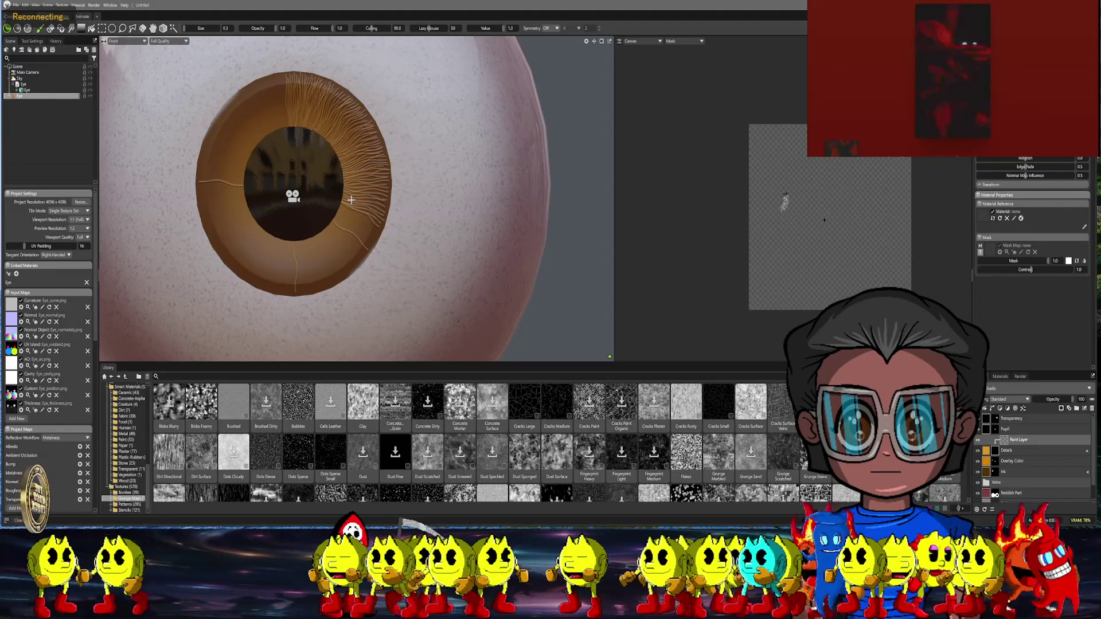
scroll(351, 200, up, 6)
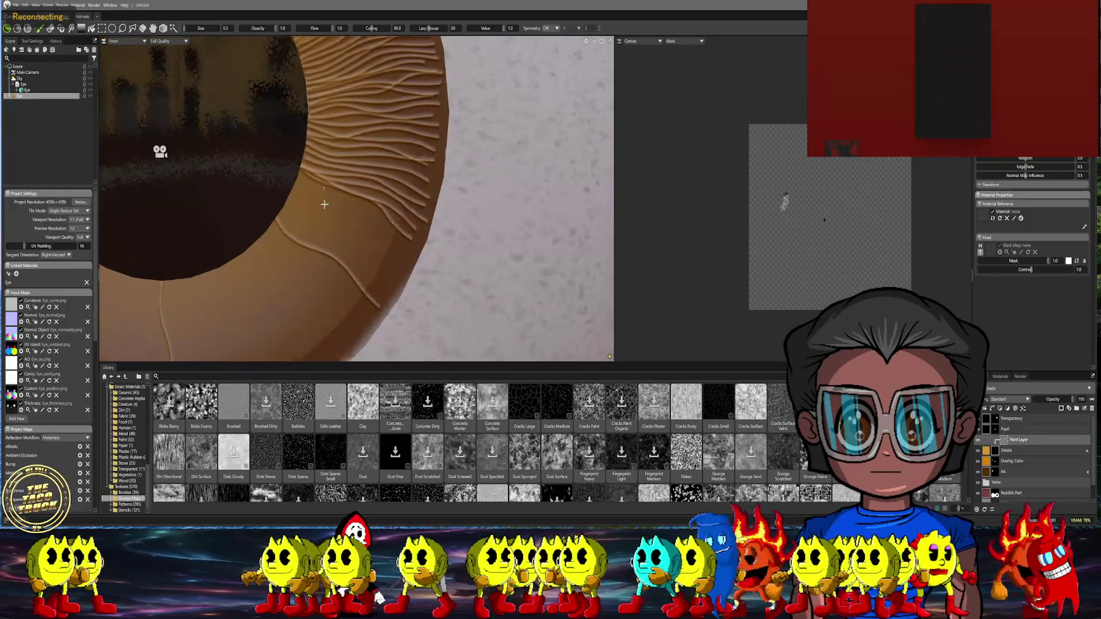
scroll(298, 189, up, 1)
drag(293, 204, 408, 277)
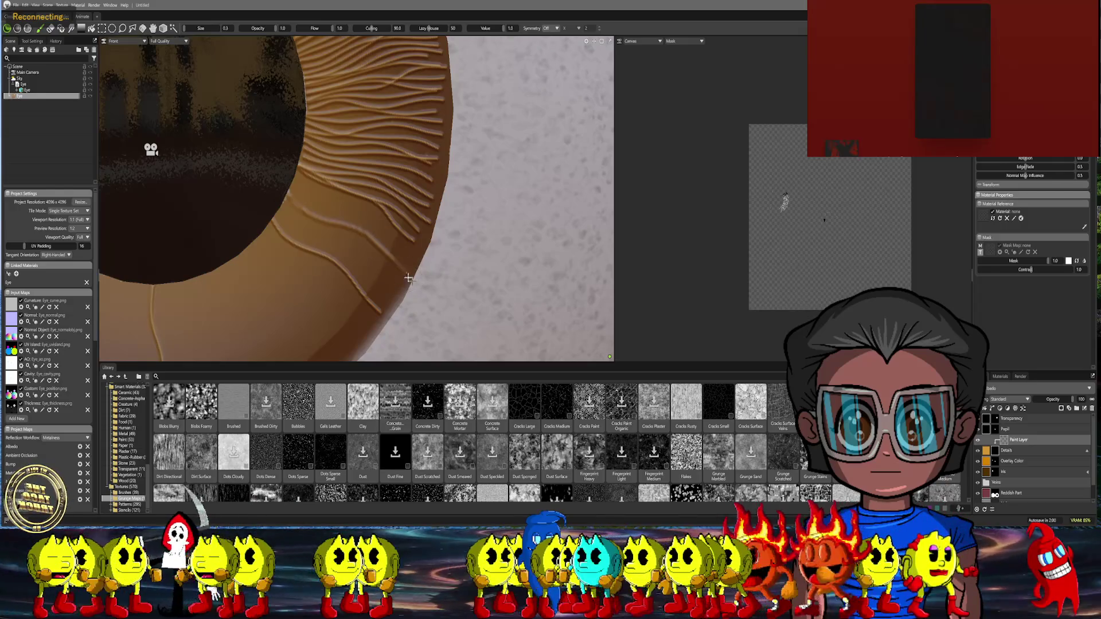
drag(299, 197, 408, 292)
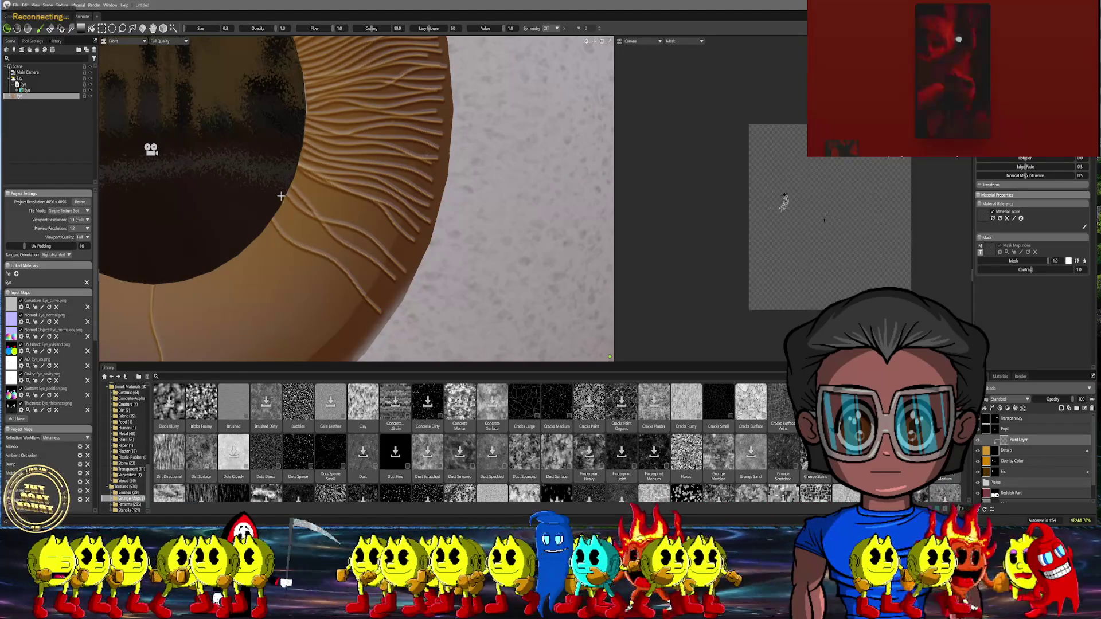
drag(295, 198, 397, 275)
middle_drag(294, 184, 263, 159)
mouse_move(264, 157)
mouse_down()
mouse_move(254, 153)
mouse_move(398, 248)
mouse_up()
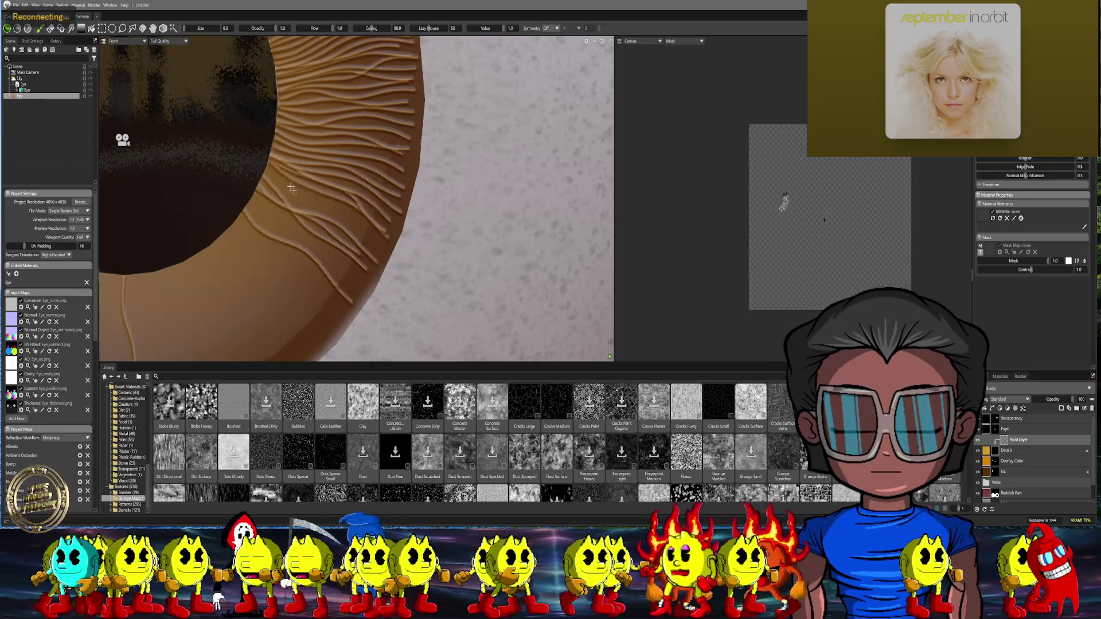
drag(319, 199, 393, 251)
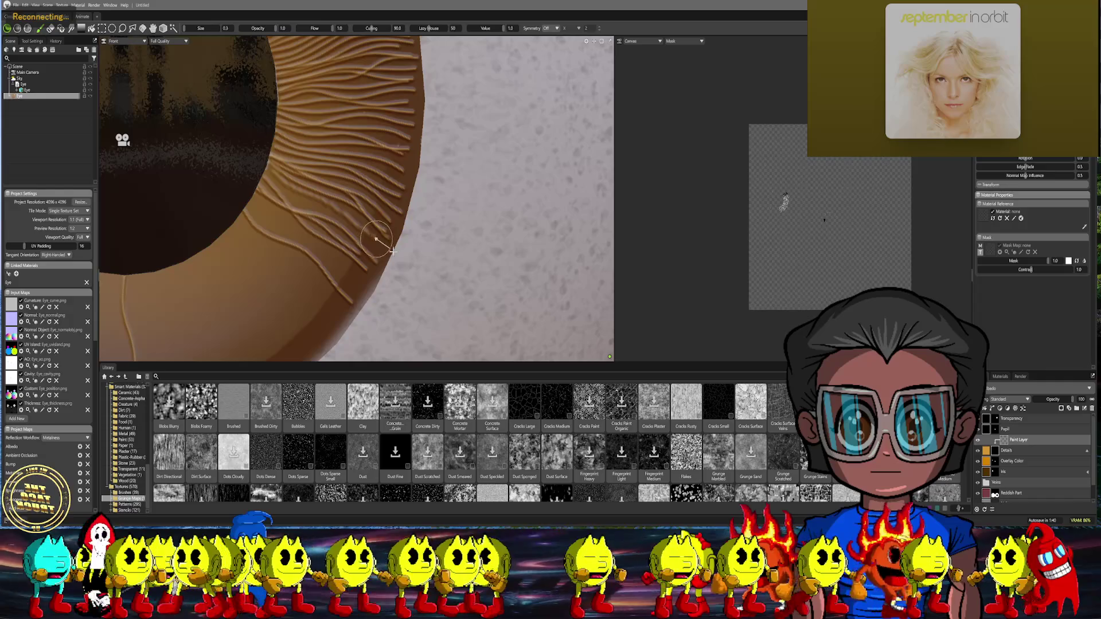
Add four fiber strokes running down the lower-right iris
drag(260, 165, 279, 187)
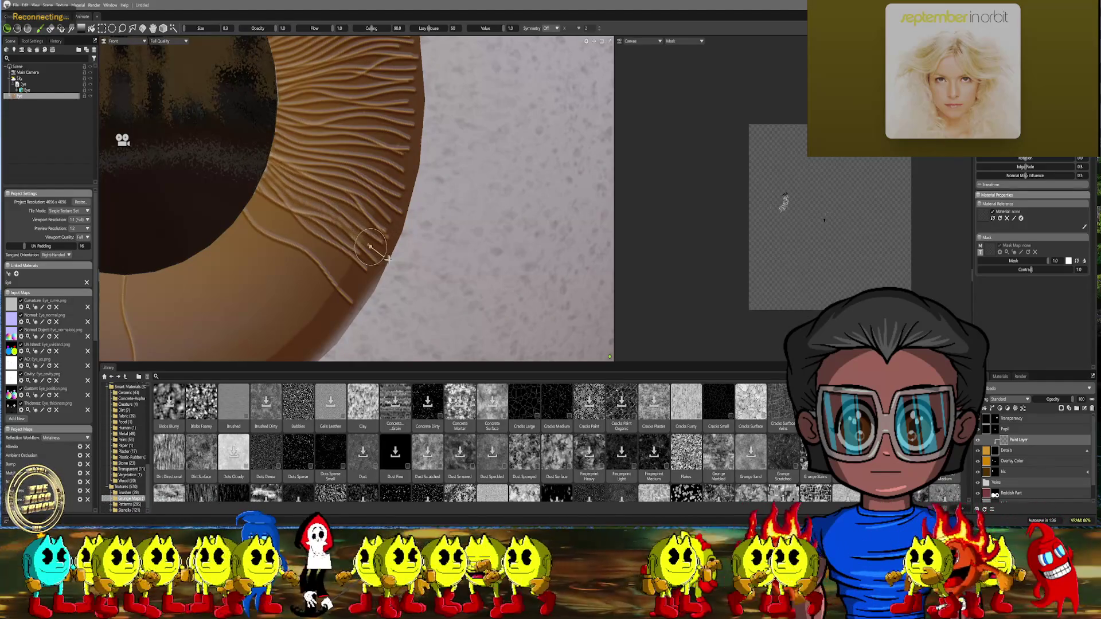
middle_drag(270, 194, 224, 138)
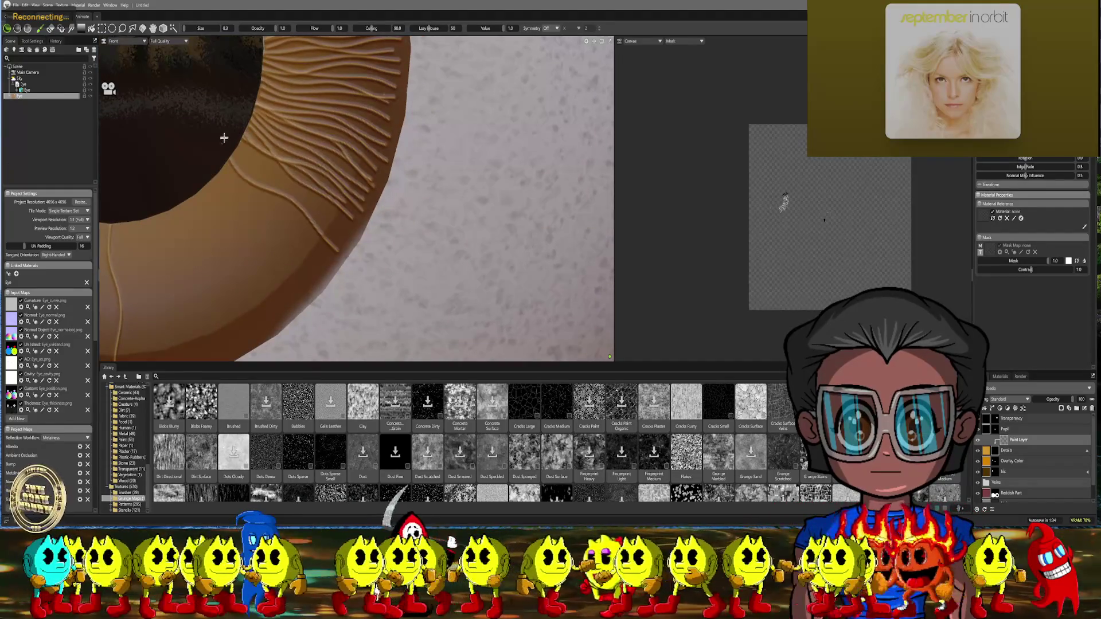
drag(236, 139, 358, 234)
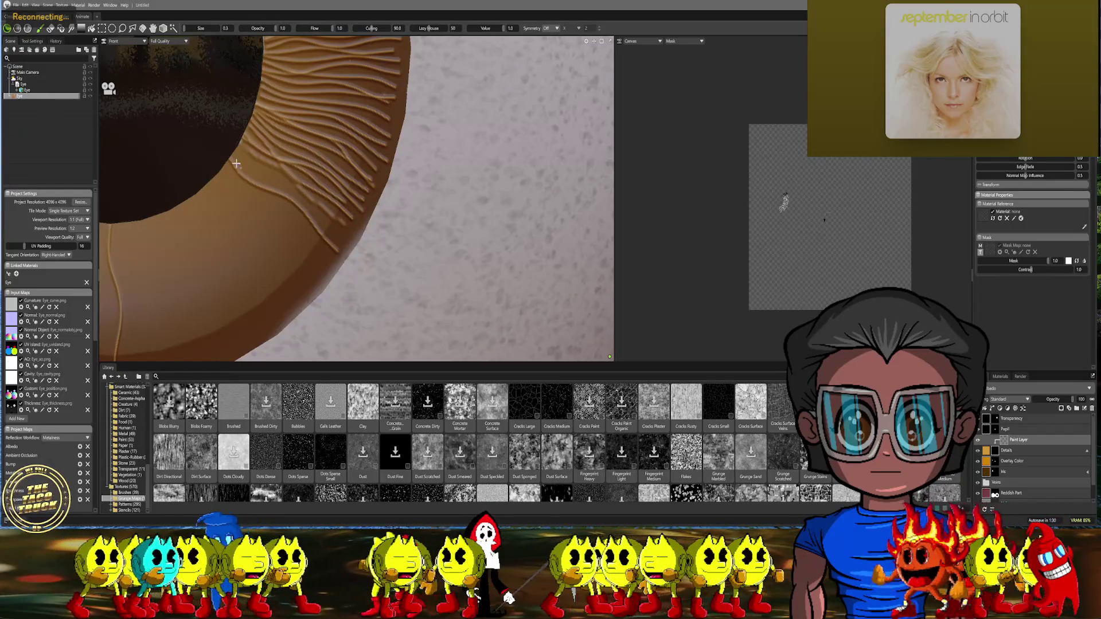
mouse_move(249, 161)
mouse_down()
mouse_move(360, 244)
mouse_move(336, 224)
mouse_up()
mouse_move(231, 148)
mouse_down()
mouse_move(299, 207)
mouse_move(346, 277)
mouse_up()
Paint a lower-iris fiber, undo it with Ctrl+Z, and repaint it down-right
scroll(384, 254, down, 5)
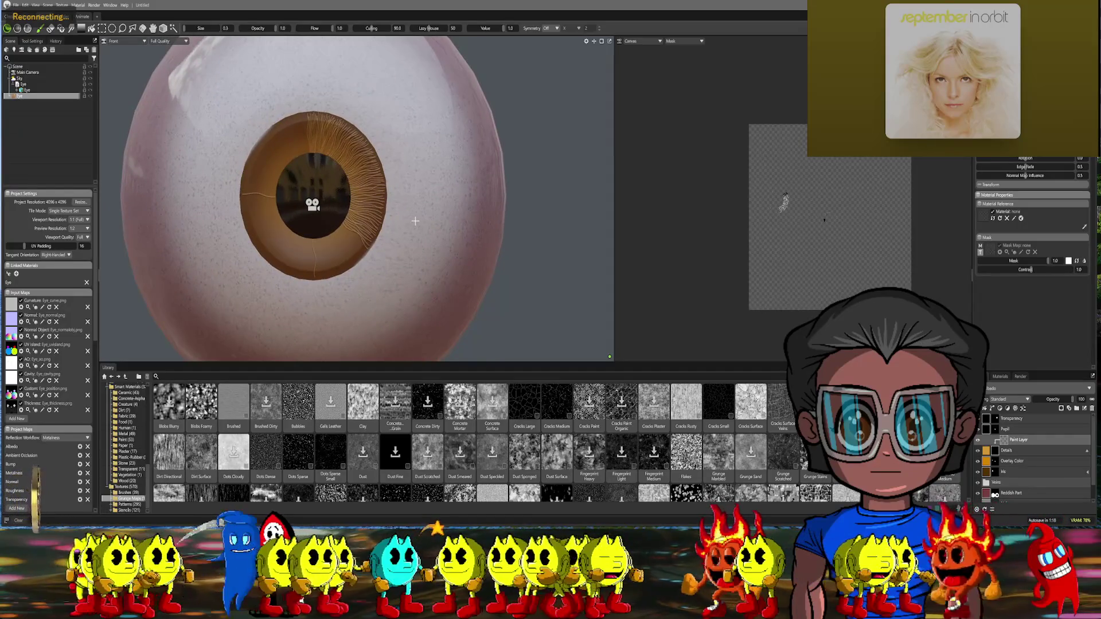
scroll(392, 204, up, 5)
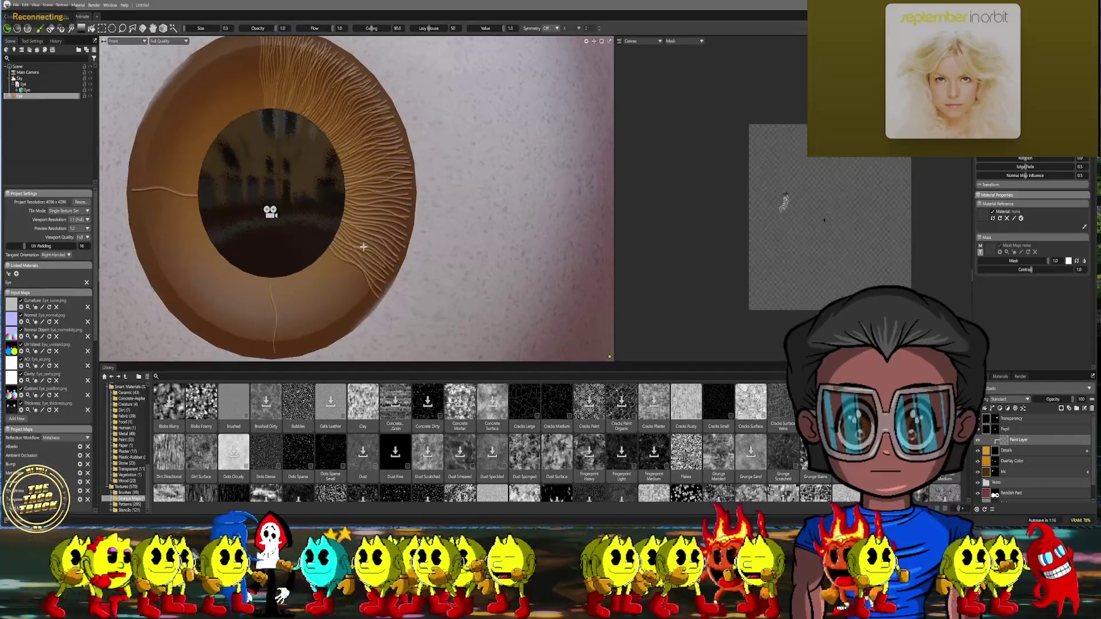
scroll(312, 165, up, 2)
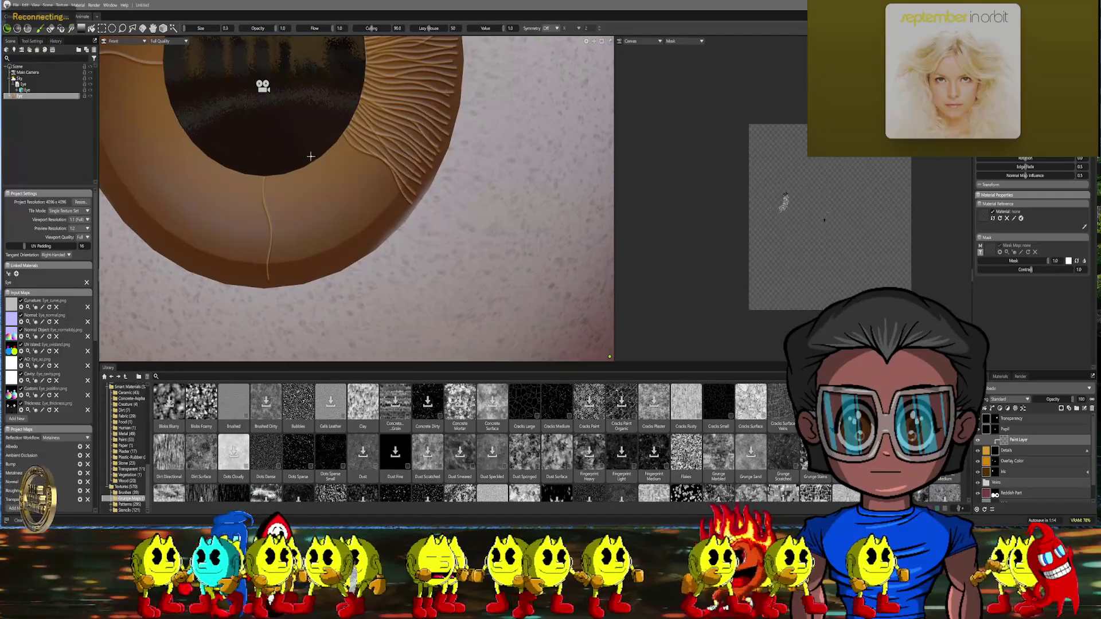
drag(323, 185, 379, 268)
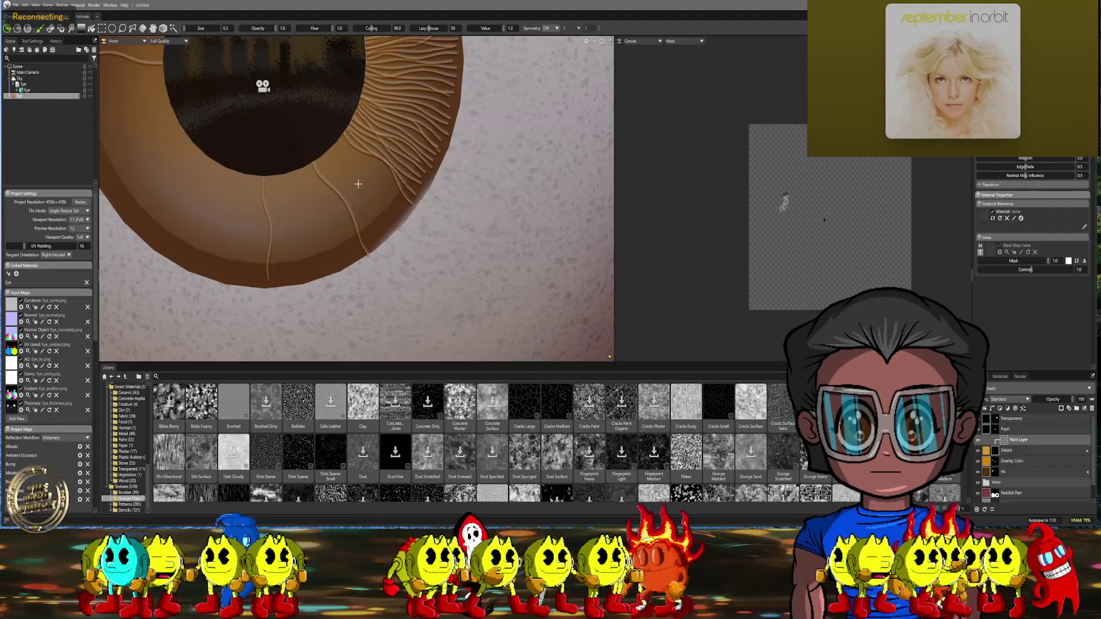
key(ctrl+z)
drag(313, 157, 374, 251)
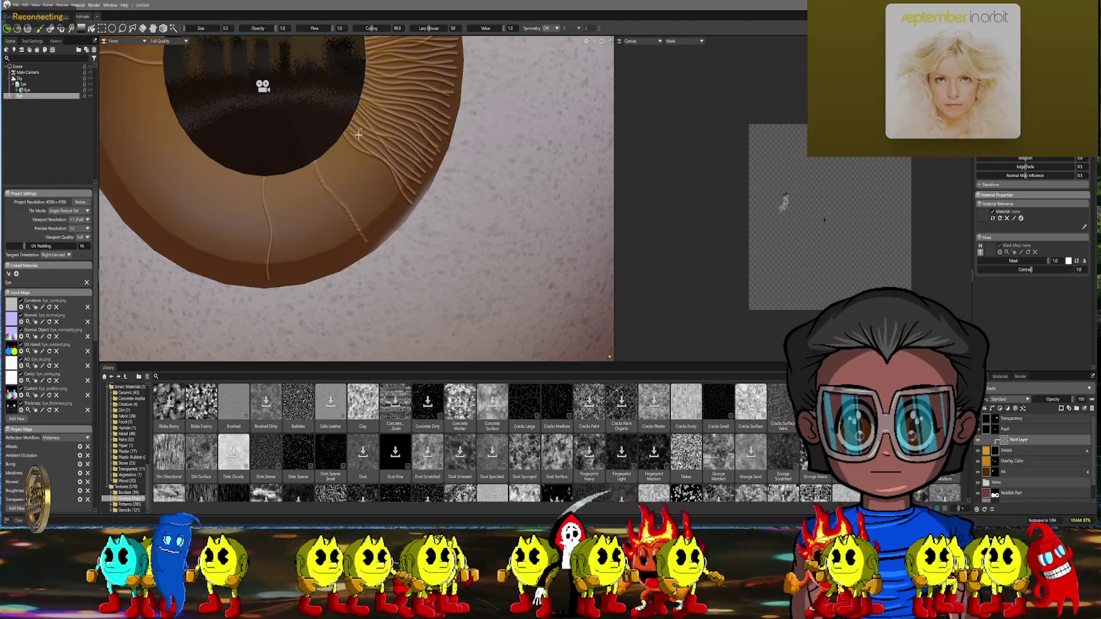
Paint four more fibers down across the lower iris from the pupil edge
scroll(358, 134, up, 4)
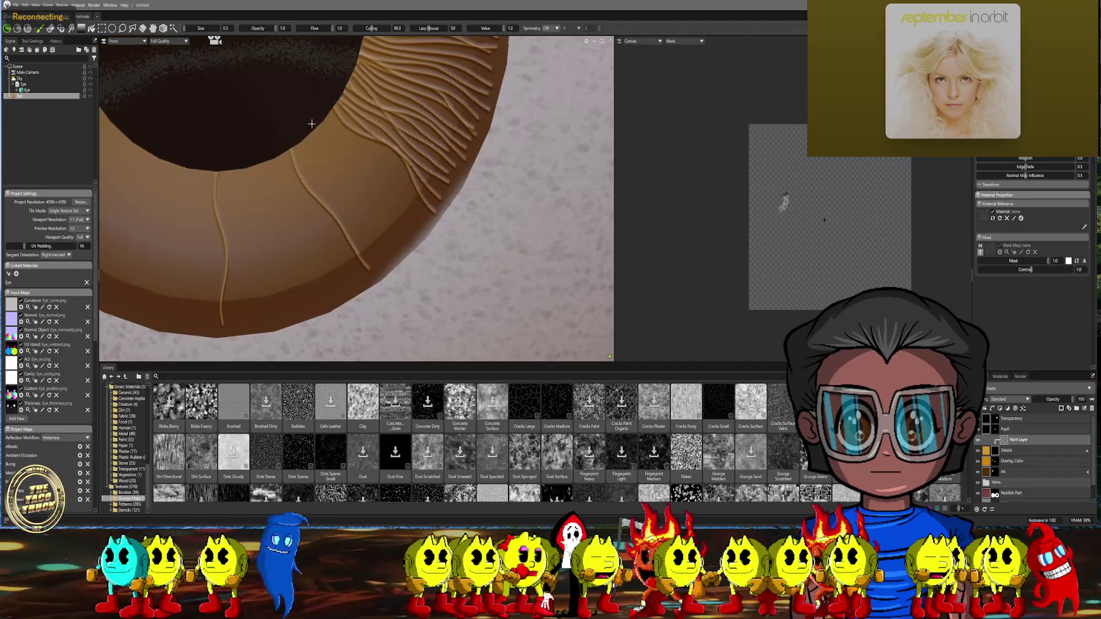
mouse_move(322, 146)
mouse_down()
mouse_move(390, 232)
mouse_move(421, 249)
mouse_up()
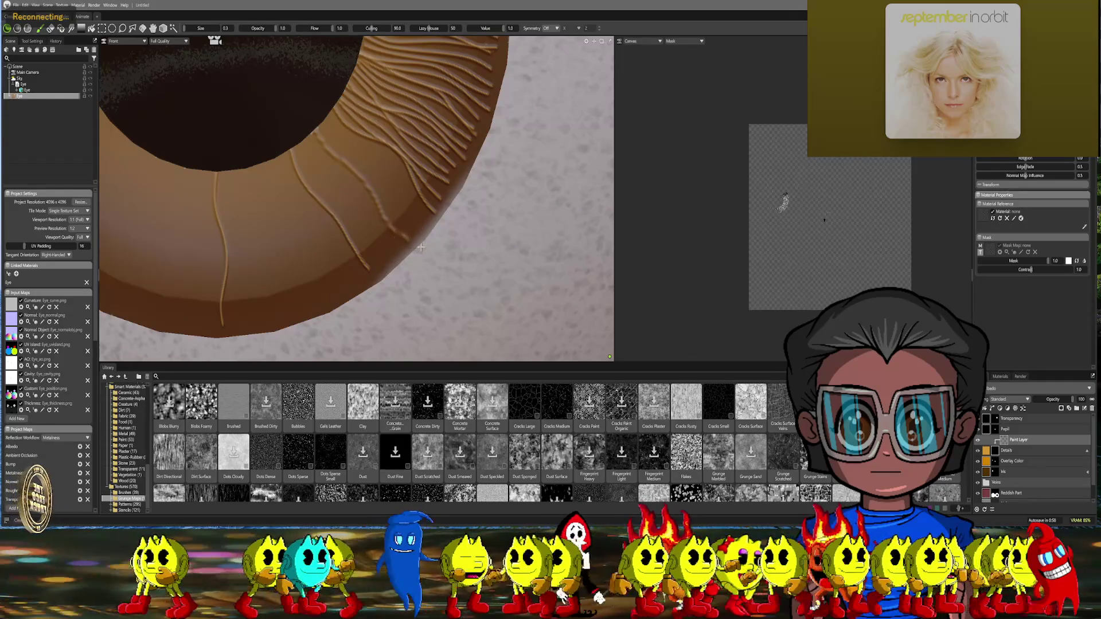
mouse_move(313, 139)
mouse_down()
mouse_move(385, 193)
mouse_move(425, 243)
mouse_up()
mouse_move(385, 151)
middle_down()
mouse_move(324, 132)
mouse_move(294, 103)
middle_up()
mouse_move(291, 119)
mouse_down()
mouse_move(345, 152)
mouse_move(417, 232)
mouse_up()
drag(305, 121, 414, 216)
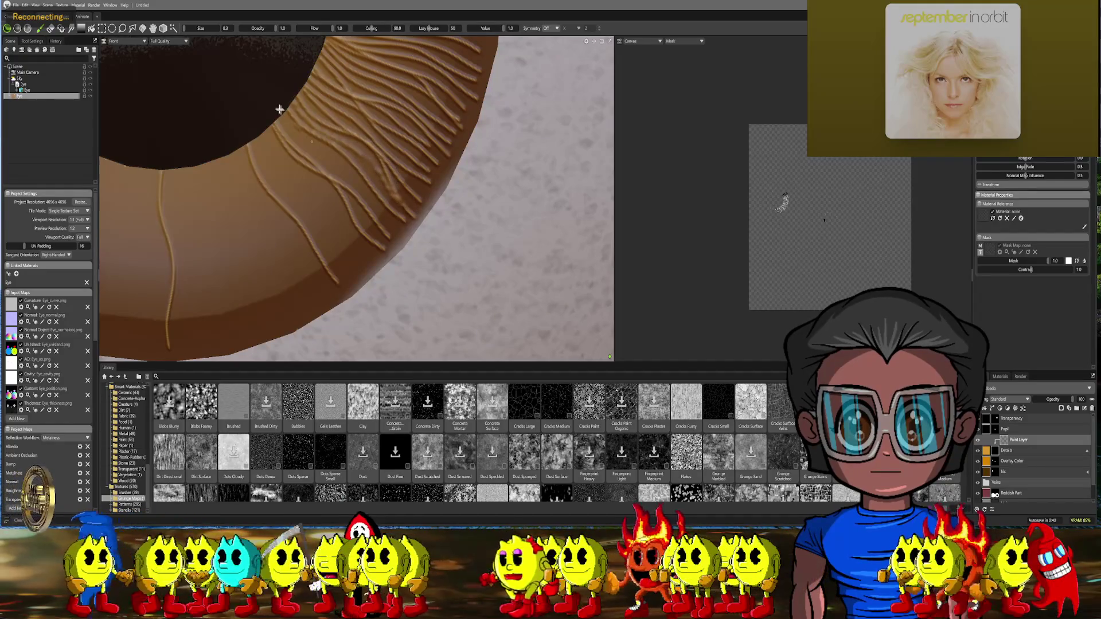
Add three fiber strokes along the lower-right iris and its bottom
drag(279, 109, 355, 179)
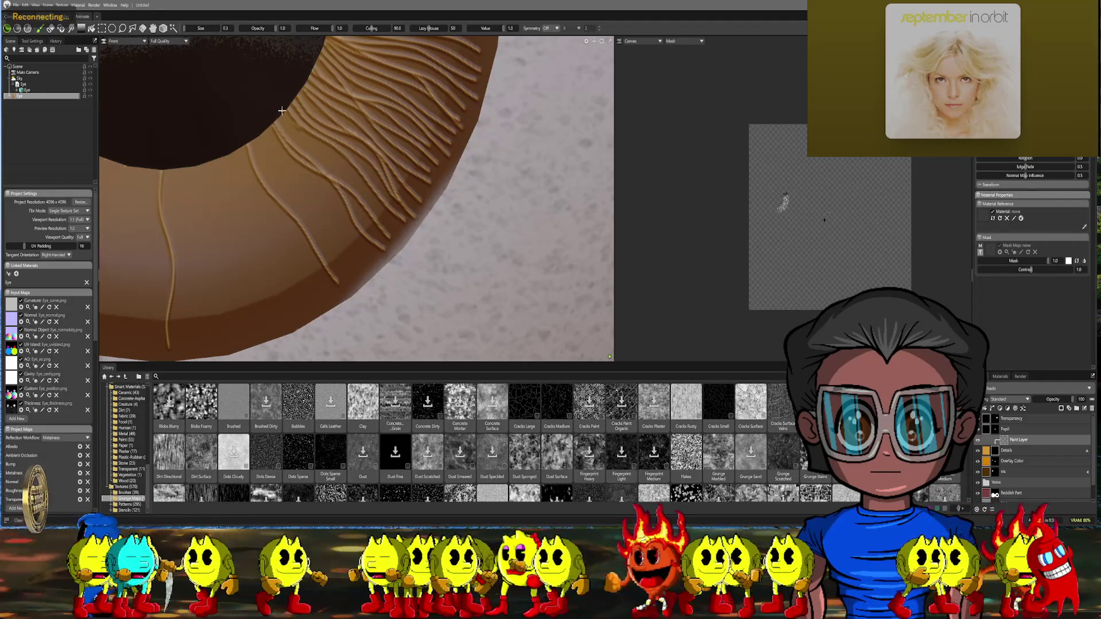
drag(332, 162, 412, 239)
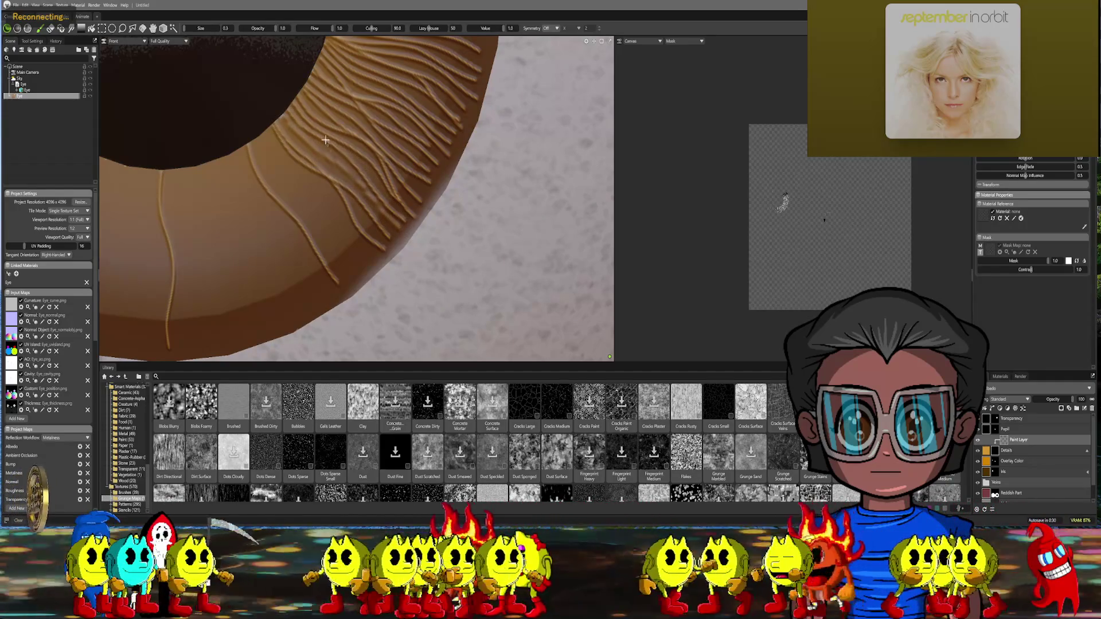
drag(314, 160, 391, 250)
scroll(413, 182, down, 8)
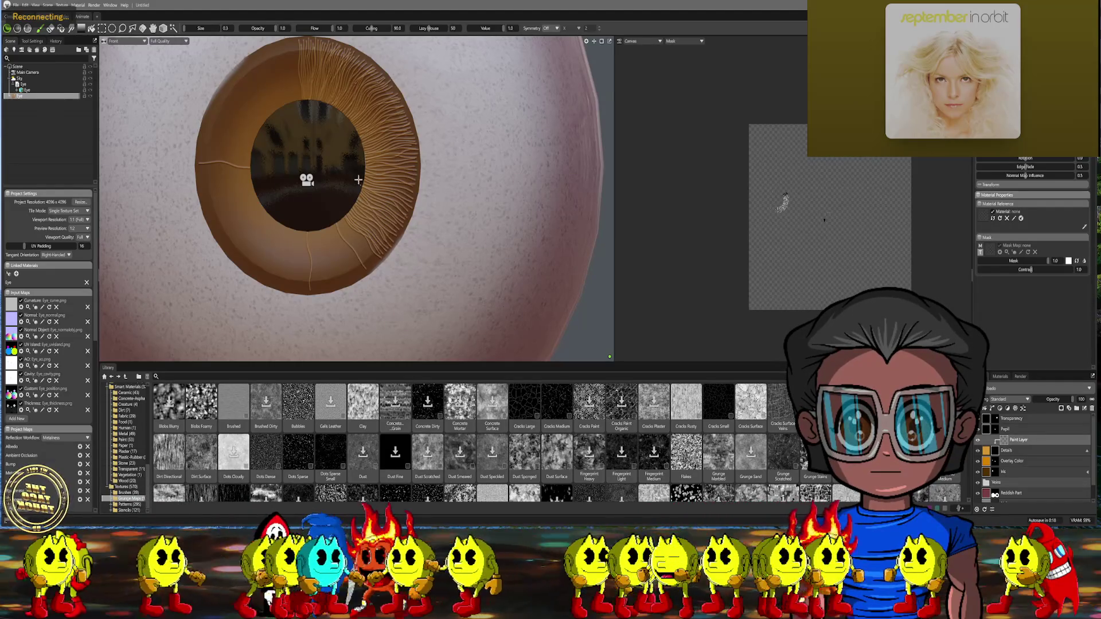
Zoom into the iris edge and paint four embossed fiber strokes down-right along it
scroll(358, 179, up, 8)
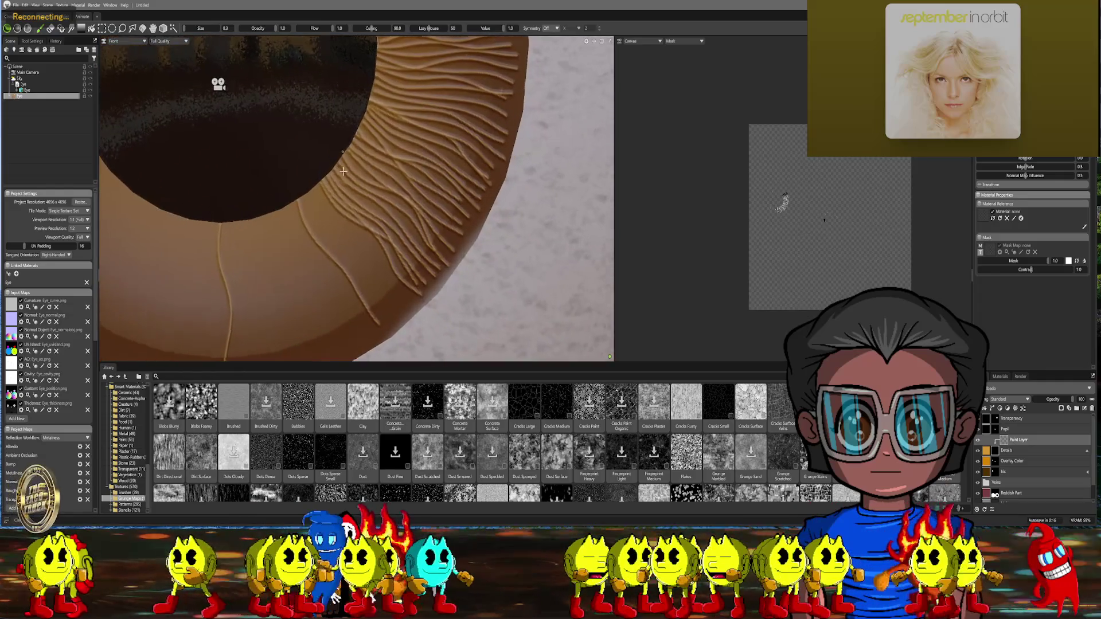
scroll(343, 171, up, 1)
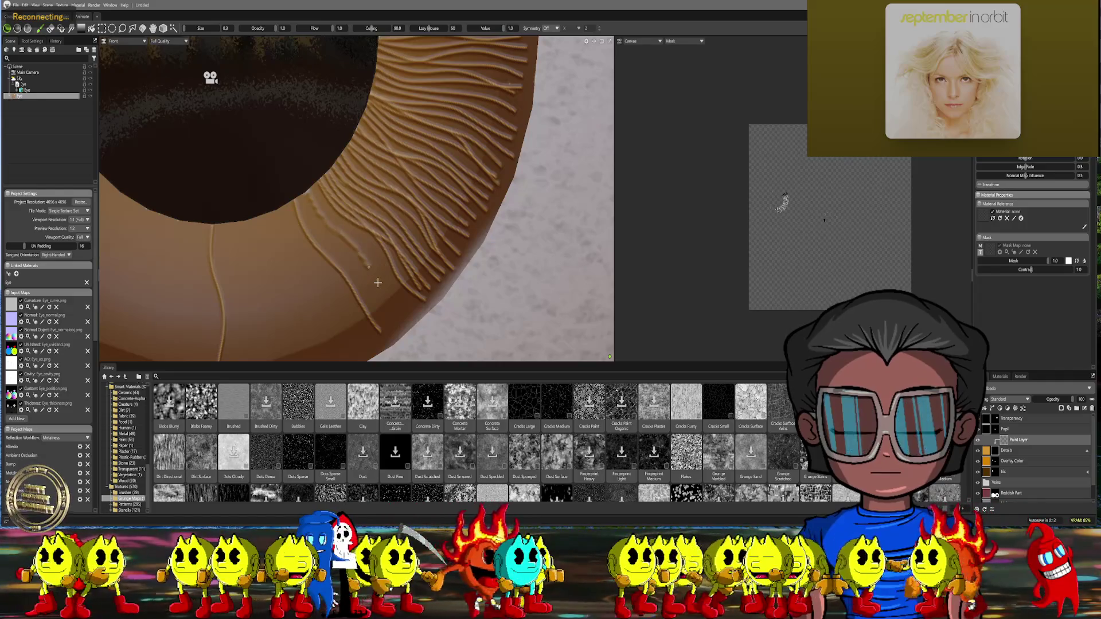
middle_drag(272, 89, 336, 75)
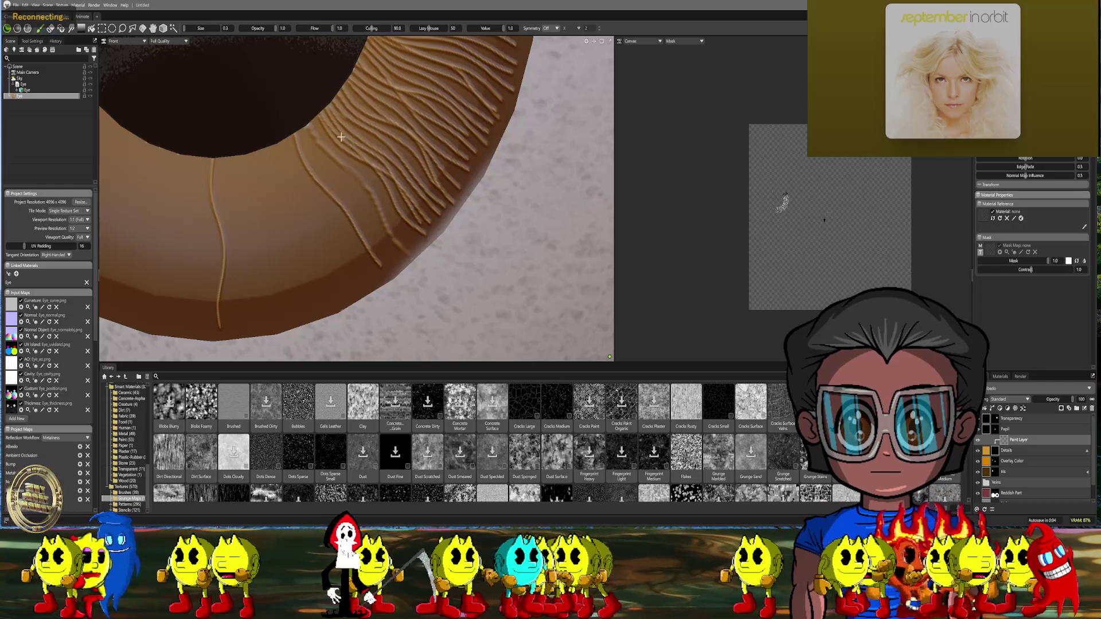
drag(312, 119, 421, 237)
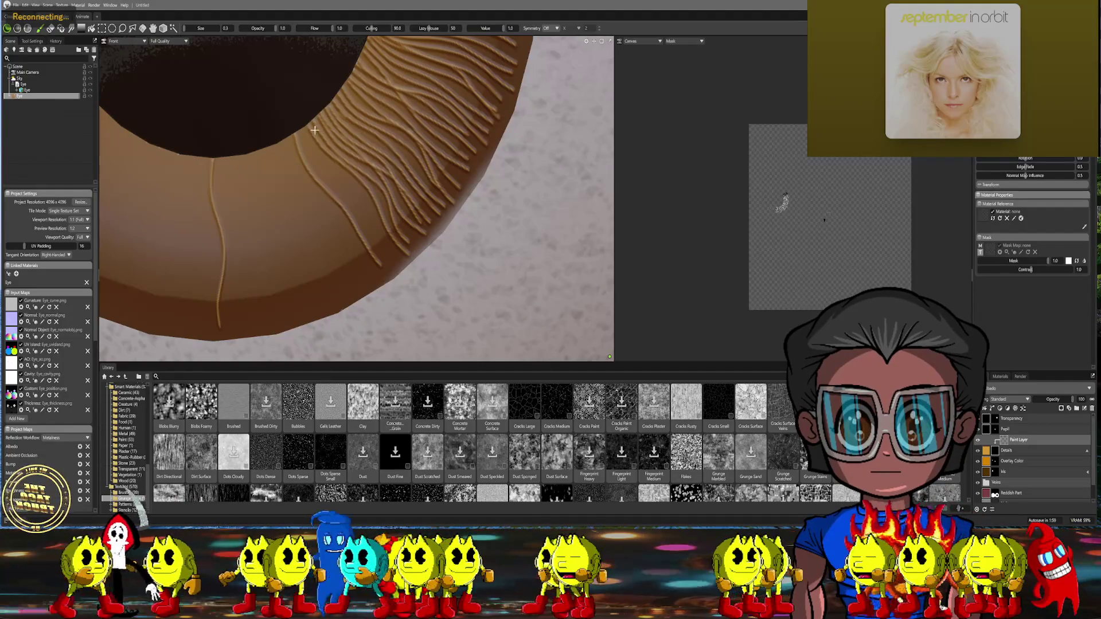
drag(300, 124, 412, 266)
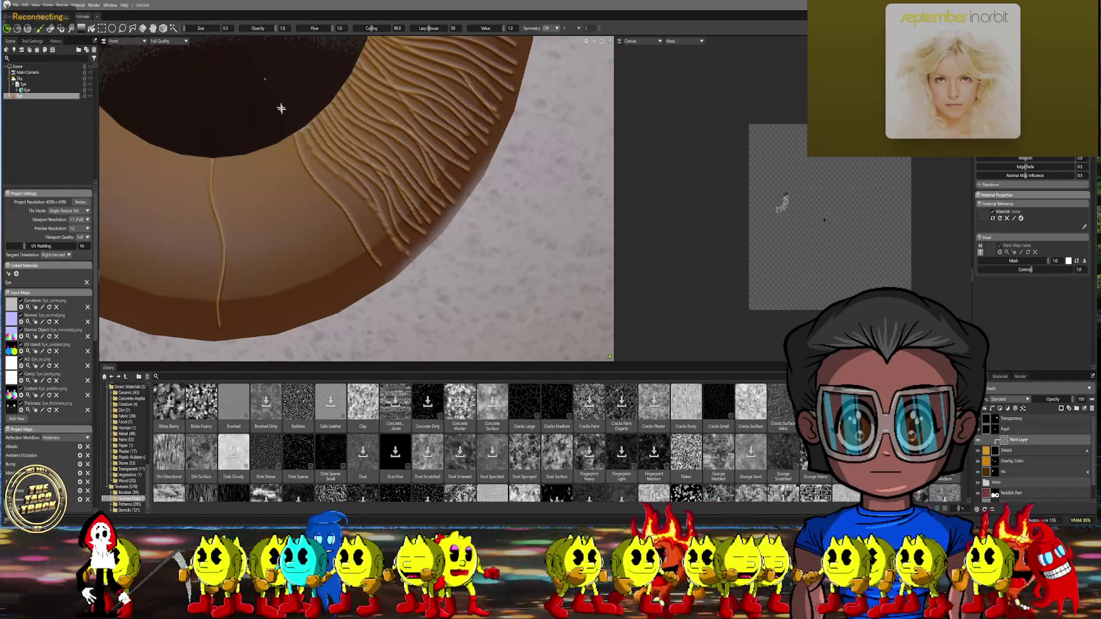
mouse_move(319, 173)
mouse_down()
mouse_move(360, 212)
mouse_move(399, 280)
mouse_up()
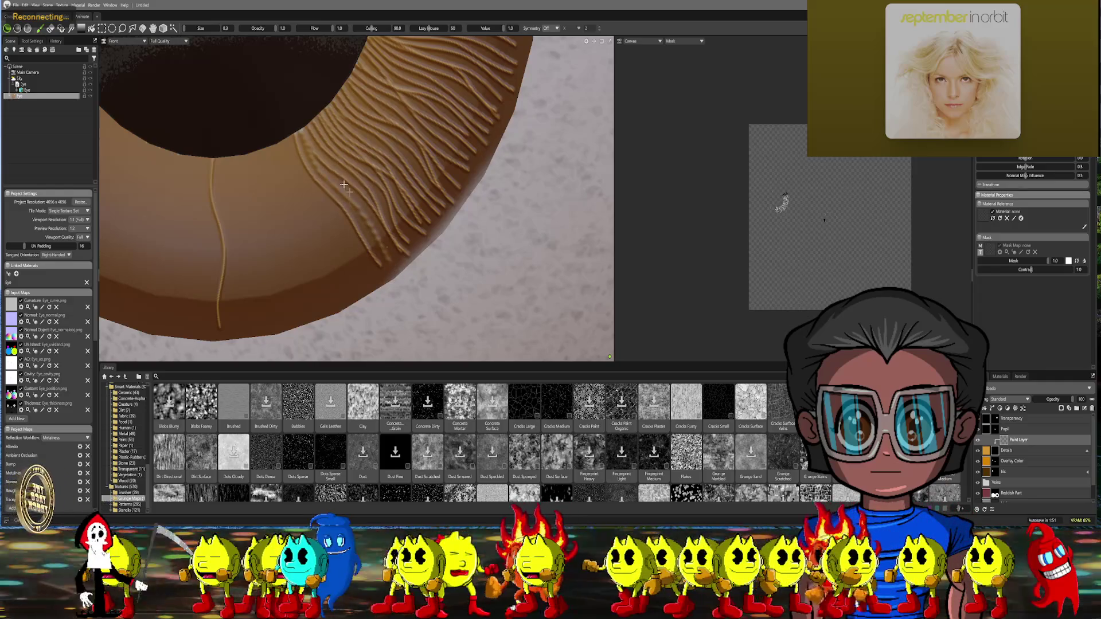
mouse_move(315, 146)
mouse_down()
mouse_move(379, 222)
mouse_move(399, 267)
mouse_up()
scroll(372, 192, down, 5)
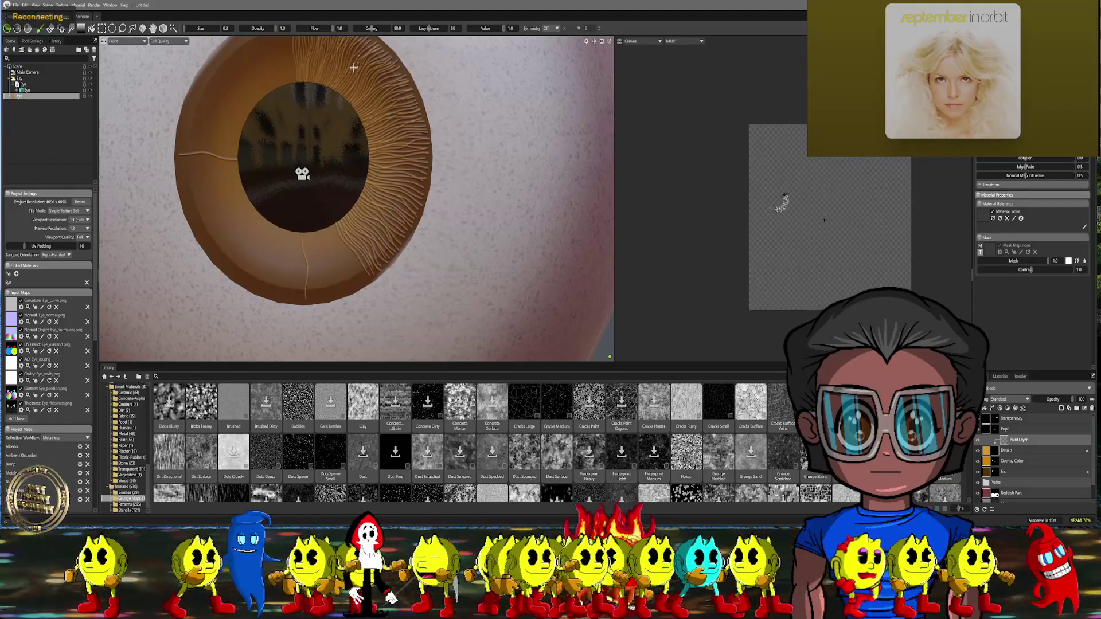
Zoom into the lower iris and paint three fiber strokes down toward the rim
scroll(359, 181, up, 5)
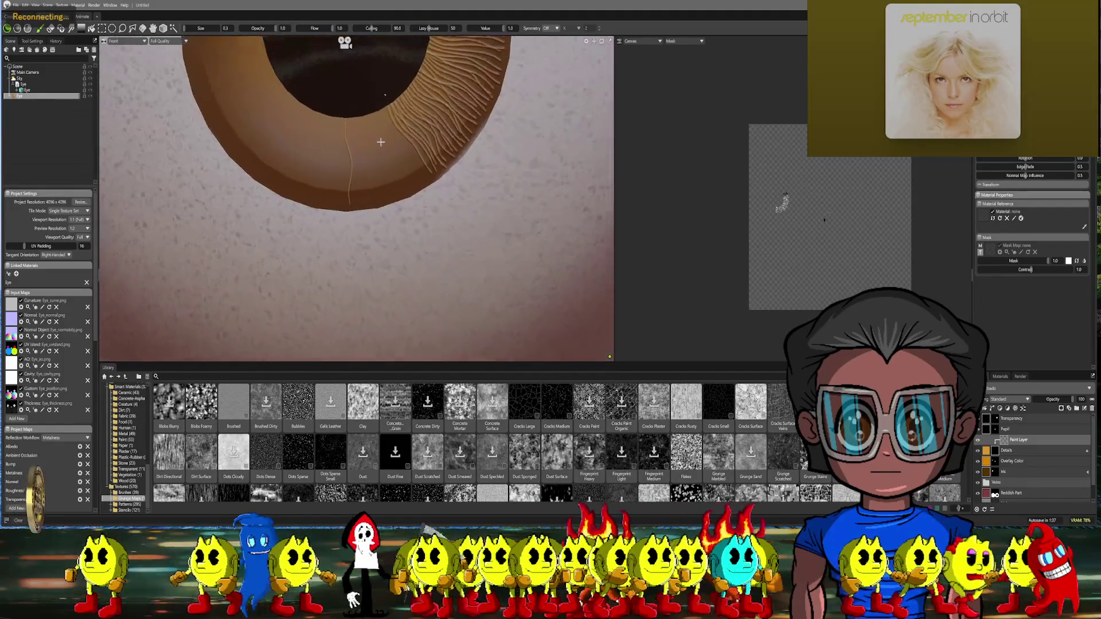
scroll(362, 107, up, 4)
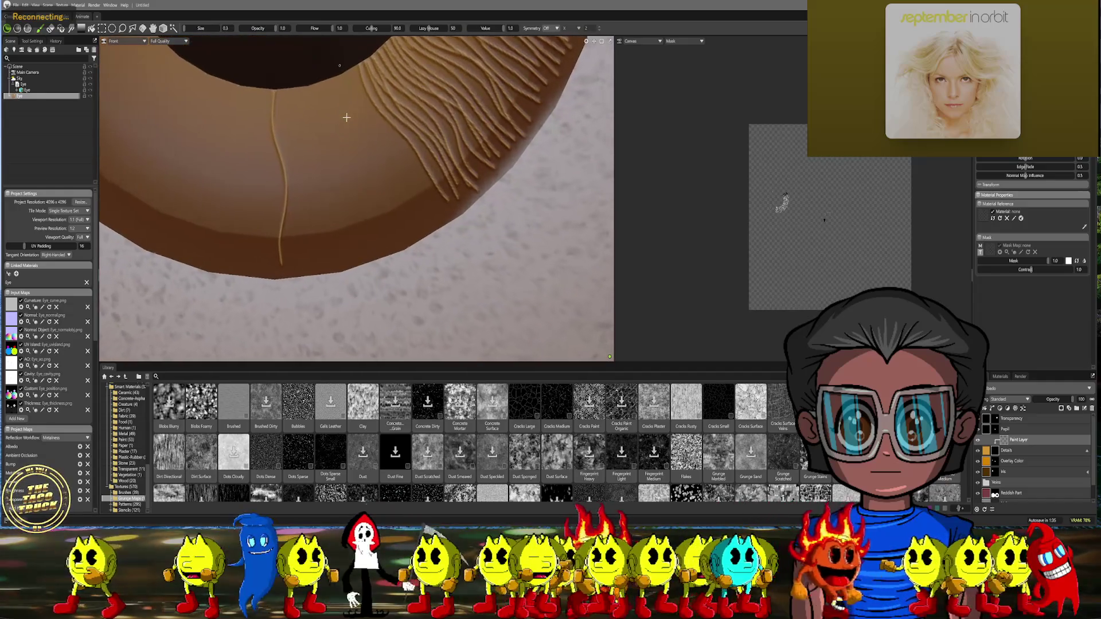
drag(321, 82, 389, 255)
middle_drag(354, 52, 390, 108)
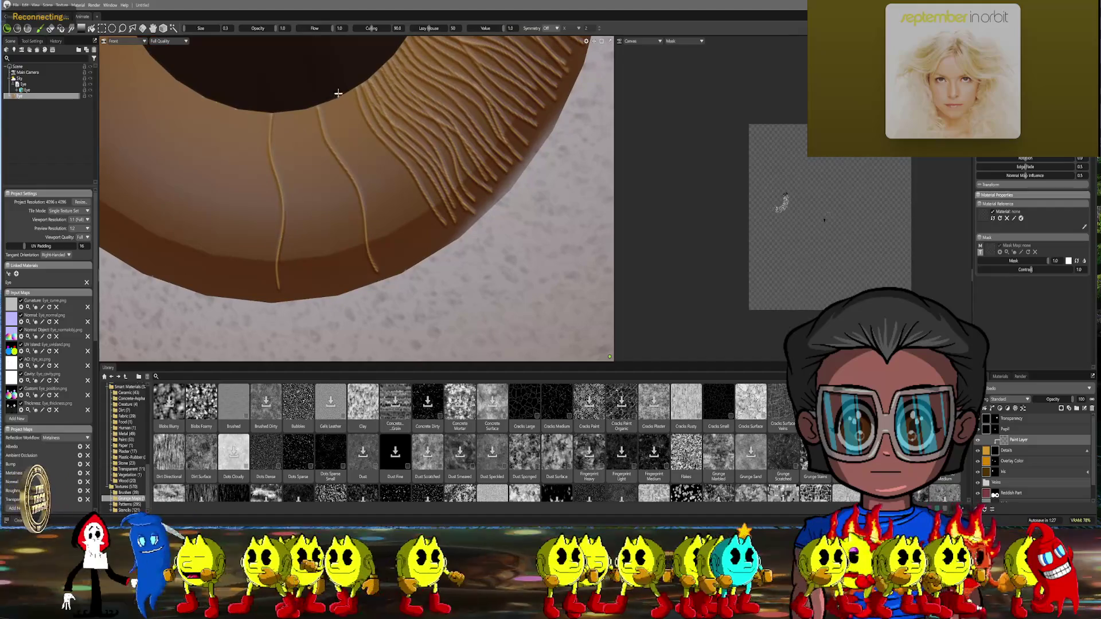
drag(338, 93, 419, 256)
drag(349, 108, 410, 251)
Add five more fiber strands down over the lower iris toward its bottom
middle_drag(365, 70, 316, 84)
drag(318, 89, 408, 240)
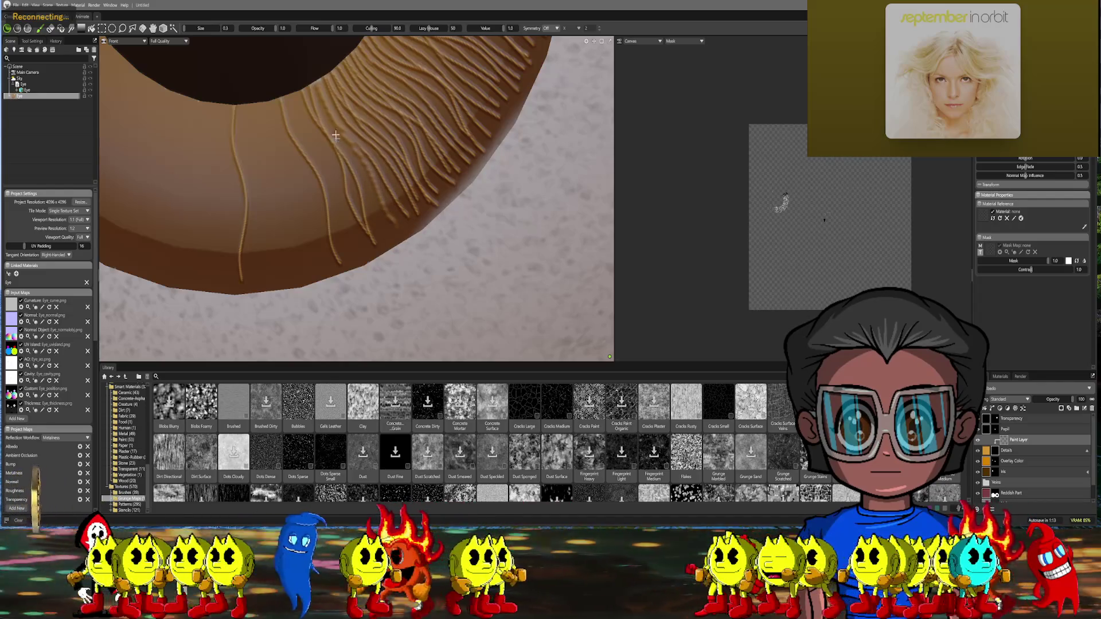
mouse_move(325, 117)
mouse_down()
mouse_move(364, 175)
mouse_move(384, 235)
mouse_up()
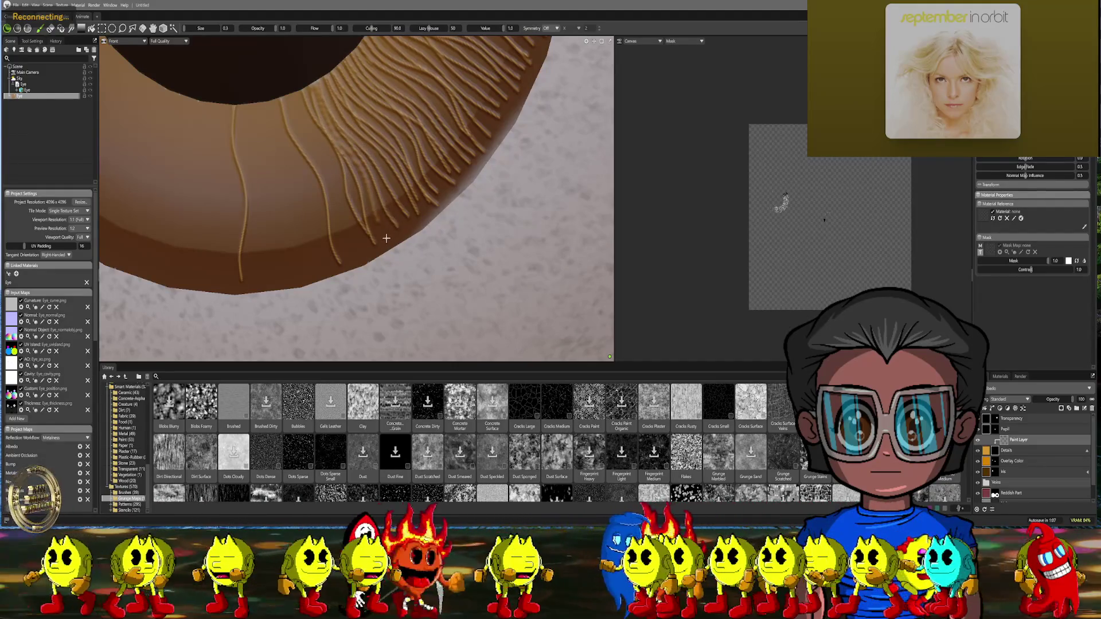
middle_drag(374, 154, 357, 95)
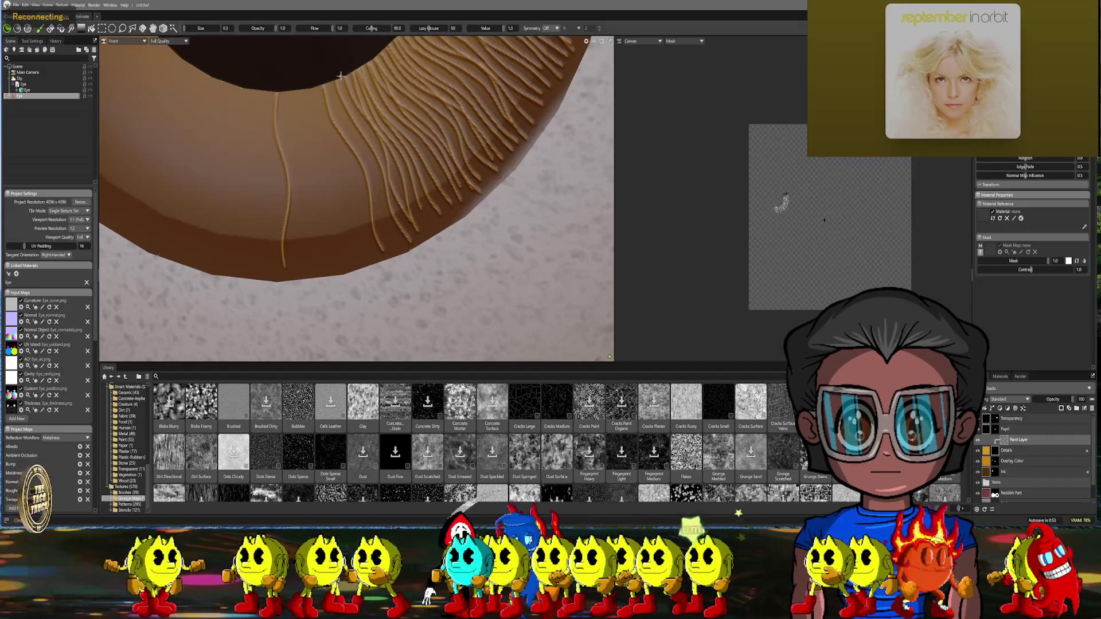
drag(352, 112, 367, 146)
drag(383, 185, 388, 238)
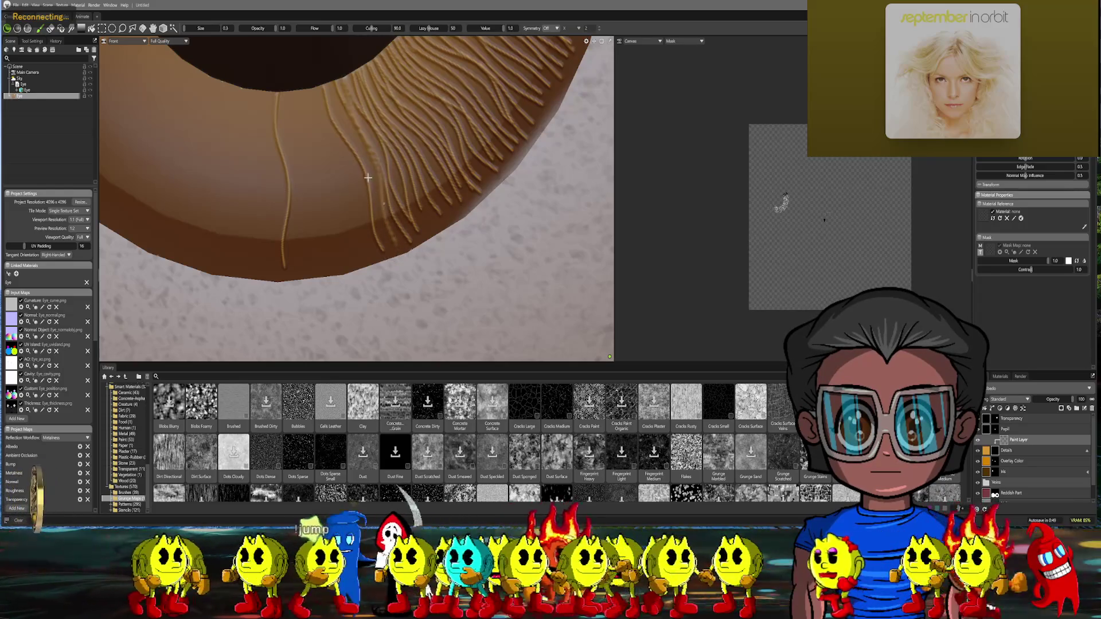
mouse_move(336, 106)
mouse_down()
mouse_move(371, 169)
mouse_move(398, 263)
mouse_up()
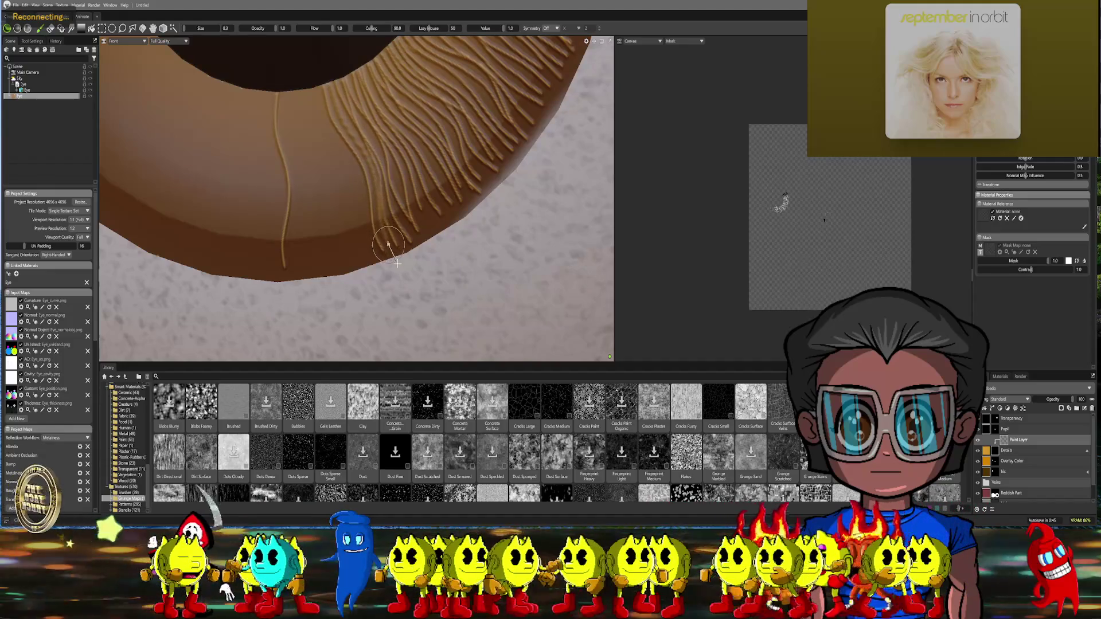
middle_drag(380, 160, 449, 165)
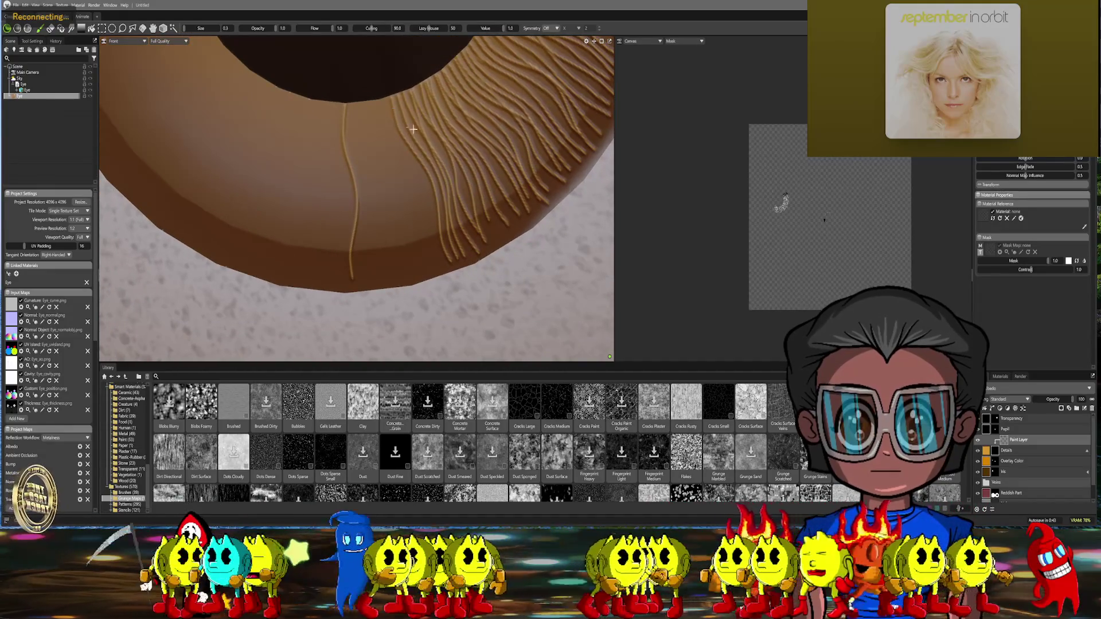
Paint several thin fiber strands from the pupil edge down to the lower iris rim
drag(367, 96, 412, 287)
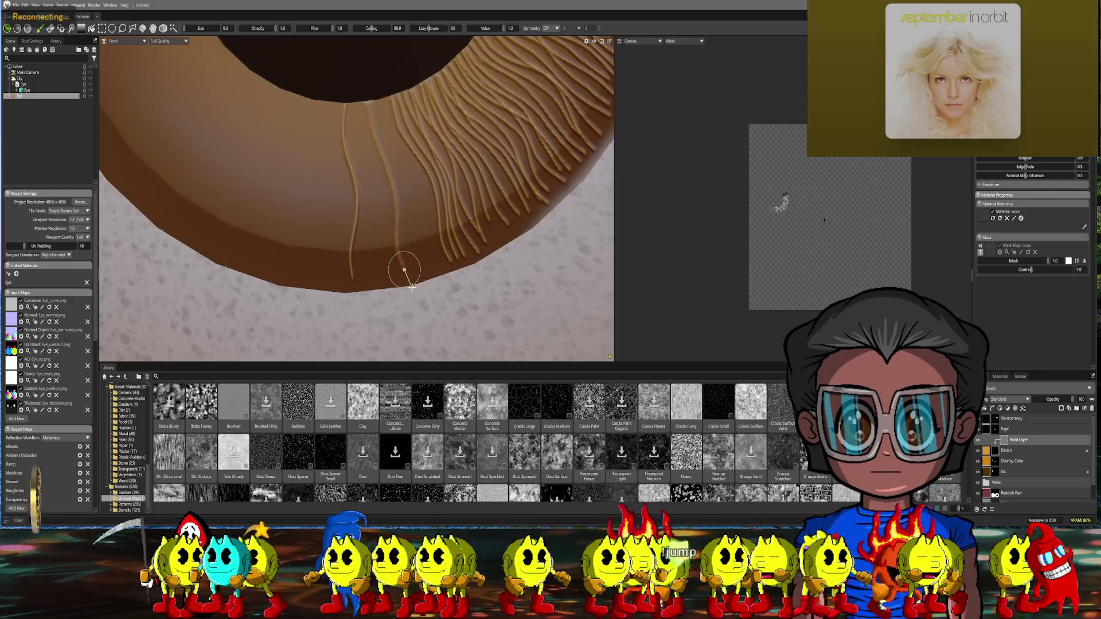
drag(374, 90, 380, 148)
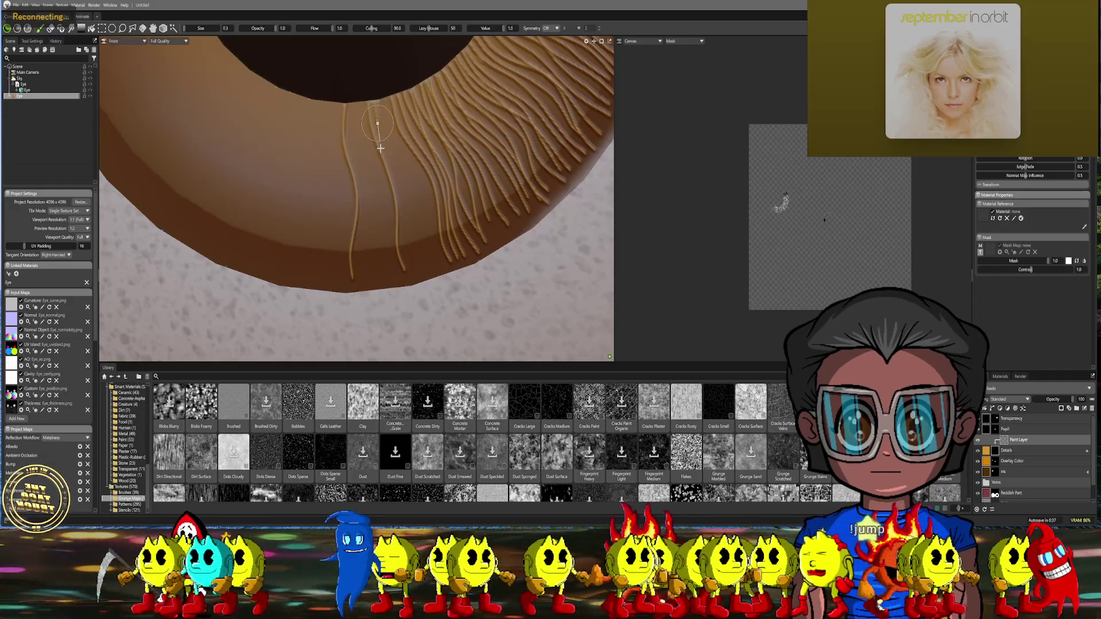
drag(382, 209, 394, 289)
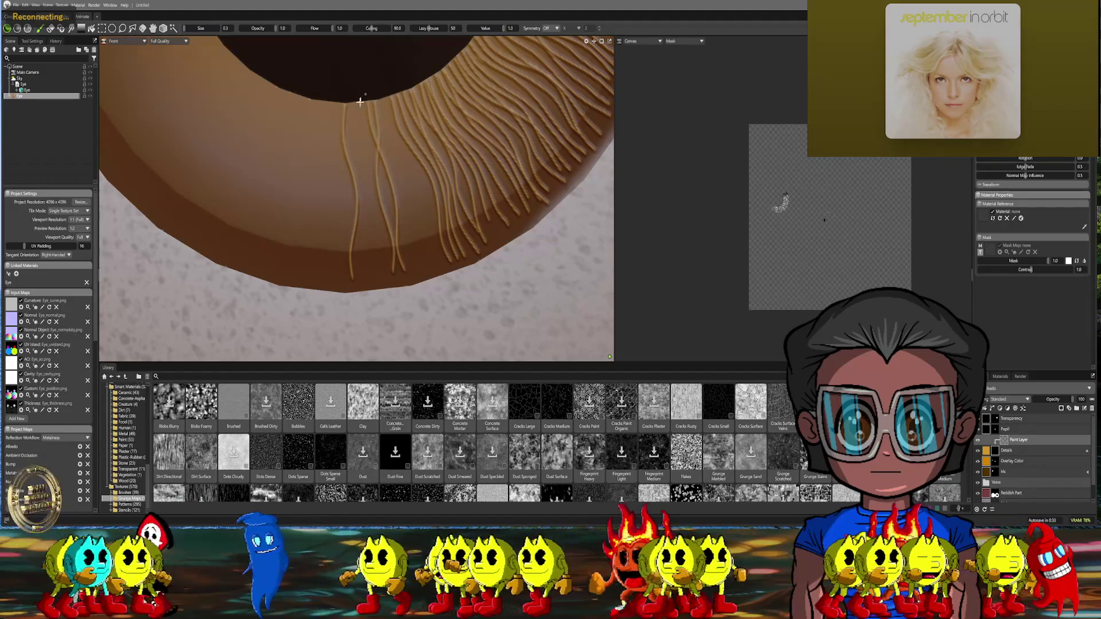
mouse_move(371, 108)
mouse_down()
mouse_move(396, 233)
mouse_move(418, 279)
mouse_up()
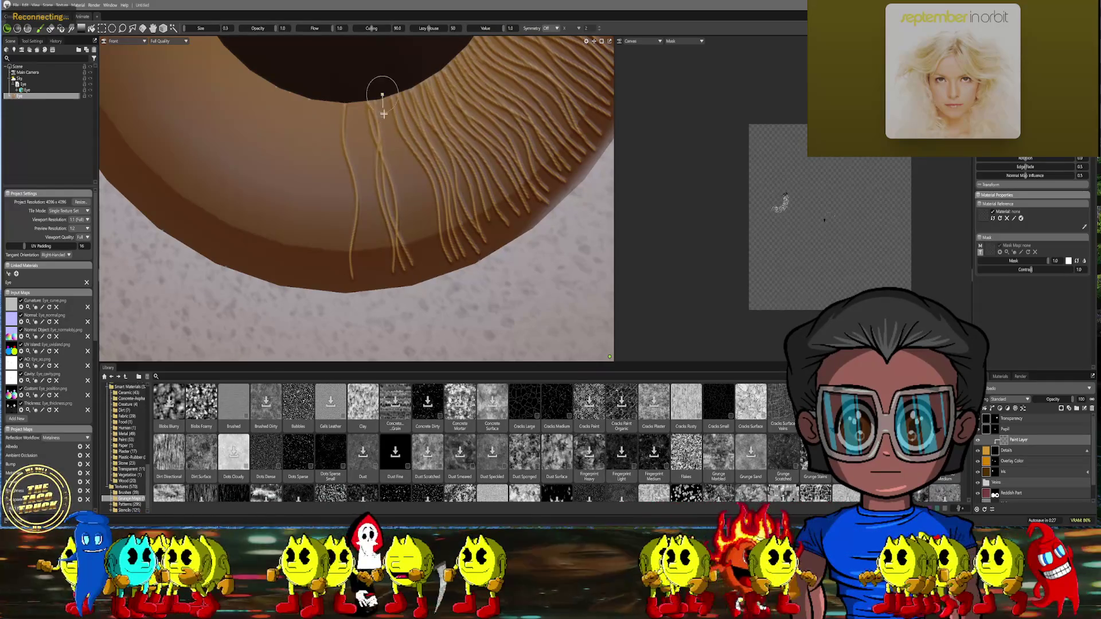
drag(394, 152, 436, 278)
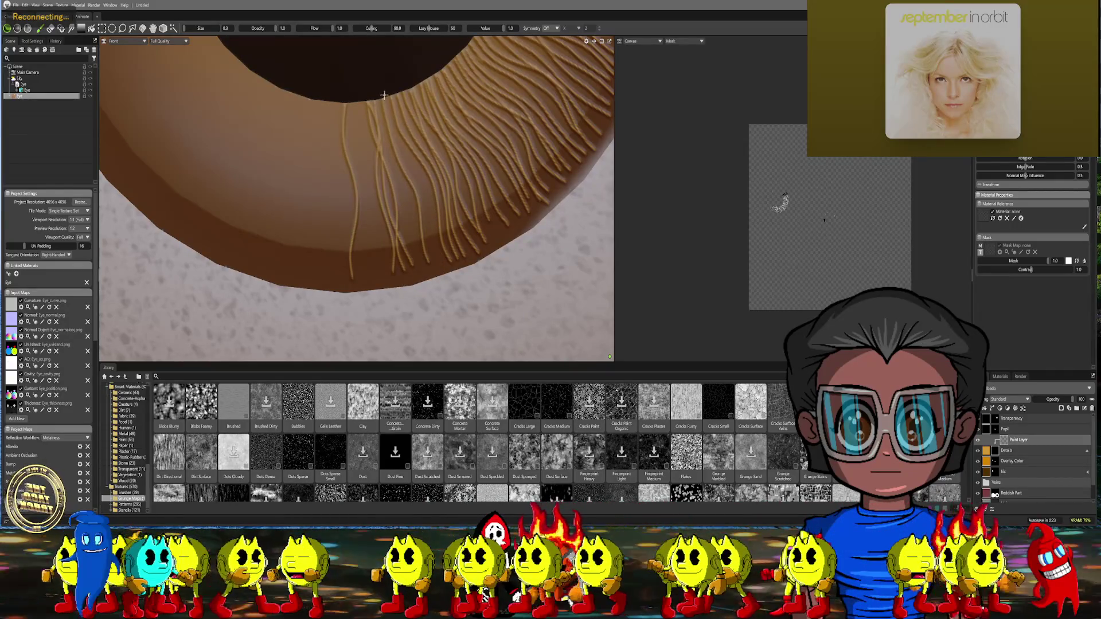
mouse_move(408, 172)
mouse_down()
mouse_move(428, 192)
mouse_move(444, 275)
mouse_up()
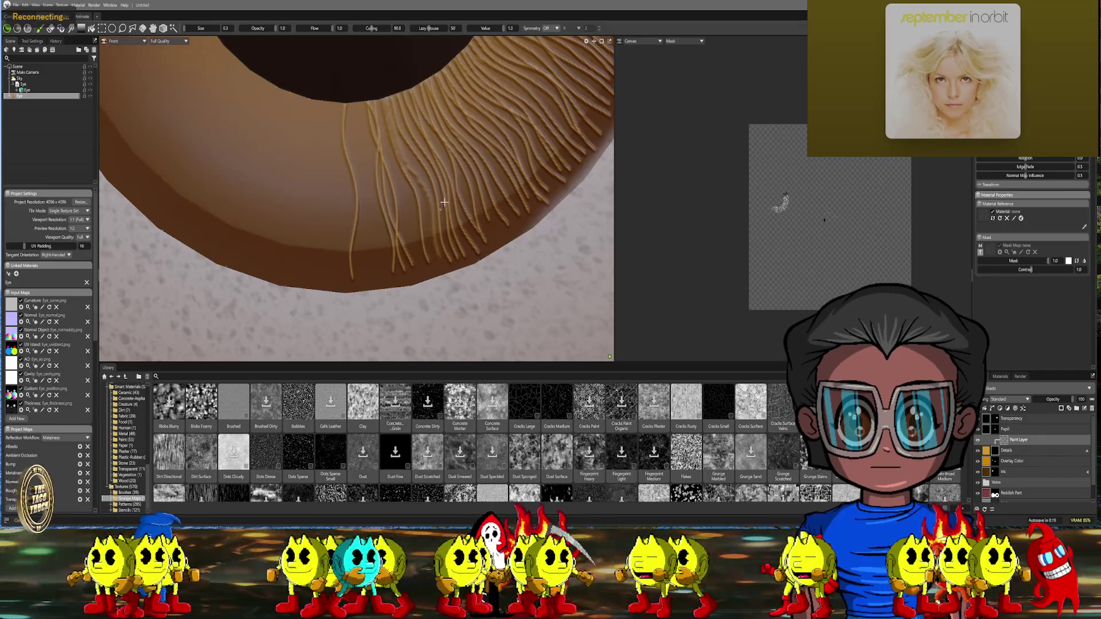
drag(377, 97, 395, 161)
drag(398, 199, 423, 277)
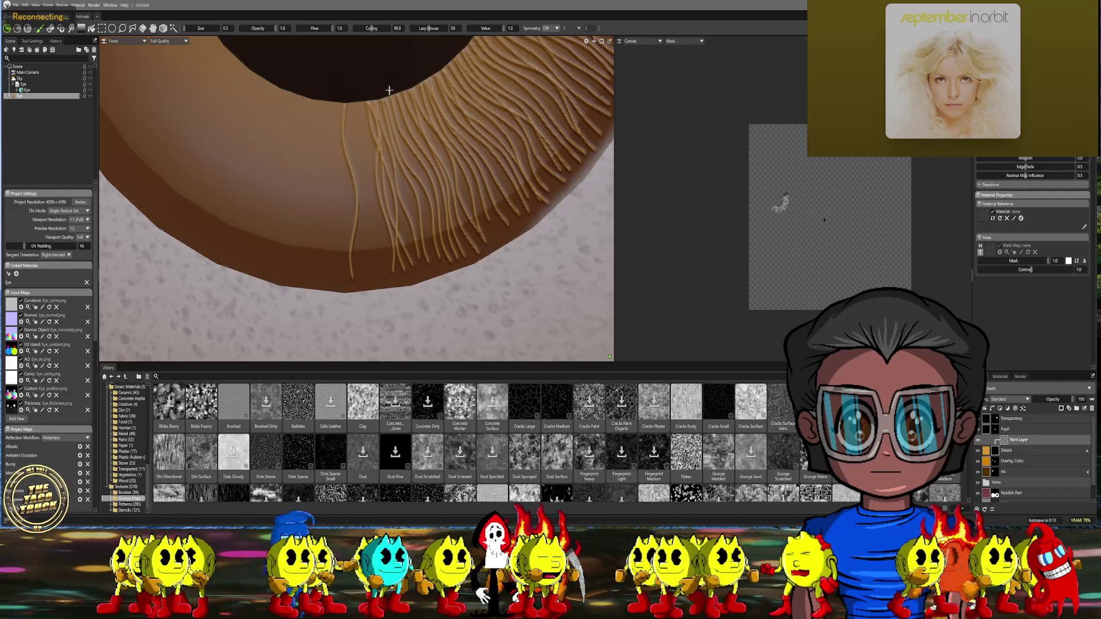
drag(408, 162, 439, 267)
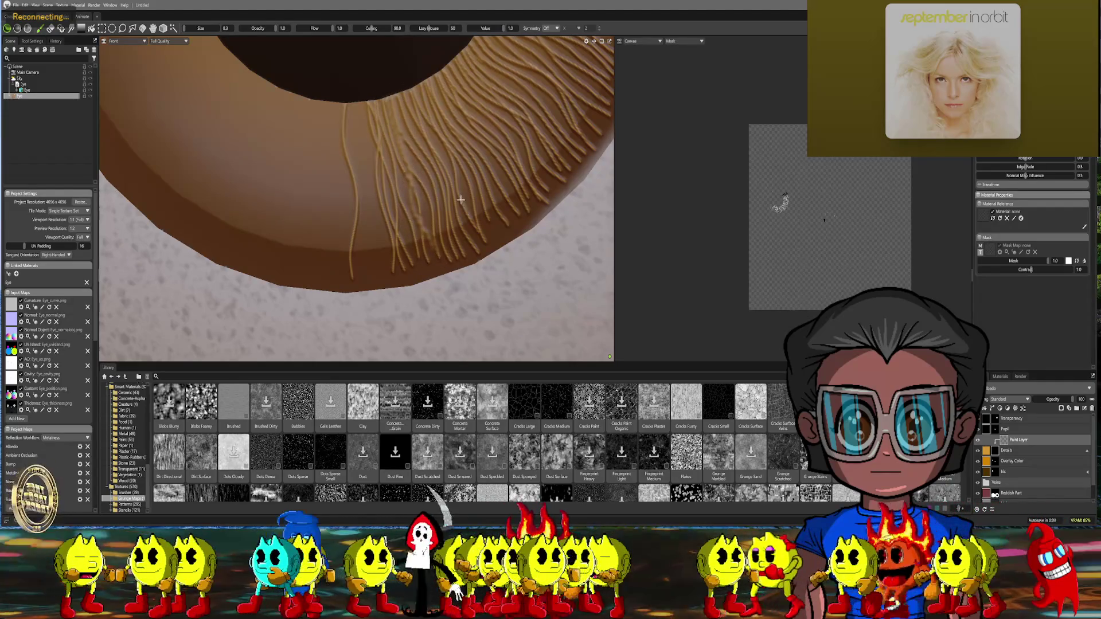
Zoom out to view the eye head-on, then zoom back in on the lower iris
scroll(461, 207, down, 5)
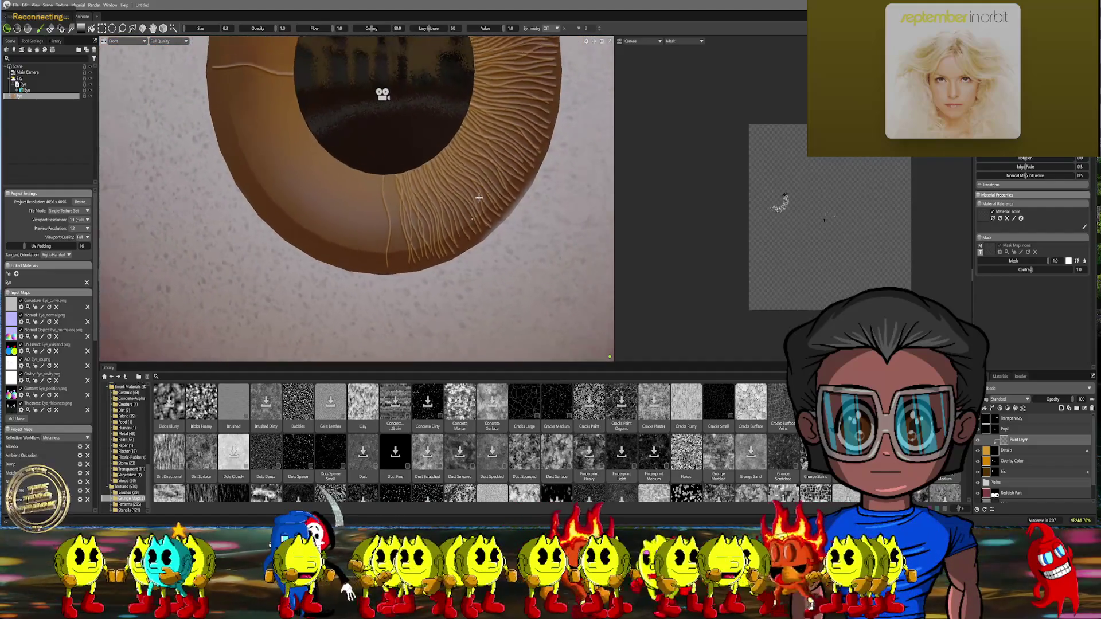
middle_drag(474, 205, 504, 216)
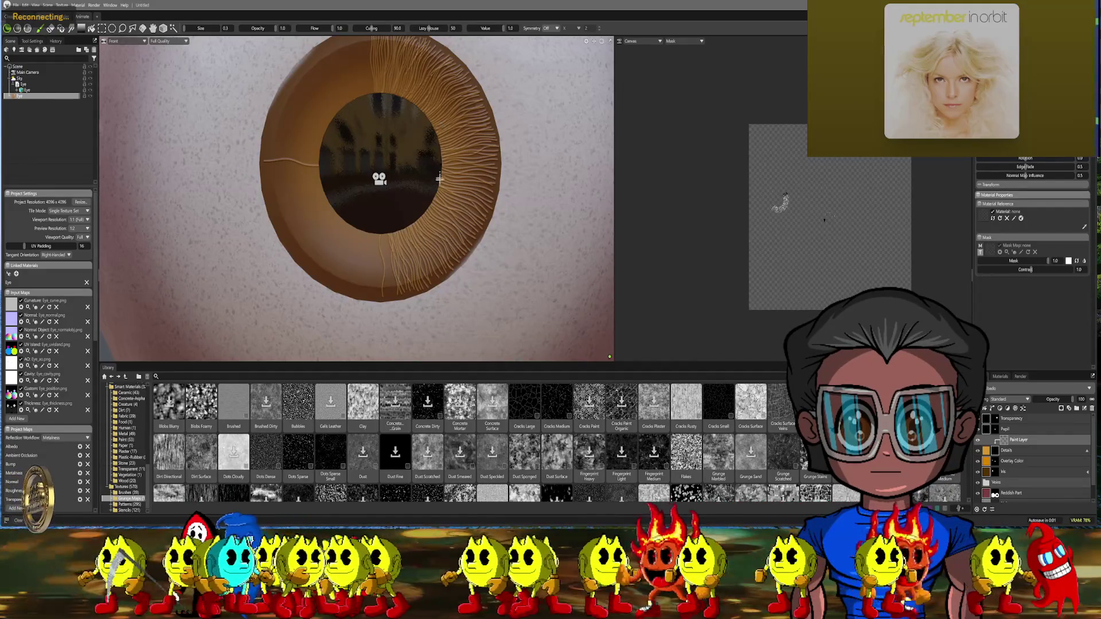
scroll(467, 183, up, 5)
middle_drag(467, 183, 395, 178)
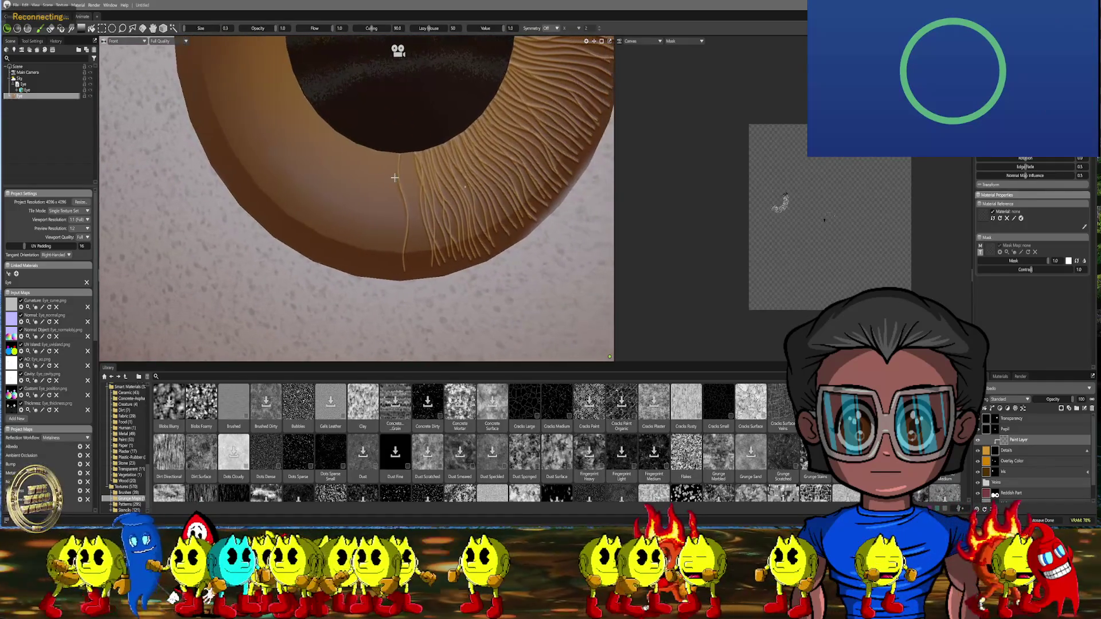